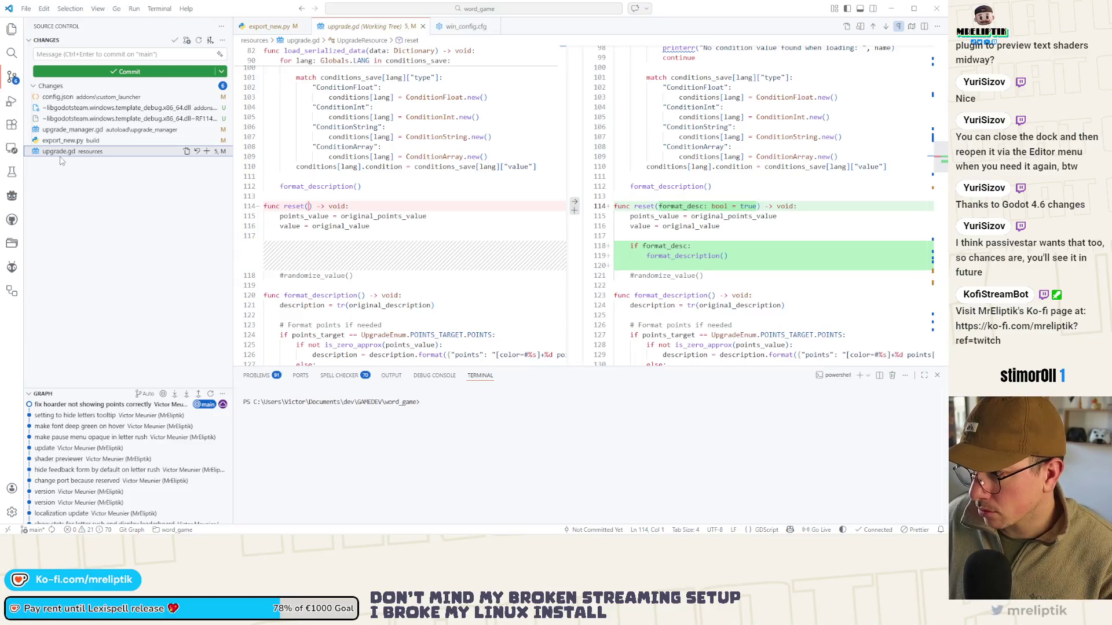
Stage upgrade.gd and upgrade_manager.gd and commit them as 'reset upgrades on reset'
key(Up)
key(Up)
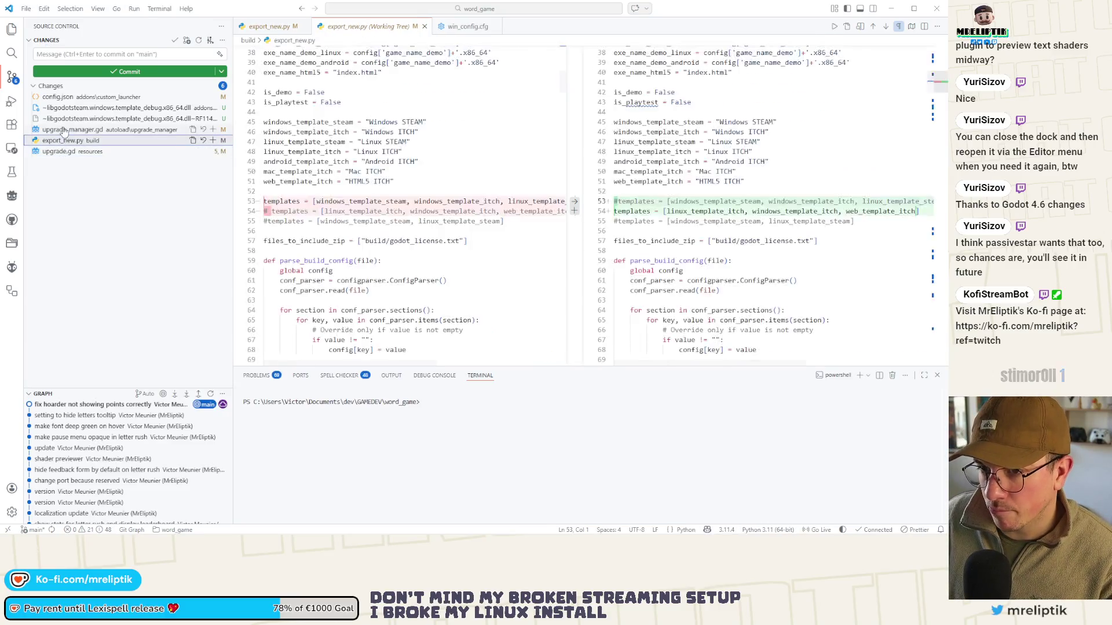
click(60, 153)
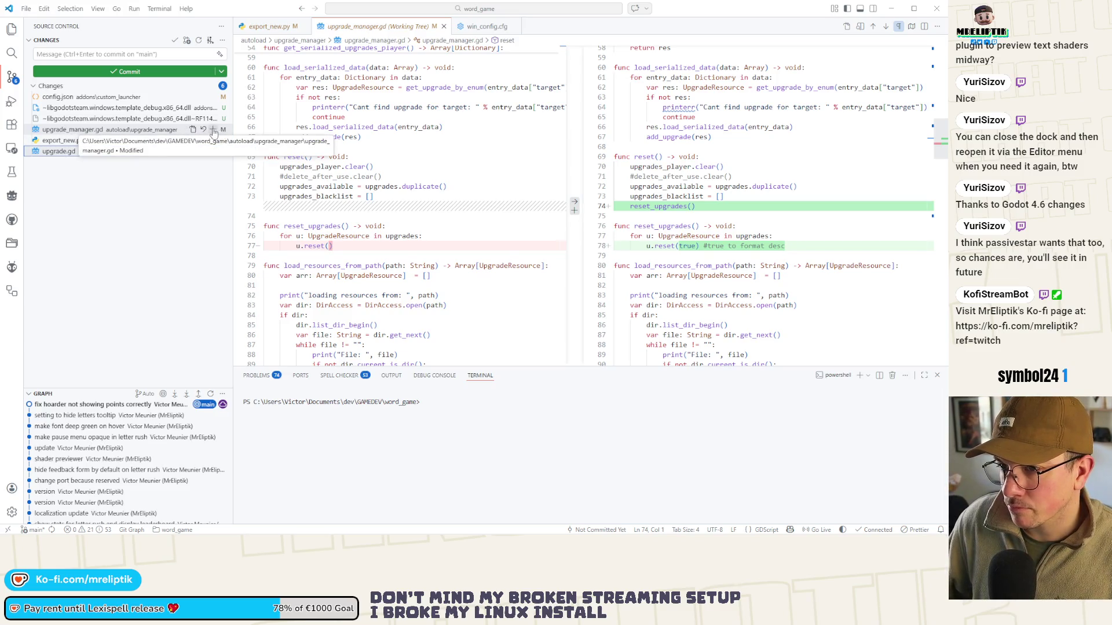
click(213, 130)
click(104, 53)
text(reset upgrades on r)
key(ctrl+Return)
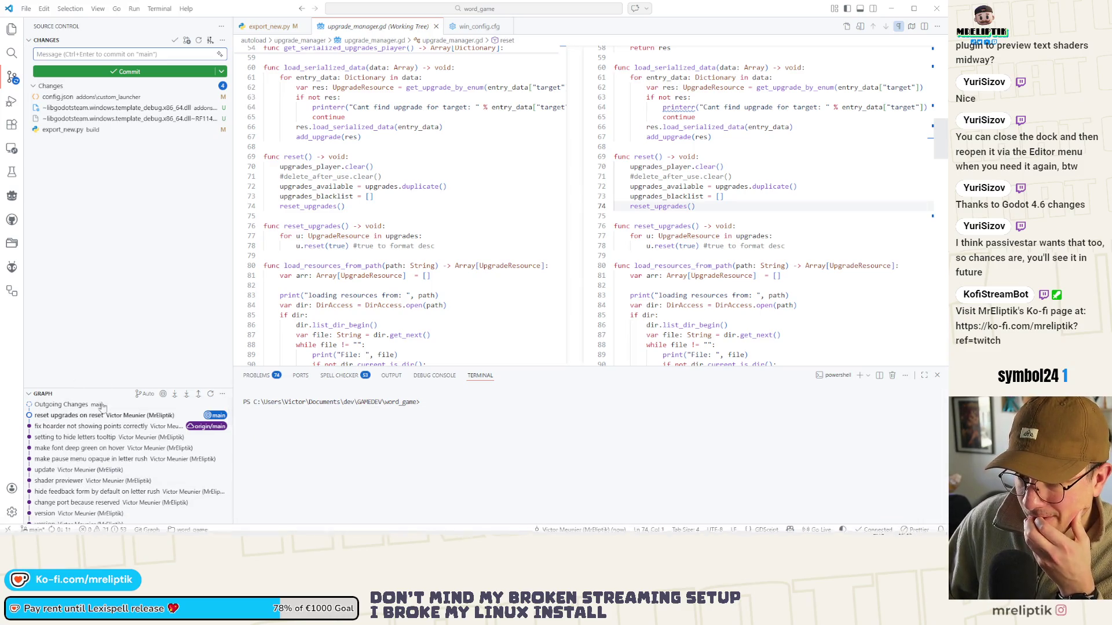
Leave Visual Studio Code and switch back to the Godot editor
click(129, 249)
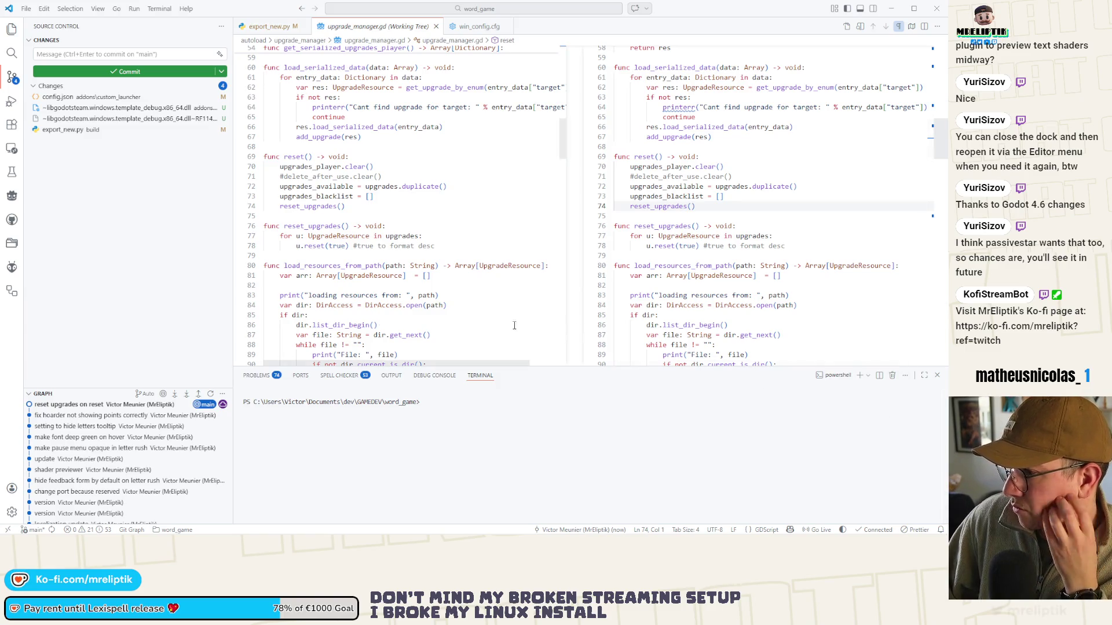
mouse_move(58, 534)
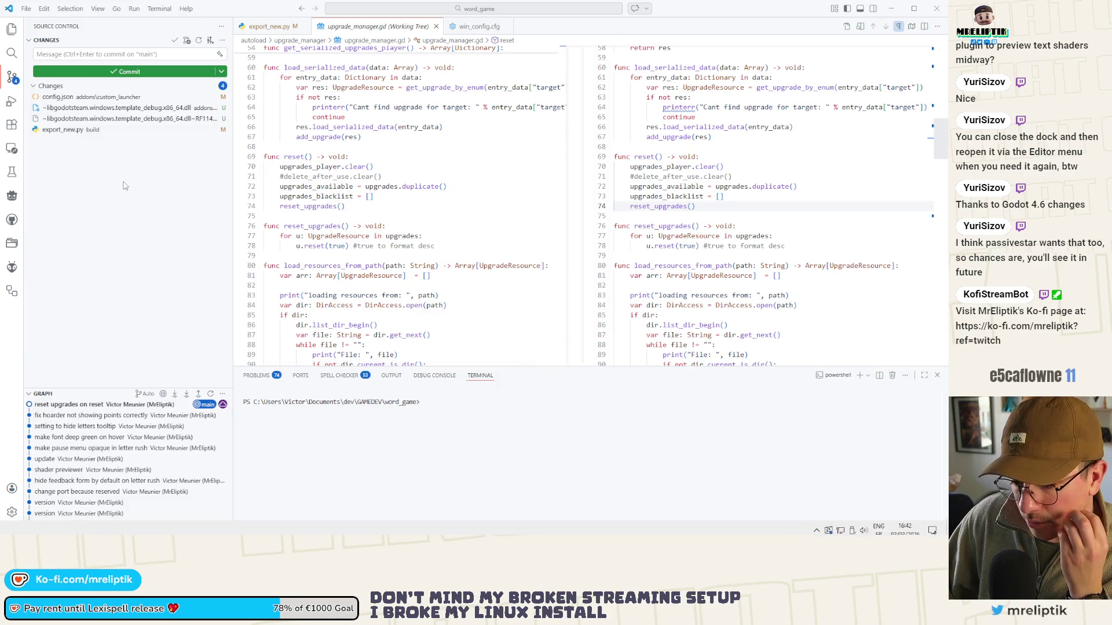
key(alt+Tab)
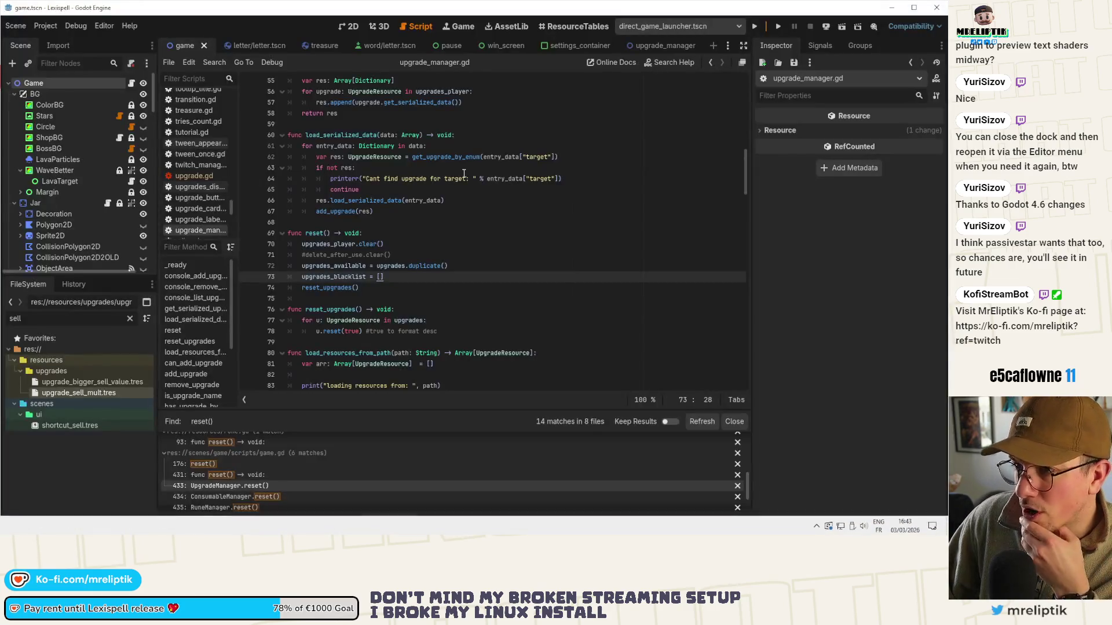
Run Lexispell and click NEXT and LET'S GO on the intro screens
click(782, 26)
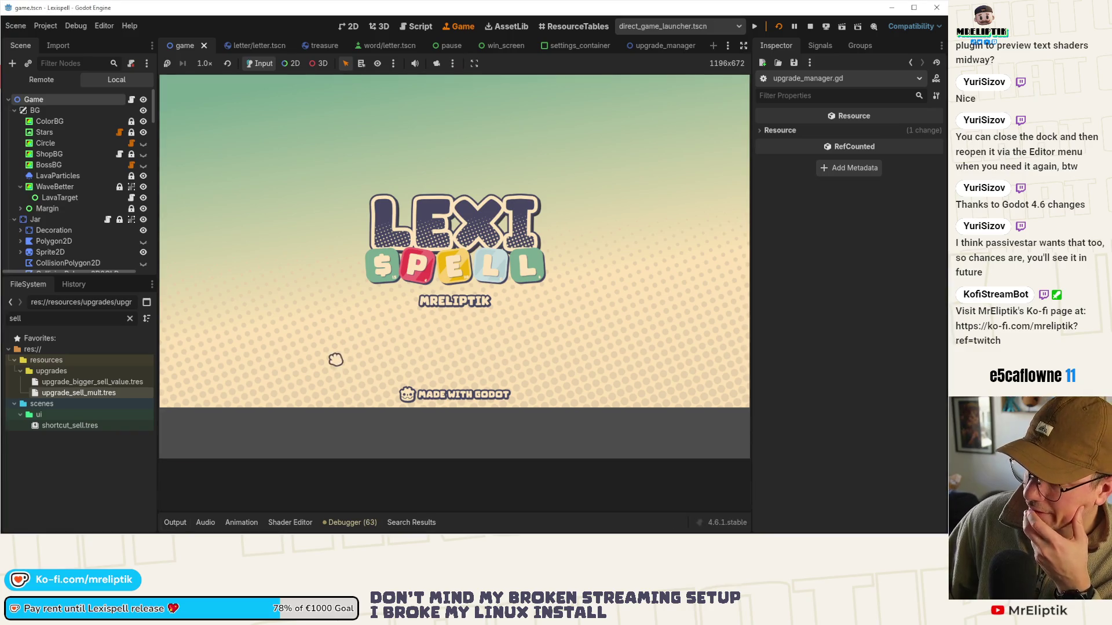
click(684, 437)
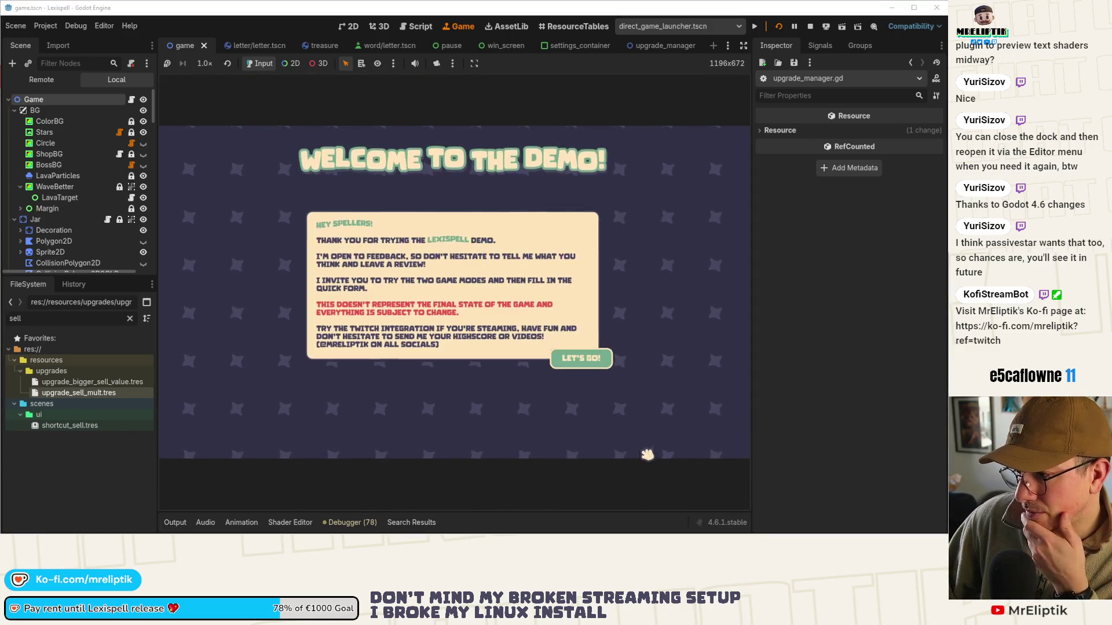
click(582, 361)
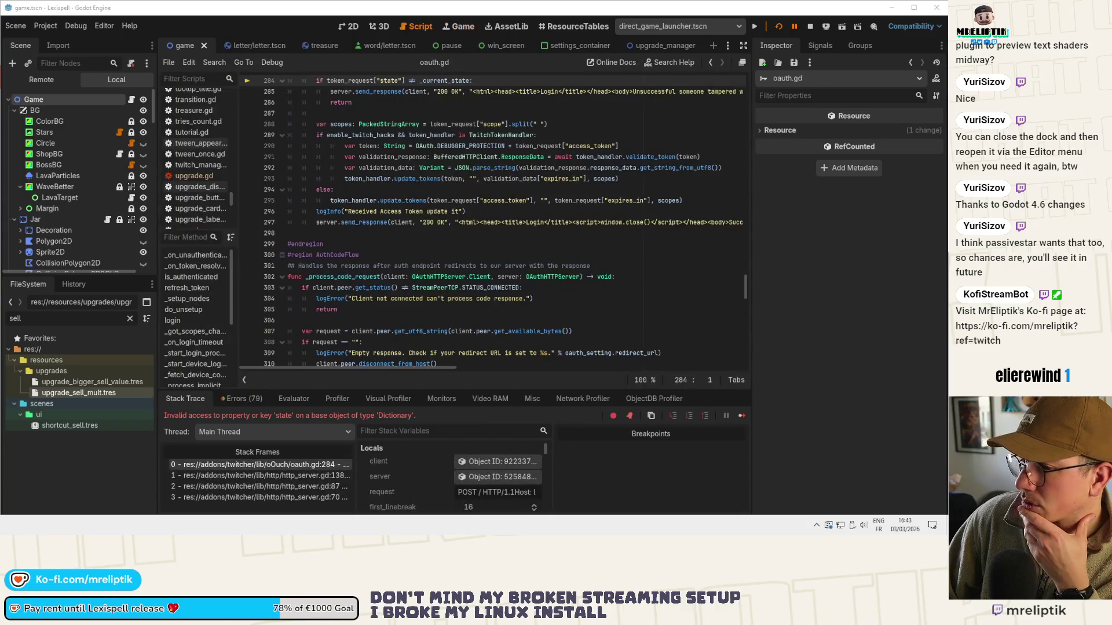
Check the token_request and json_body values on oauth.gd lines 283-284, then continue execution
scroll(597, 258, up, 2)
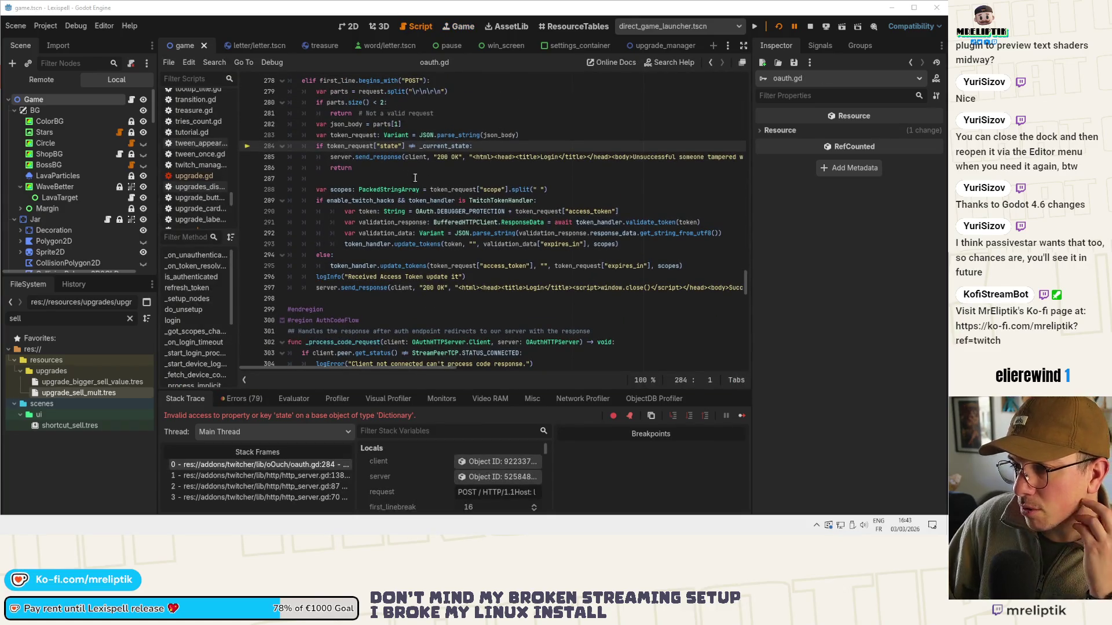
mouse_move(346, 150)
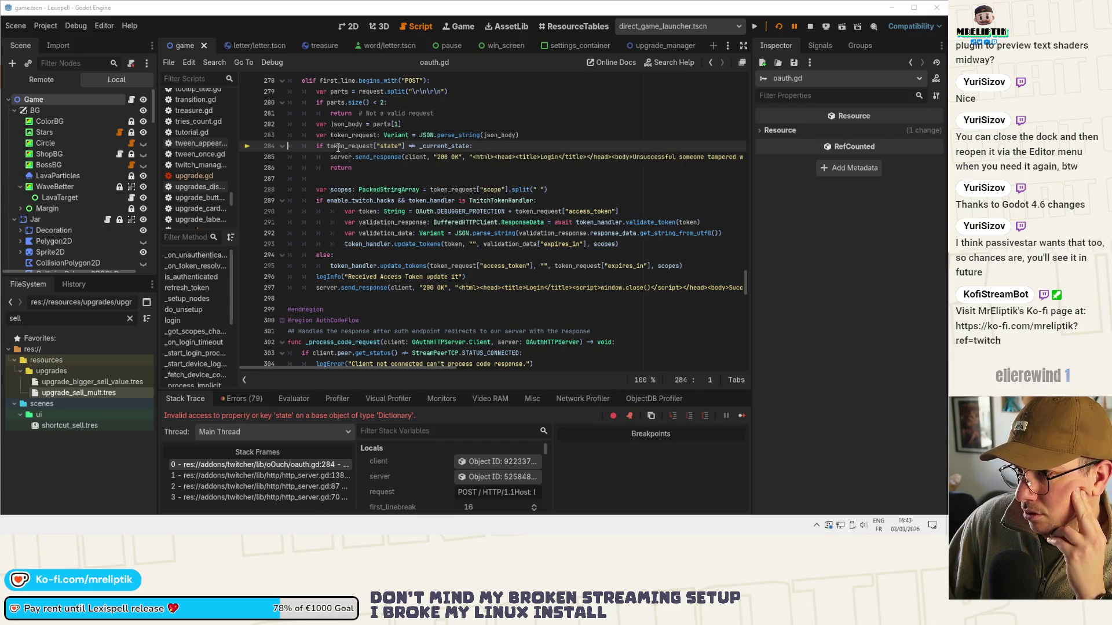
click(338, 147)
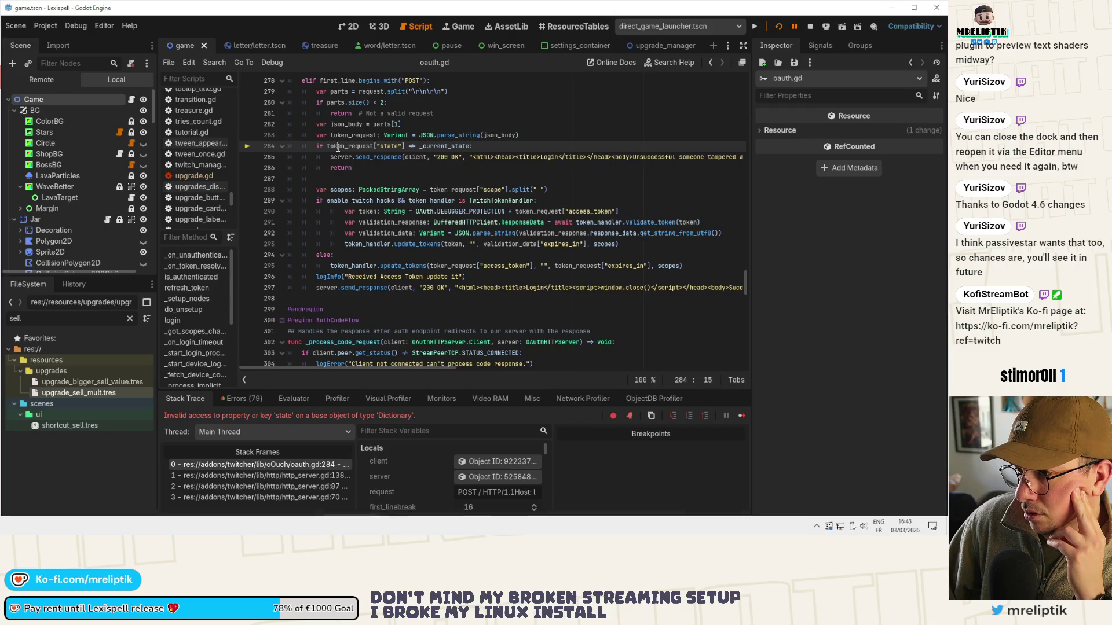
double_click(338, 147)
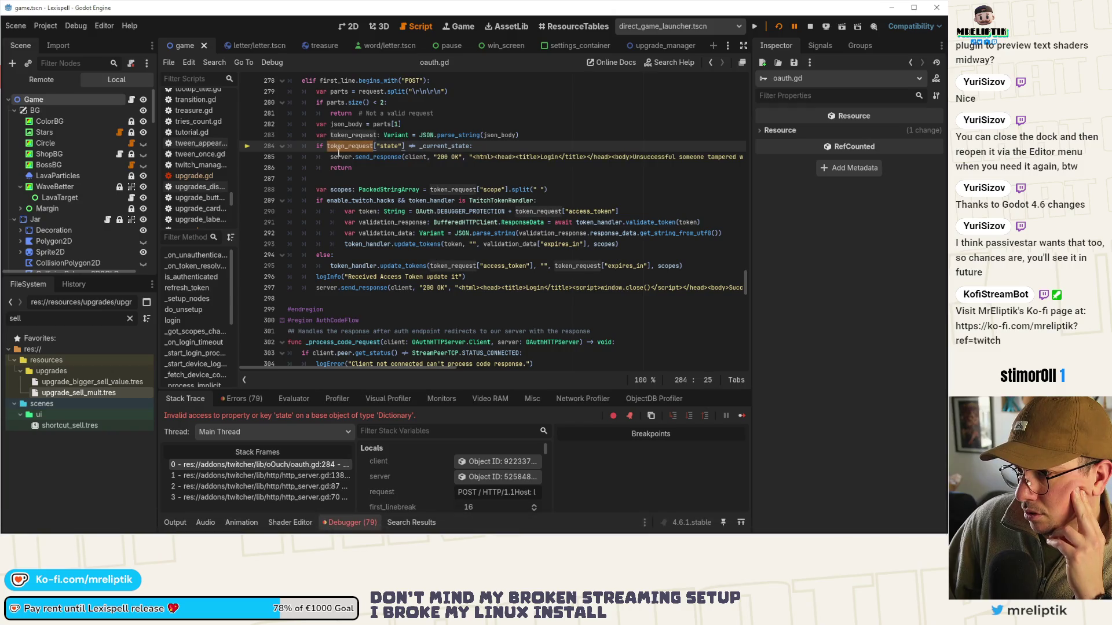
double_click(505, 134)
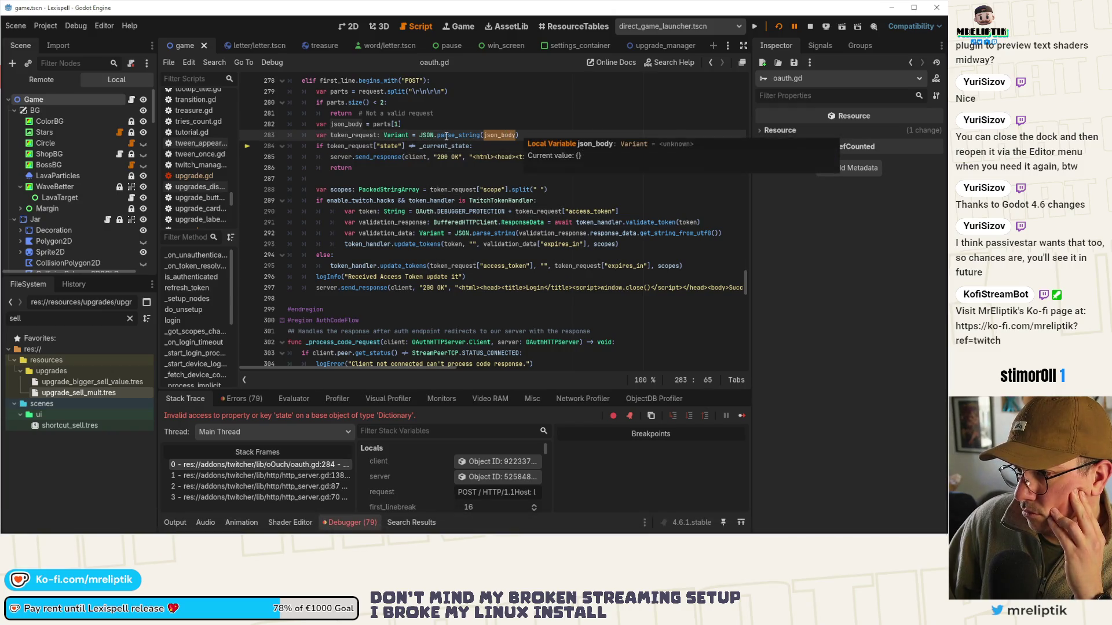
mouse_move(381, 126)
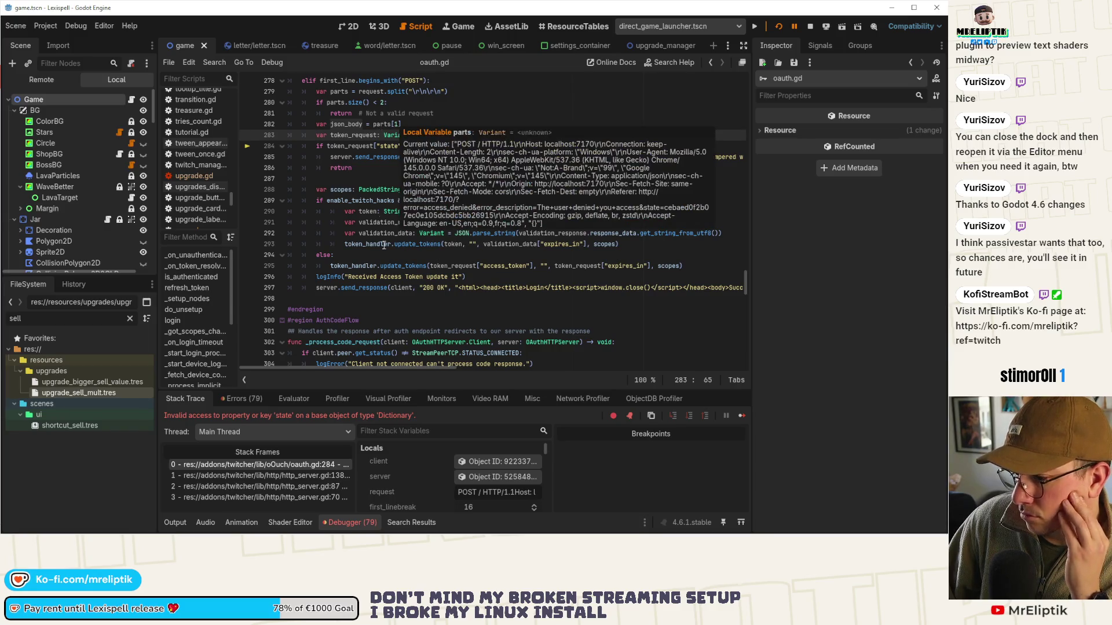
scroll(399, 163, up, 1)
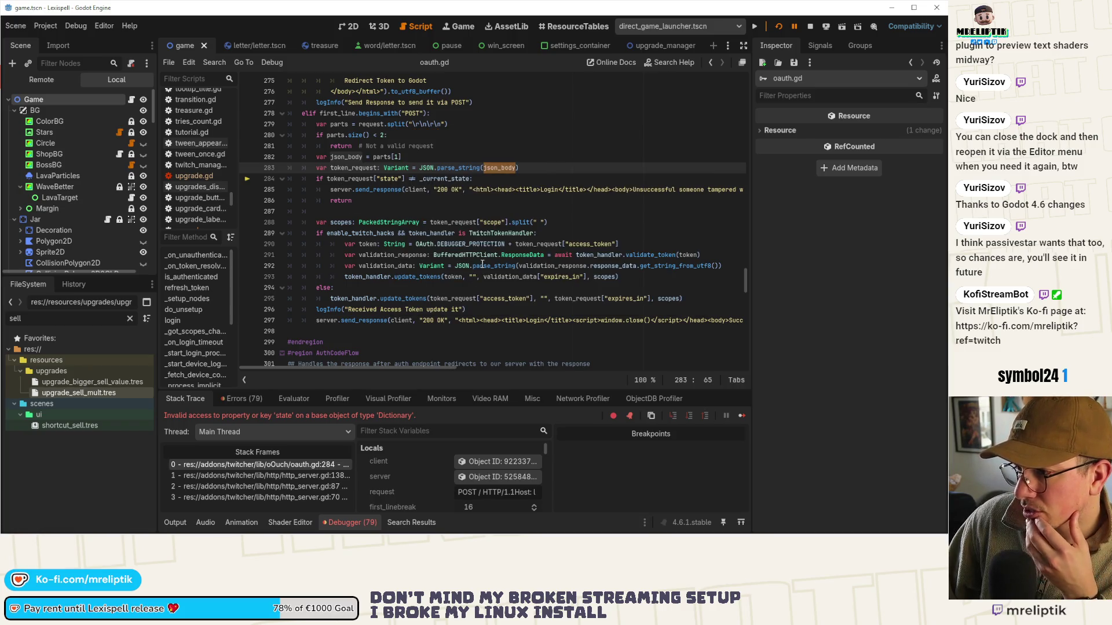
click(742, 416)
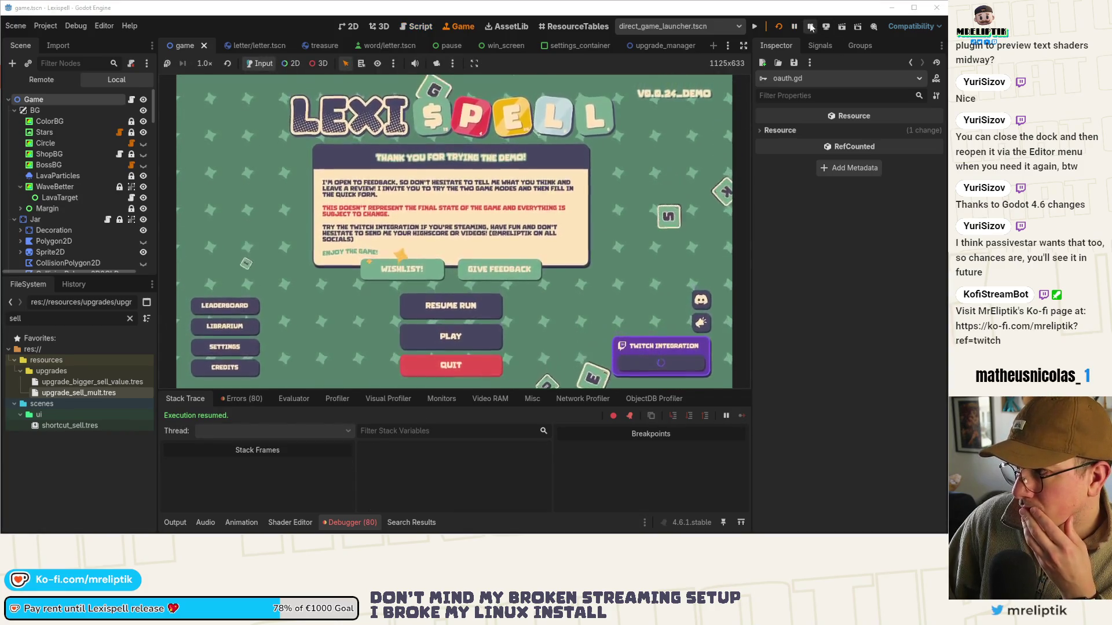
Restart the game, pass NEXT and LET'S GO, and open LIBRARIUM from the main menu
click(778, 27)
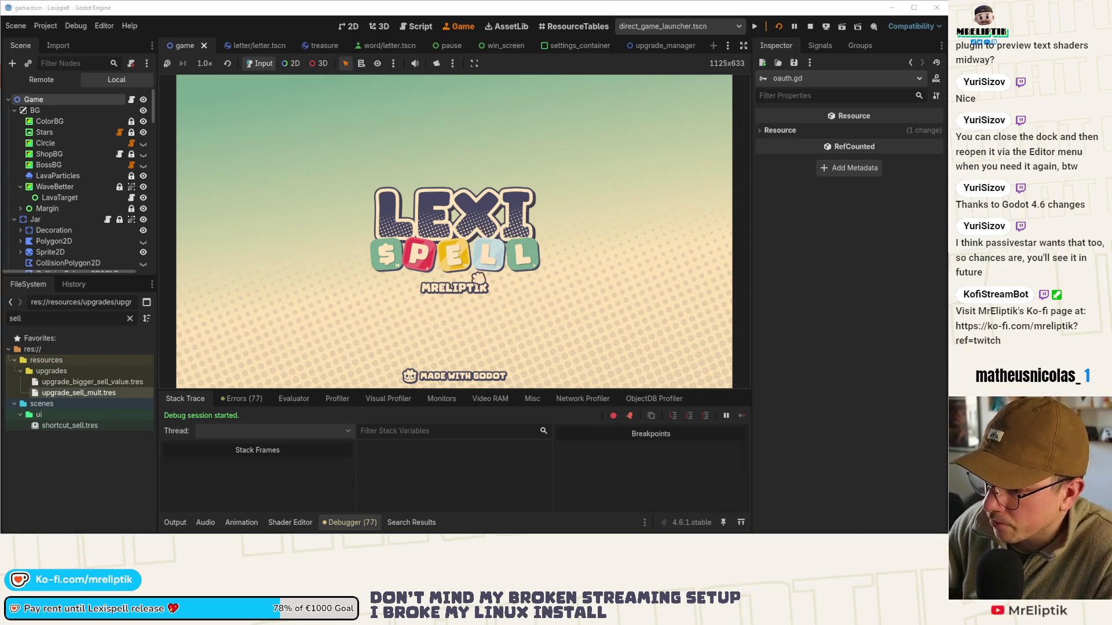
click(667, 372)
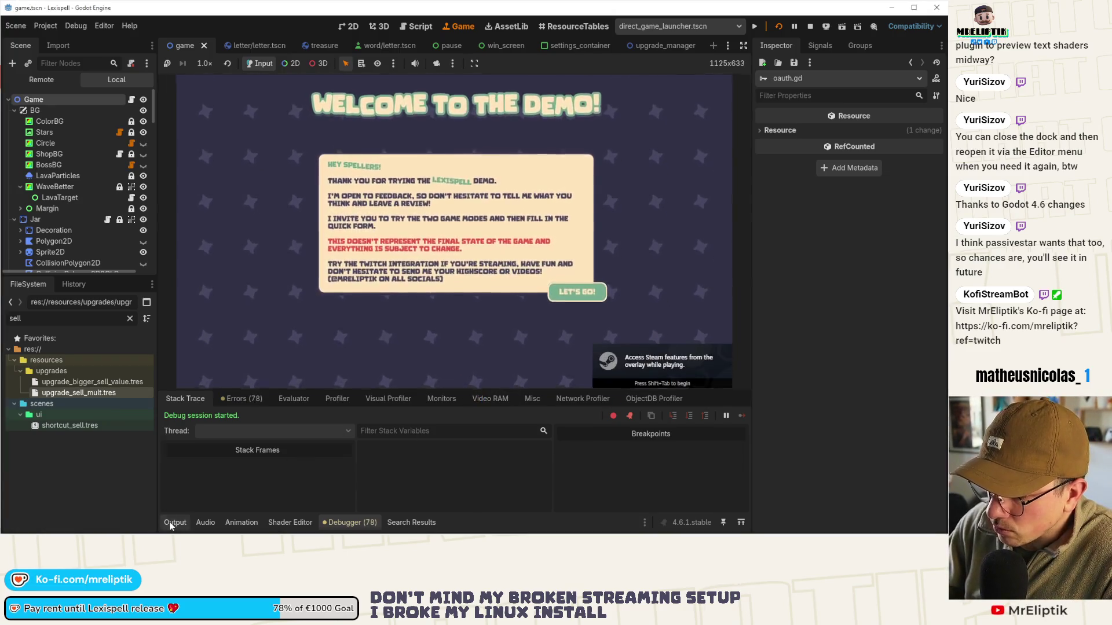
click(587, 363)
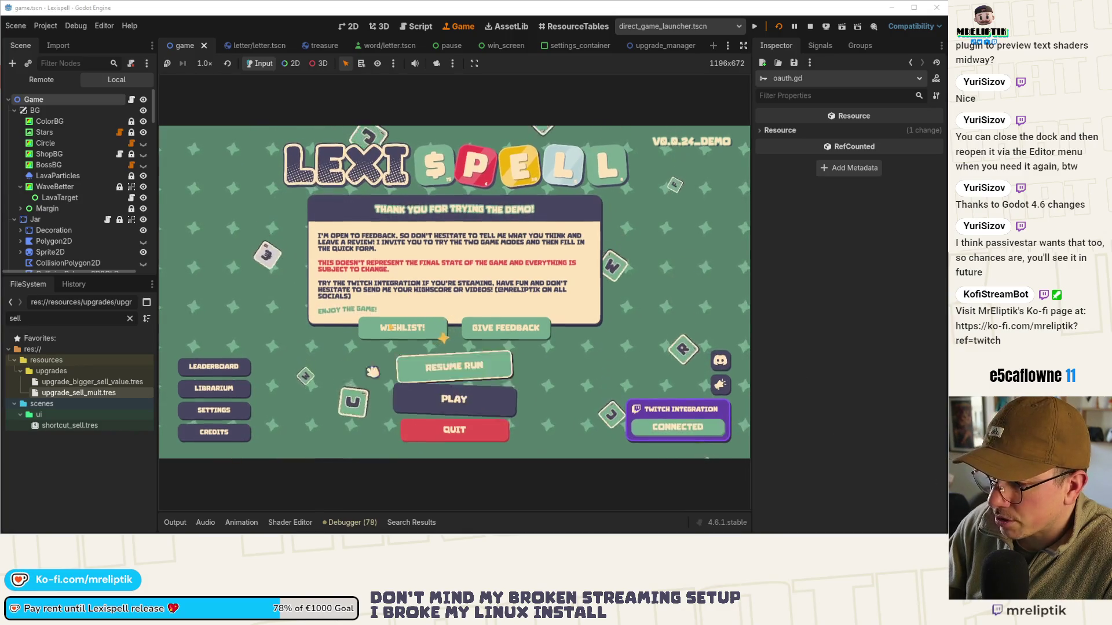
click(246, 388)
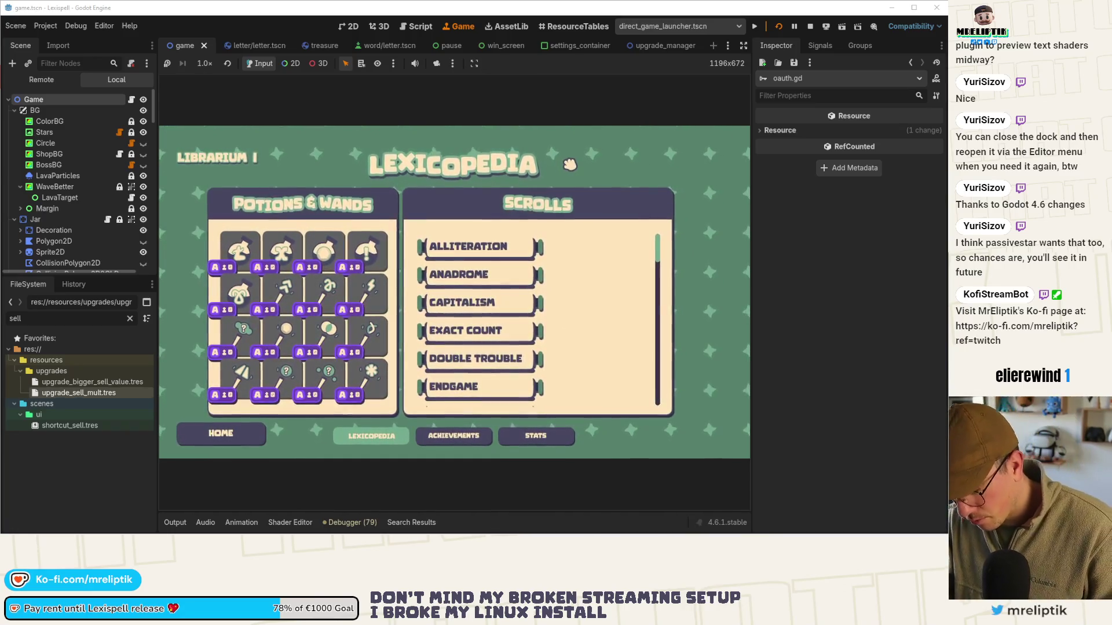
key(F1)
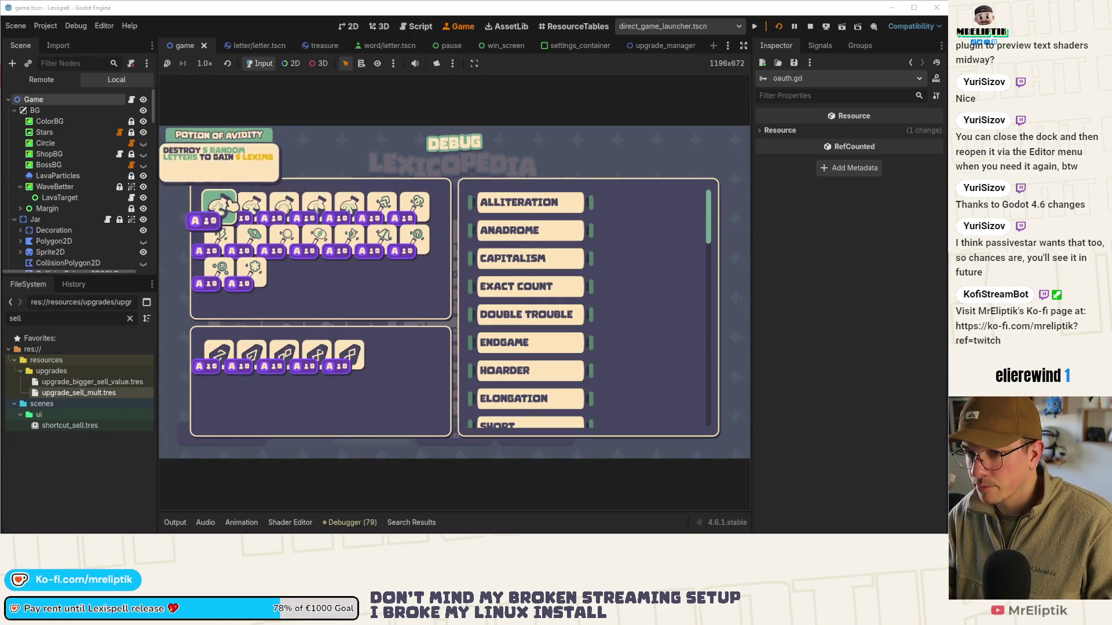
mouse_move(300, 210)
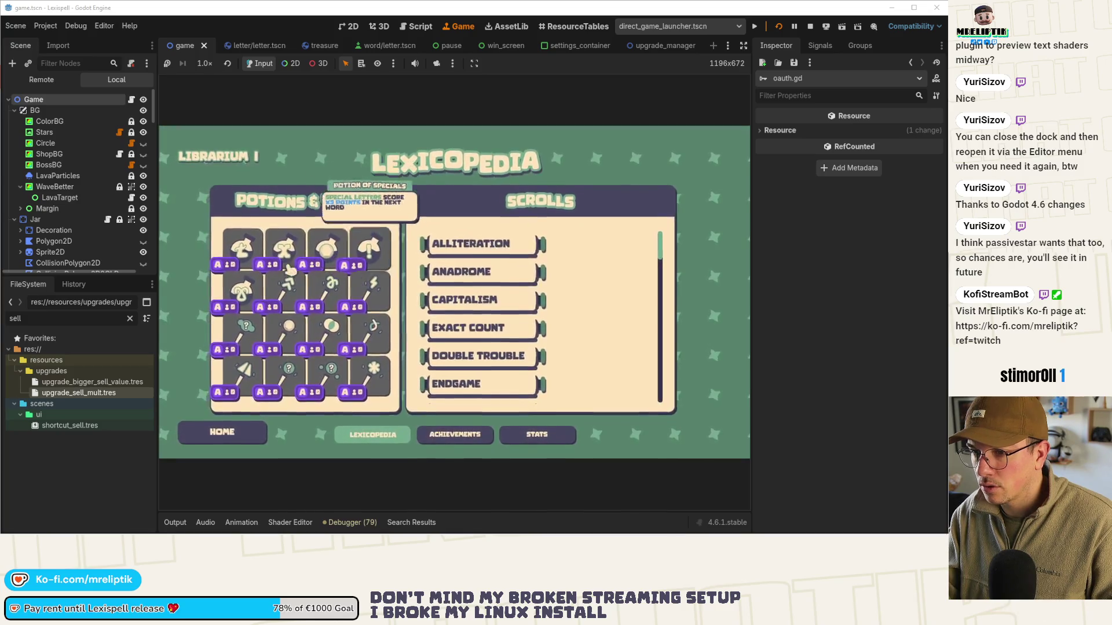
mouse_move(288, 249)
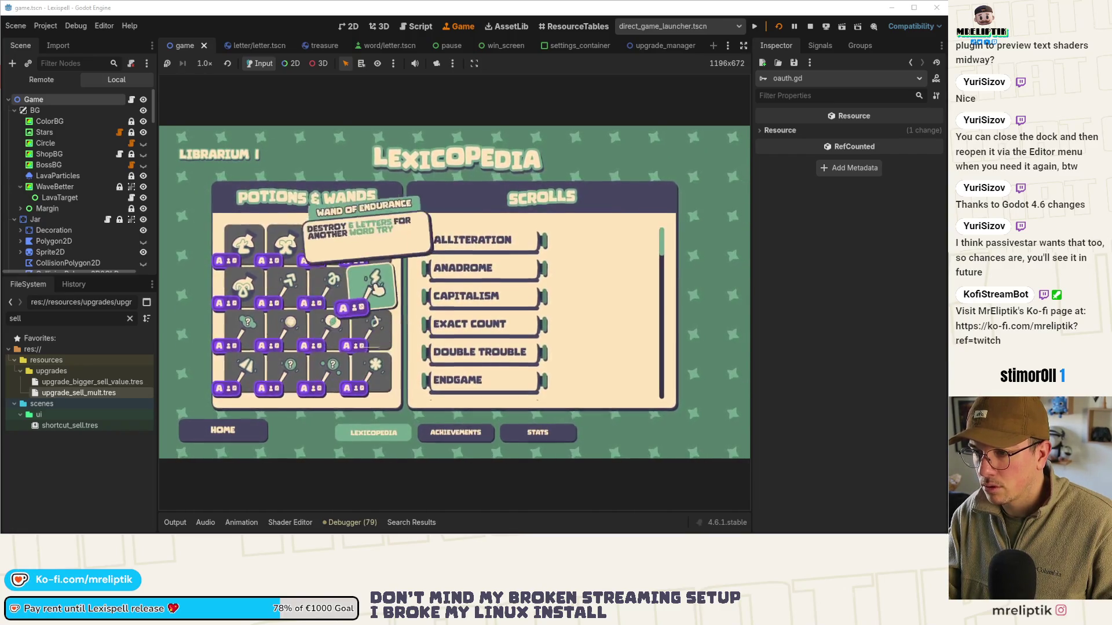
key(F1)
key(F1)
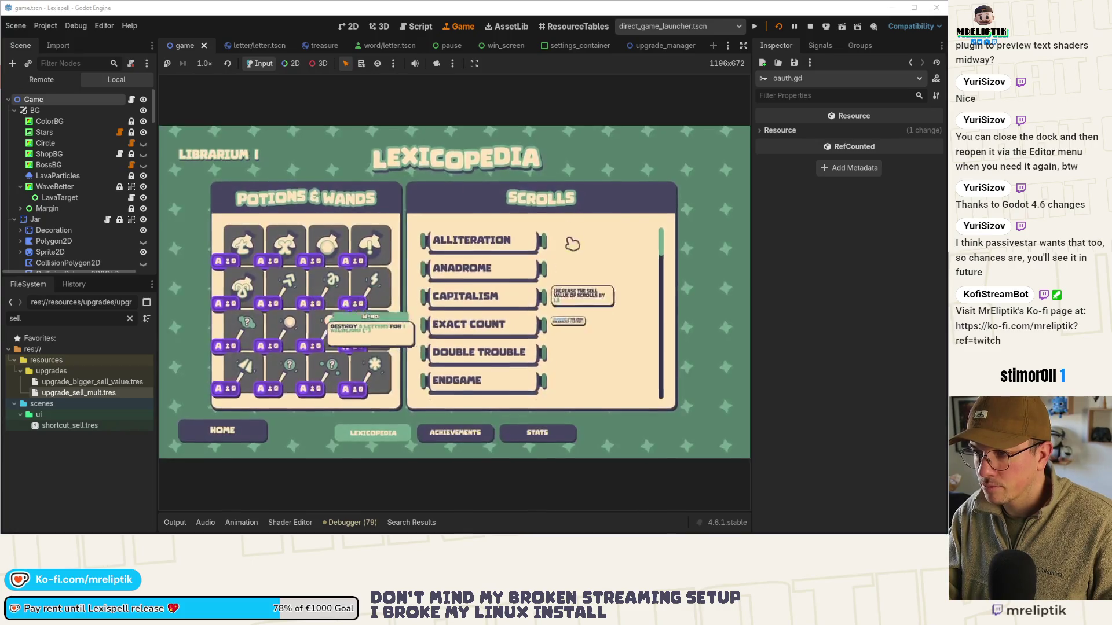
scroll(514, 284, down, 3)
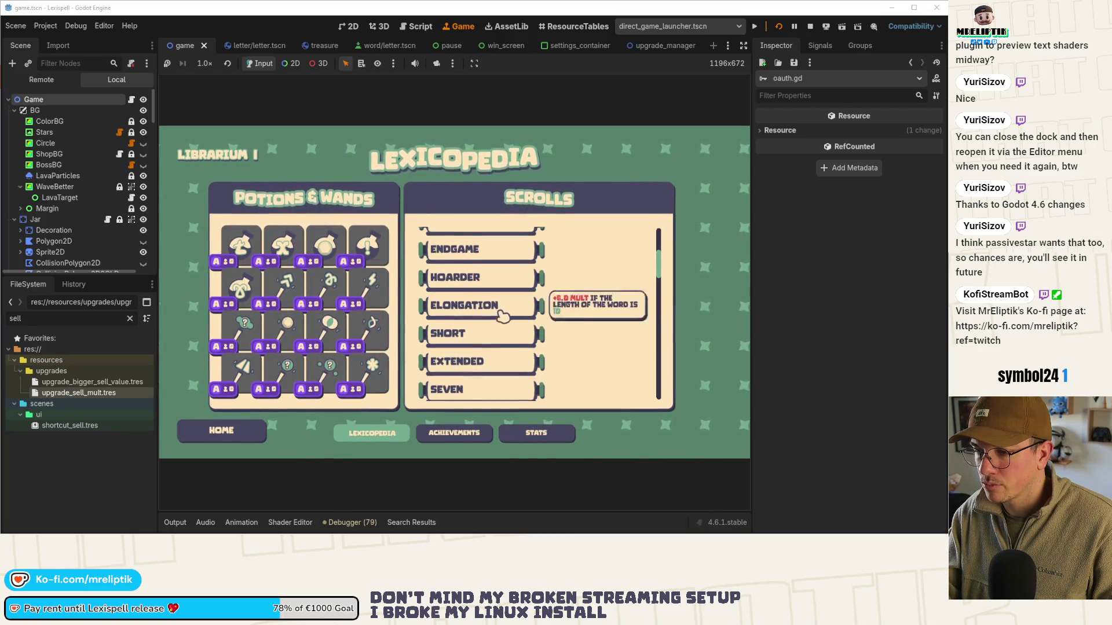
key(F1)
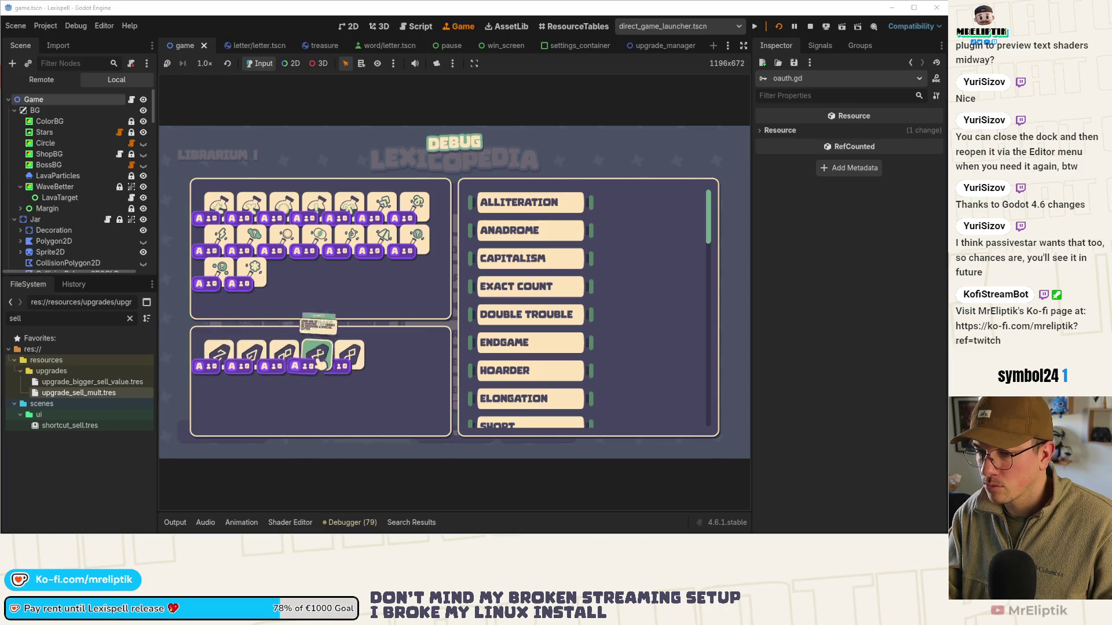
key(F1)
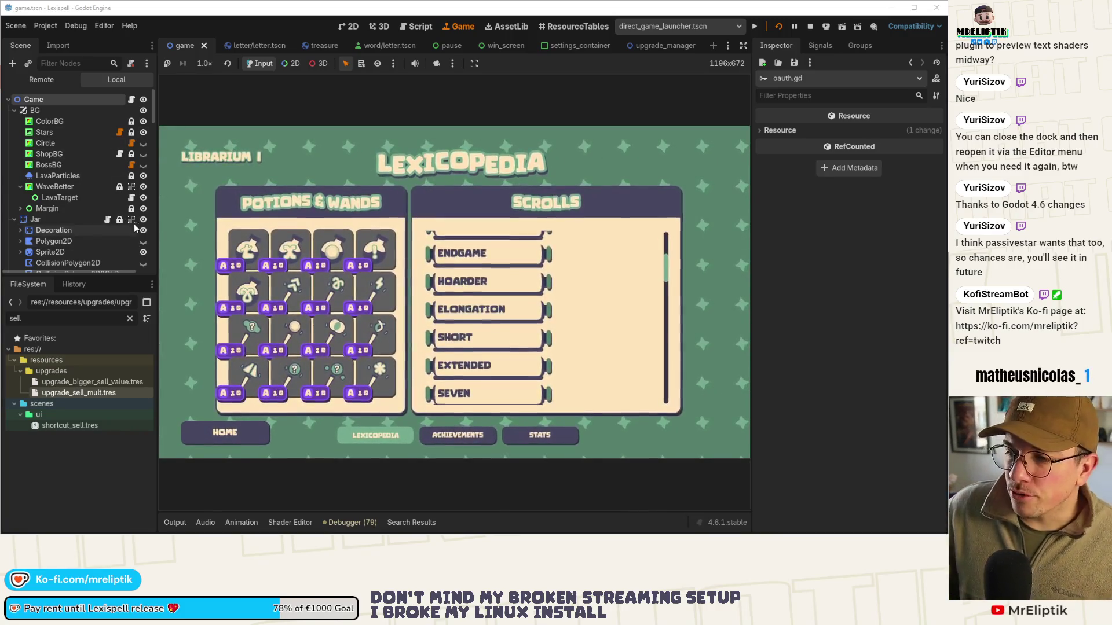
mouse_move(346, 277)
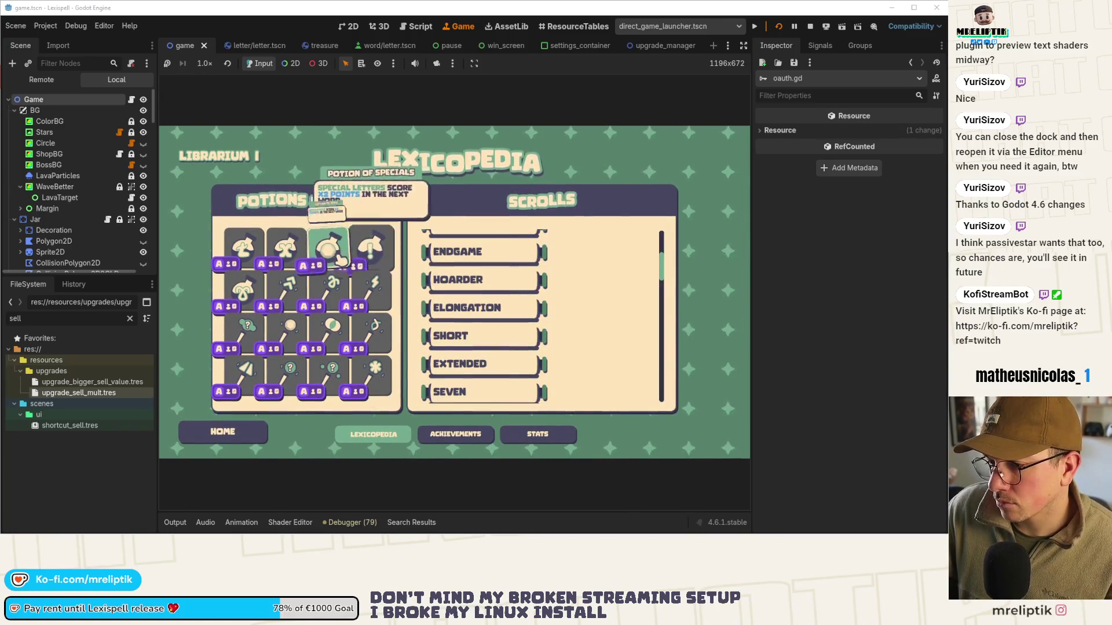
mouse_move(327, 325)
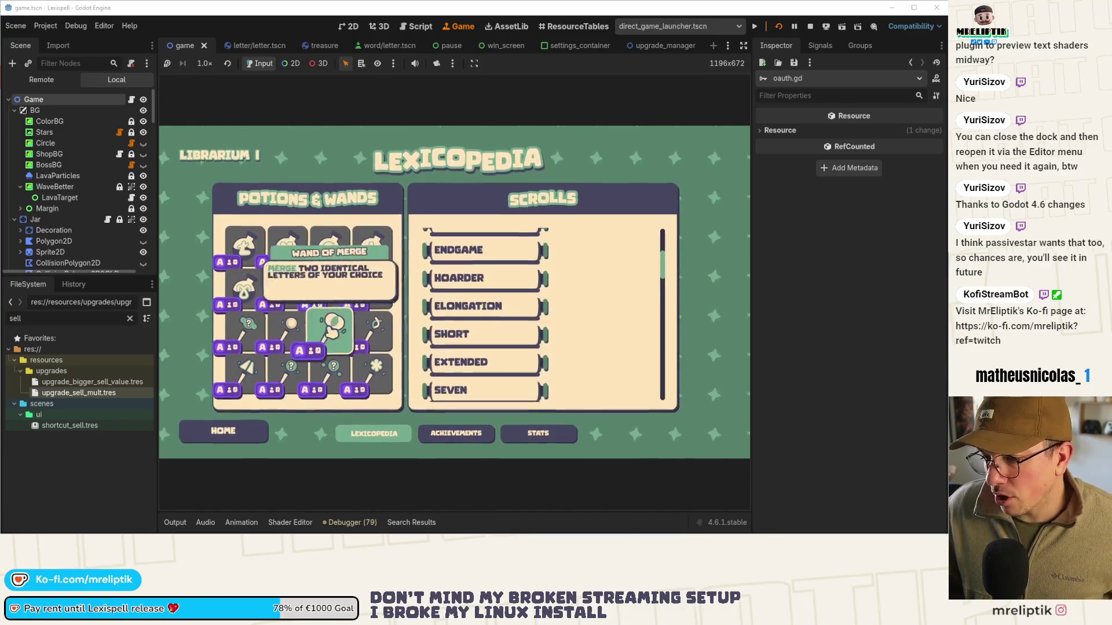
mouse_move(247, 249)
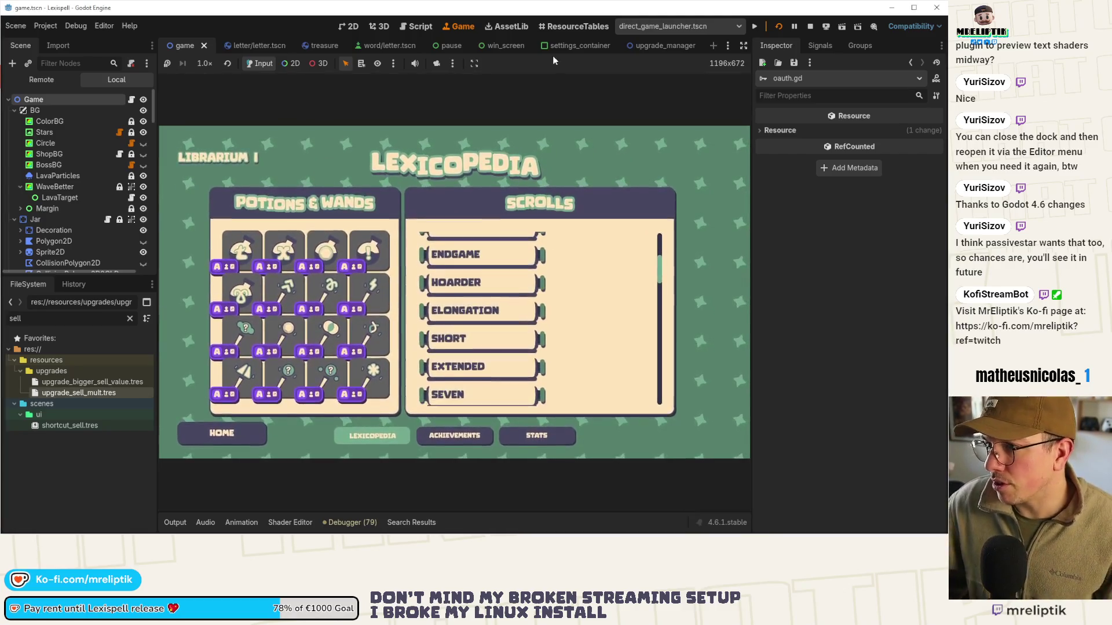
key(ctrl+shift+o)
Open the rune_shop_button and consumable_shop_button scenes and the consumable button's script
text(shop)
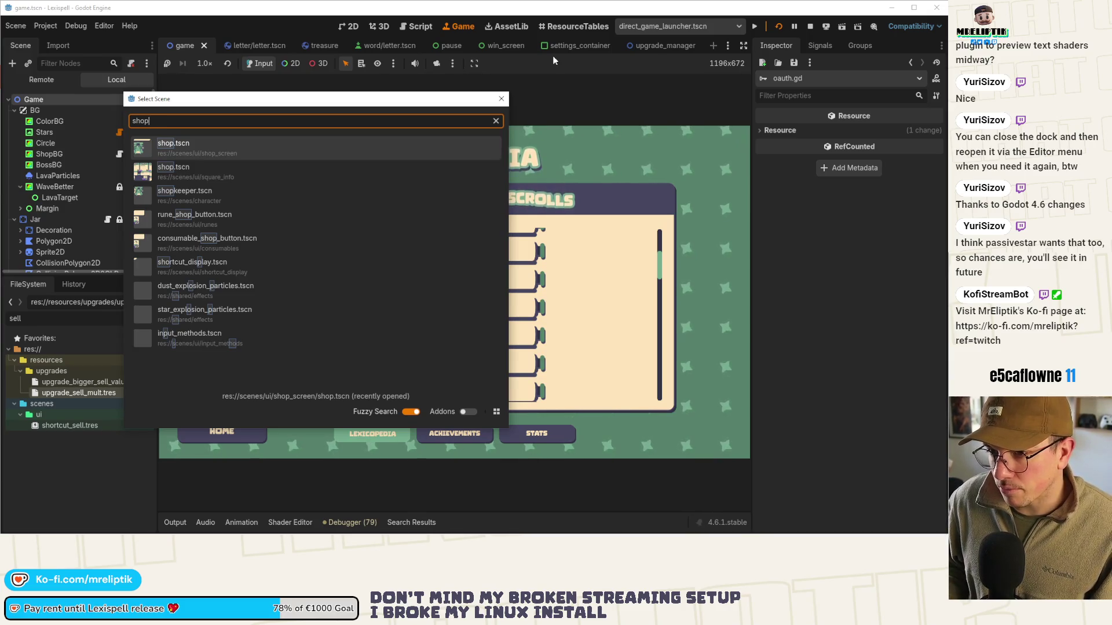
key(Down)
key(Down)
key(Down)
key(Return)
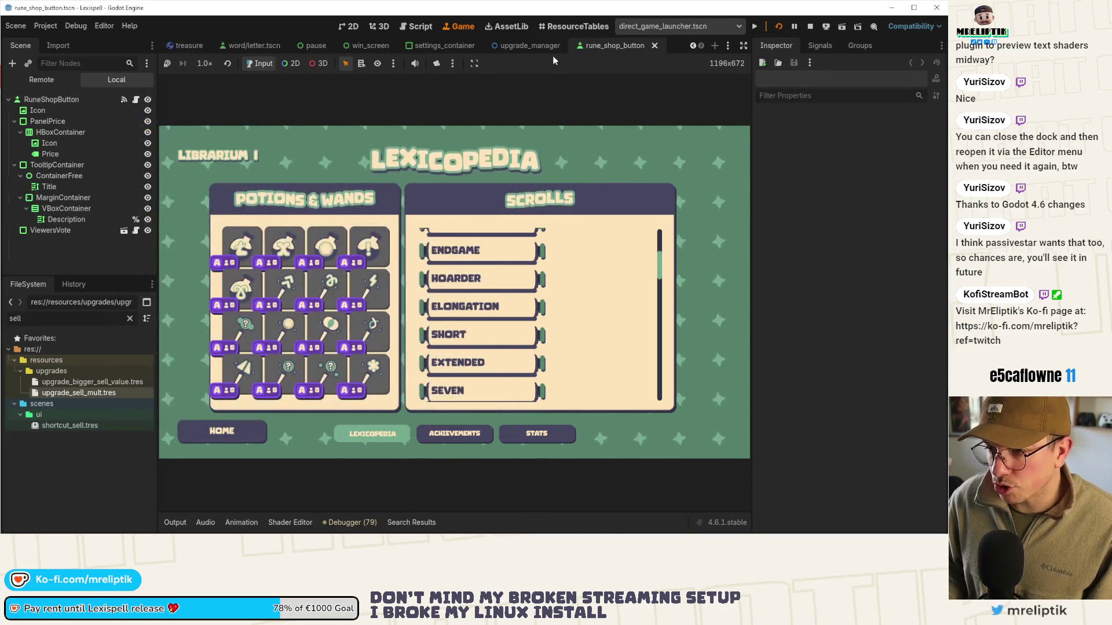
key(ctrl+shift+o)
text(consulmb)
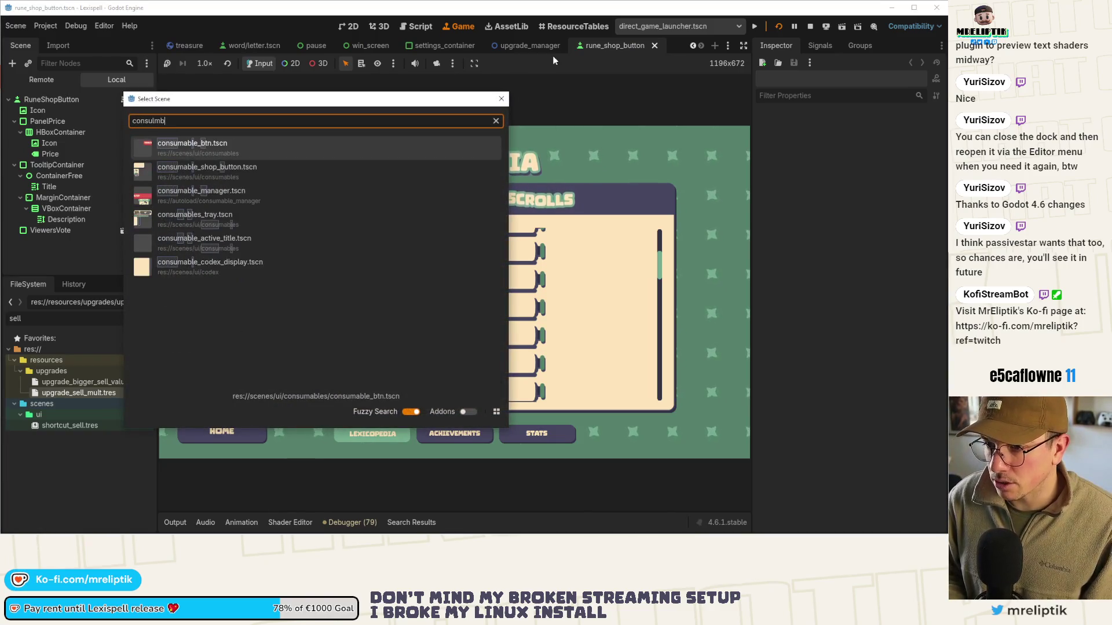
key(Down)
key(Return)
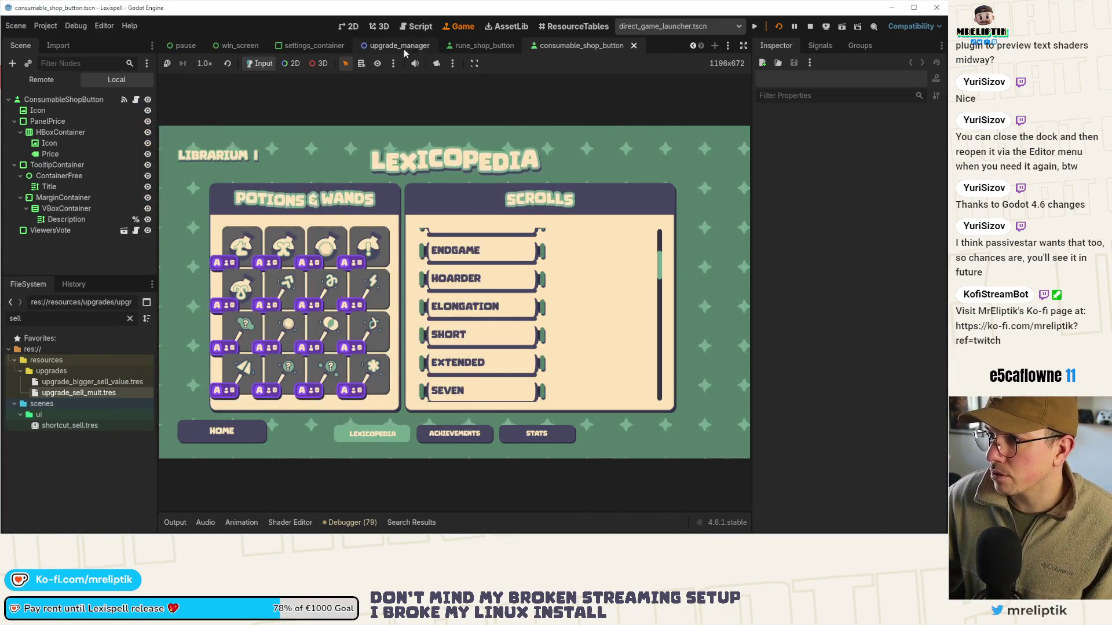
click(350, 26)
click(136, 99)
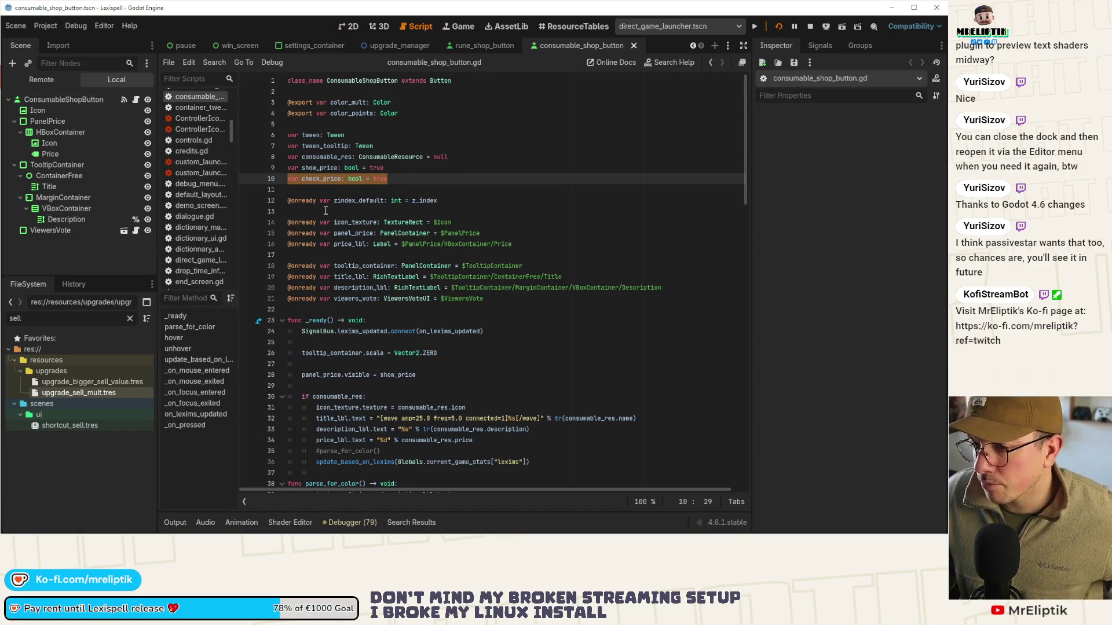
Add 'var show_viewers_vote: bool = true' below check_price on line 10 and save
click(409, 174)
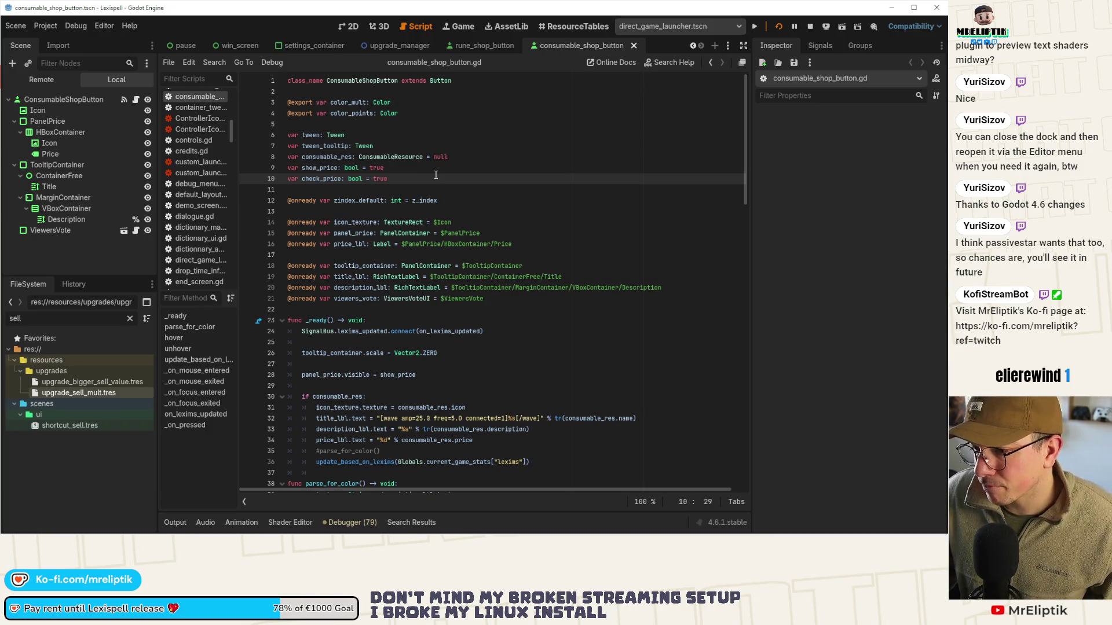
double_click(338, 180)
click(406, 177)
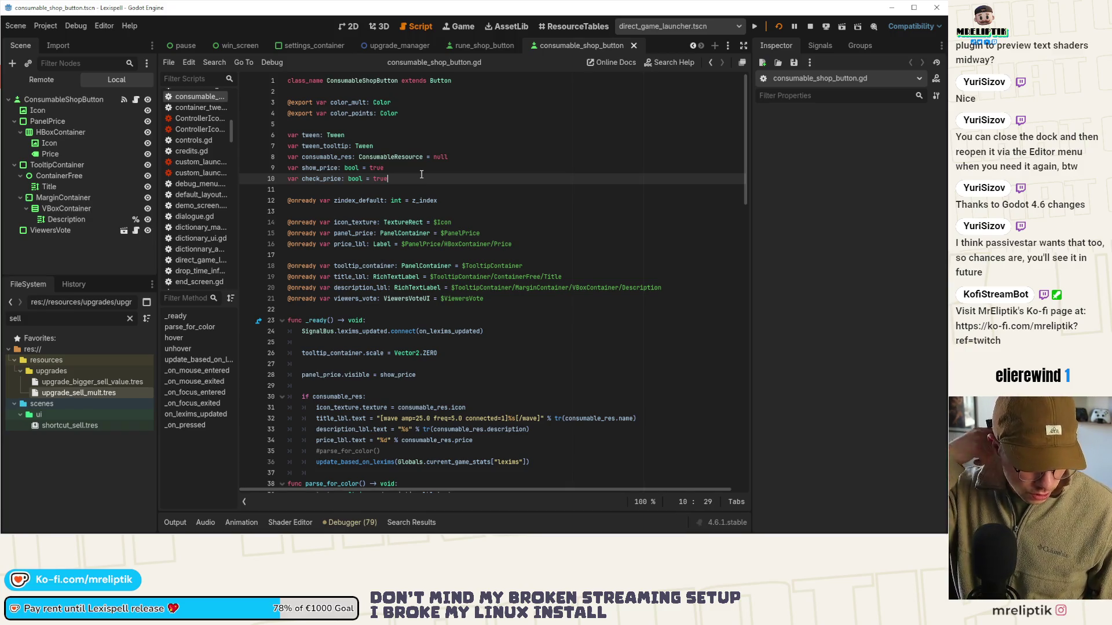
key(Return)
text(va)
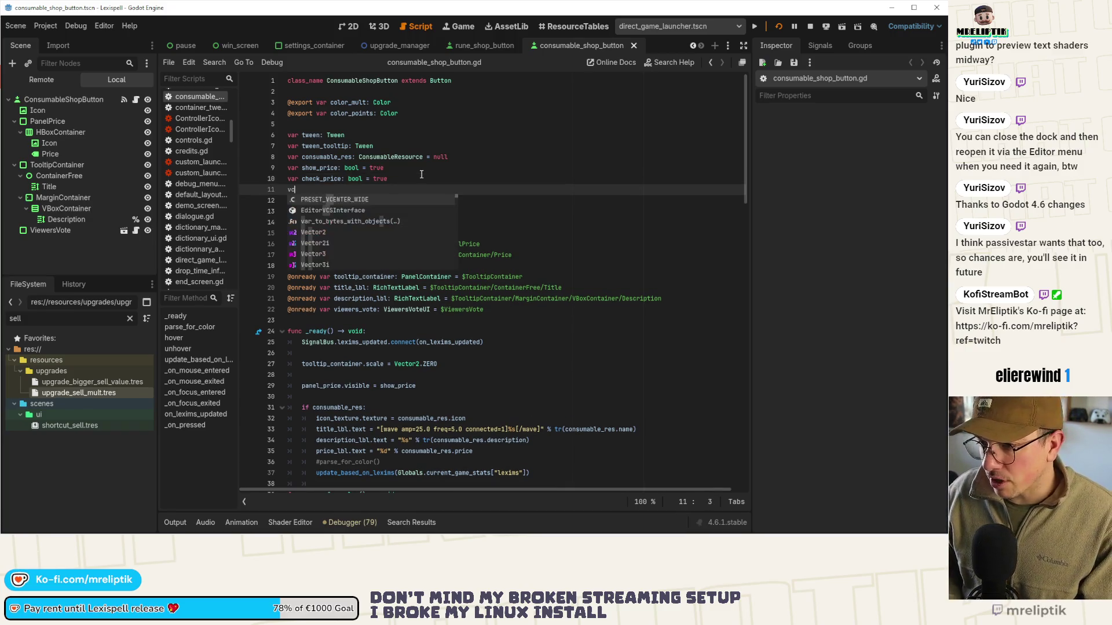
text(r s)
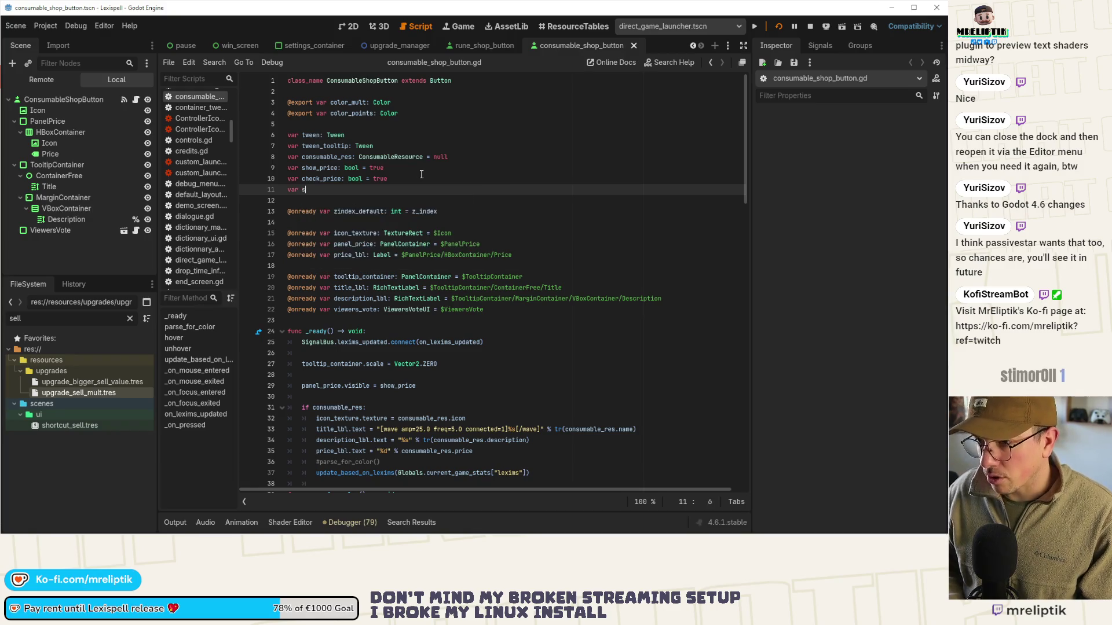
text(how_viewer_)
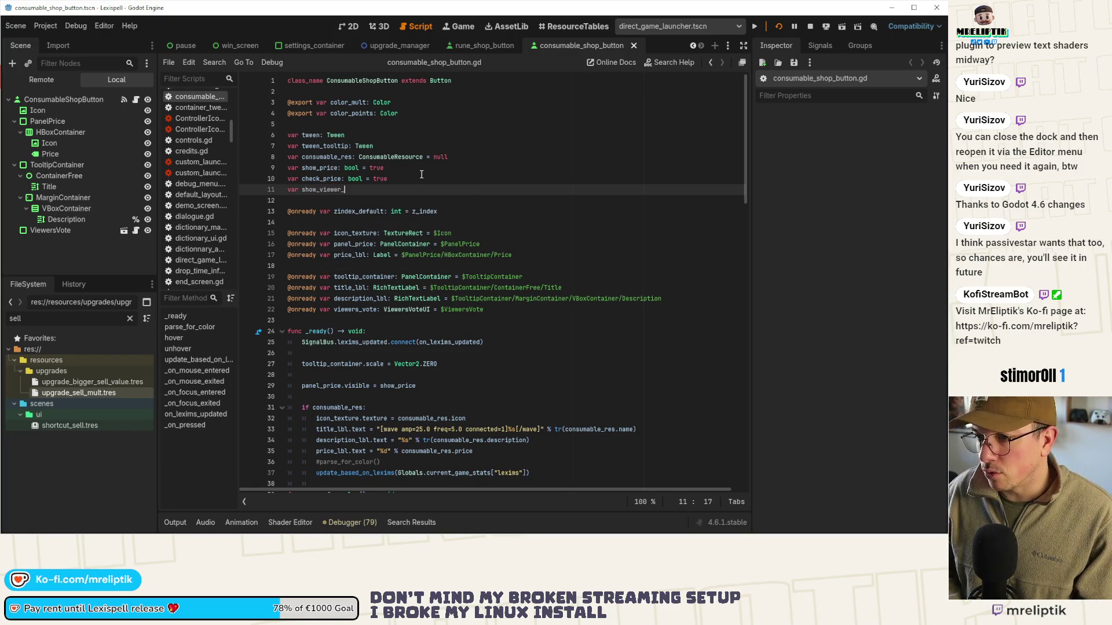
key(BackSpace)
text(s_vote:)
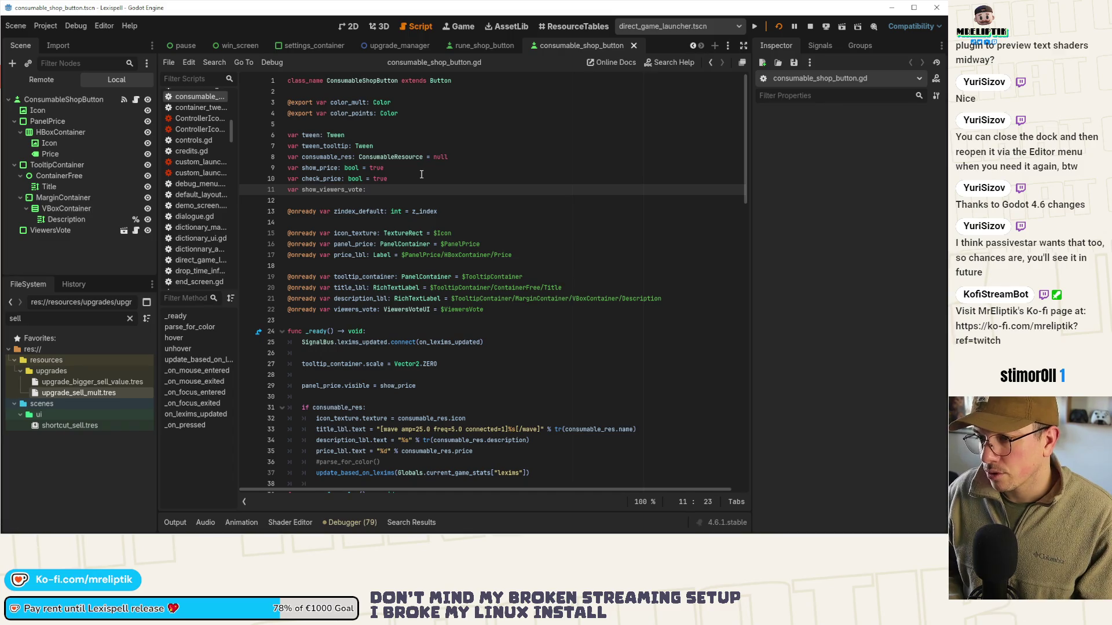
text( bool = true)
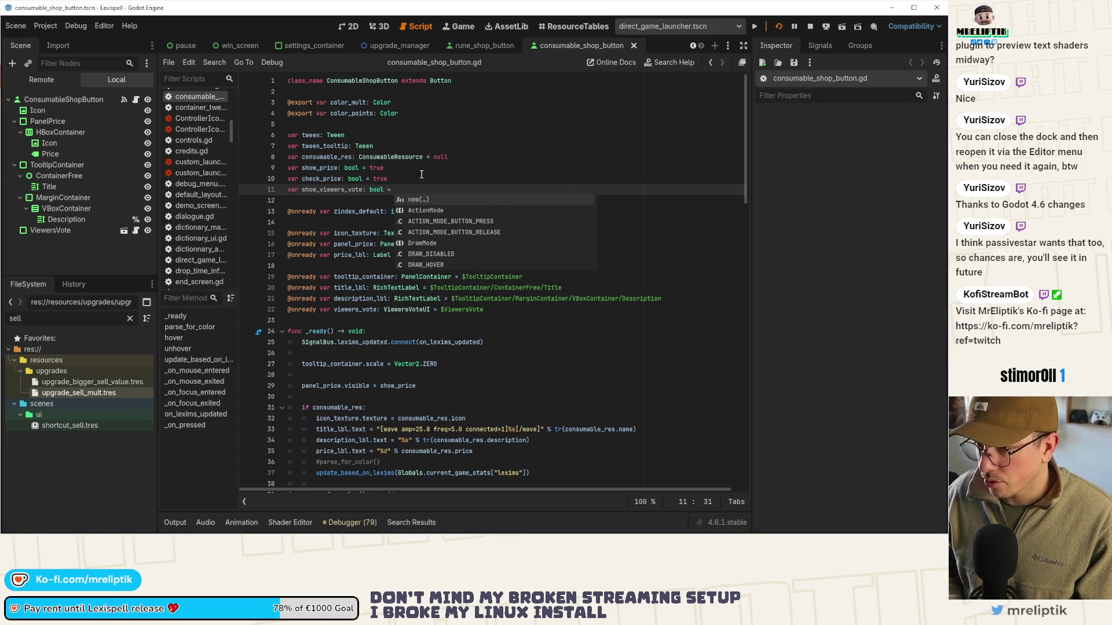
key(ctrl+s)
In _ready, add 'viewers_vote.visible = show_viewers_vote' after the panel_price line and save
double_click(361, 191)
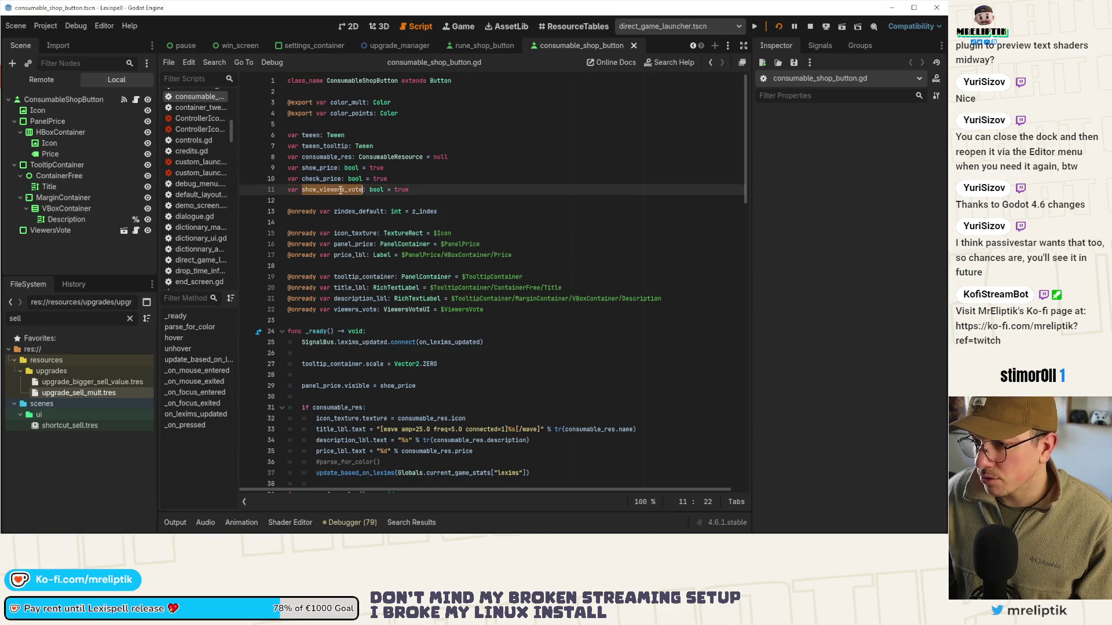
key(F3)
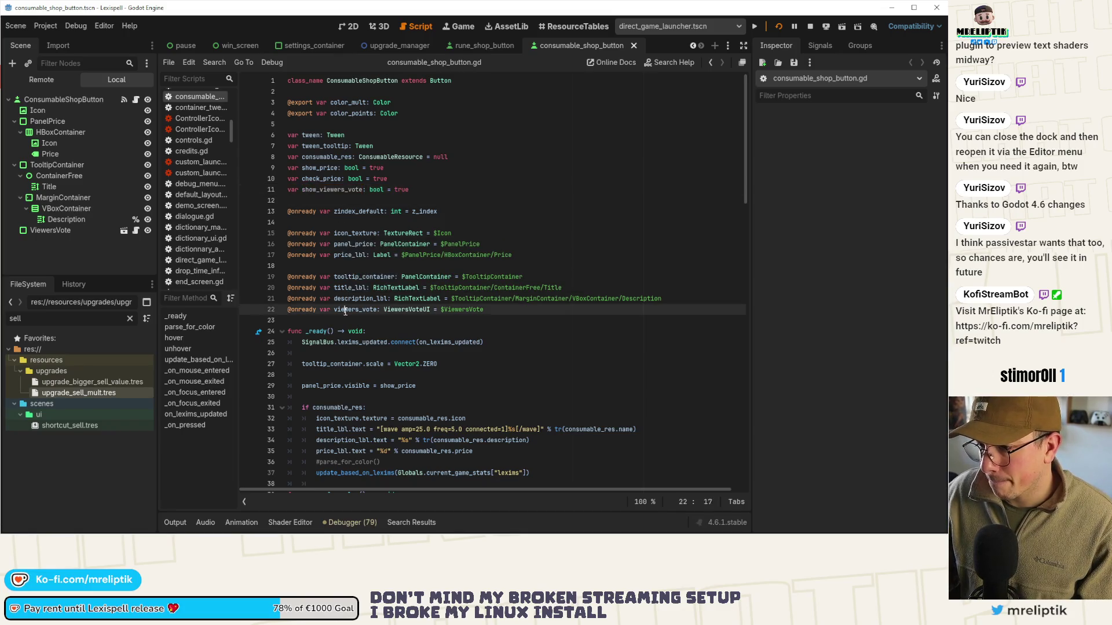
click(604, 503)
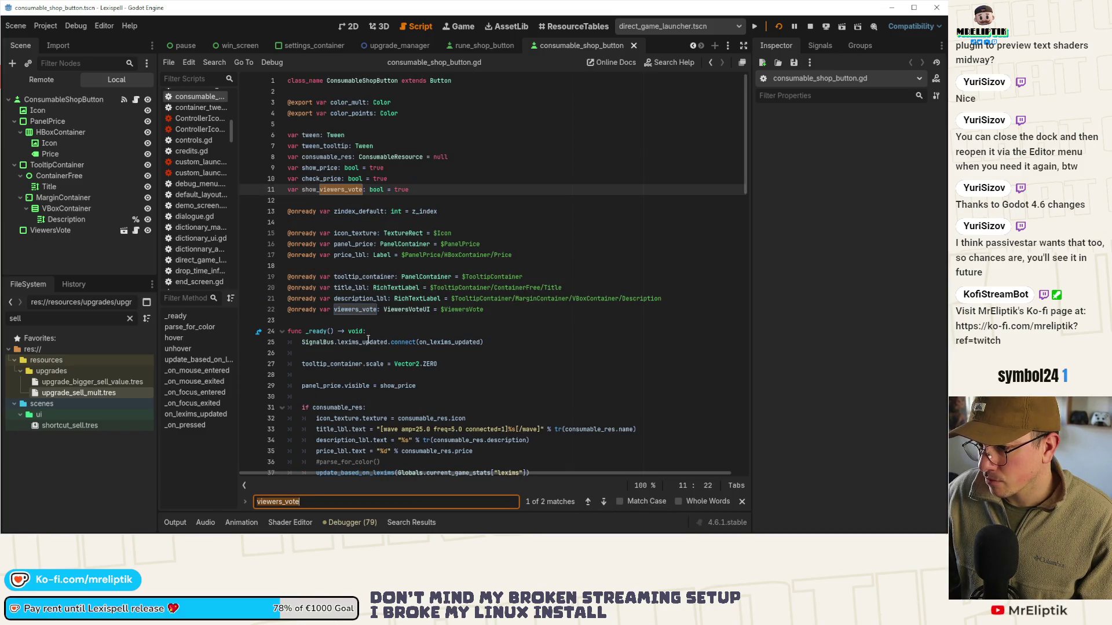
click(452, 332)
scroll(452, 324, down, 2)
click(452, 299)
click(457, 319)
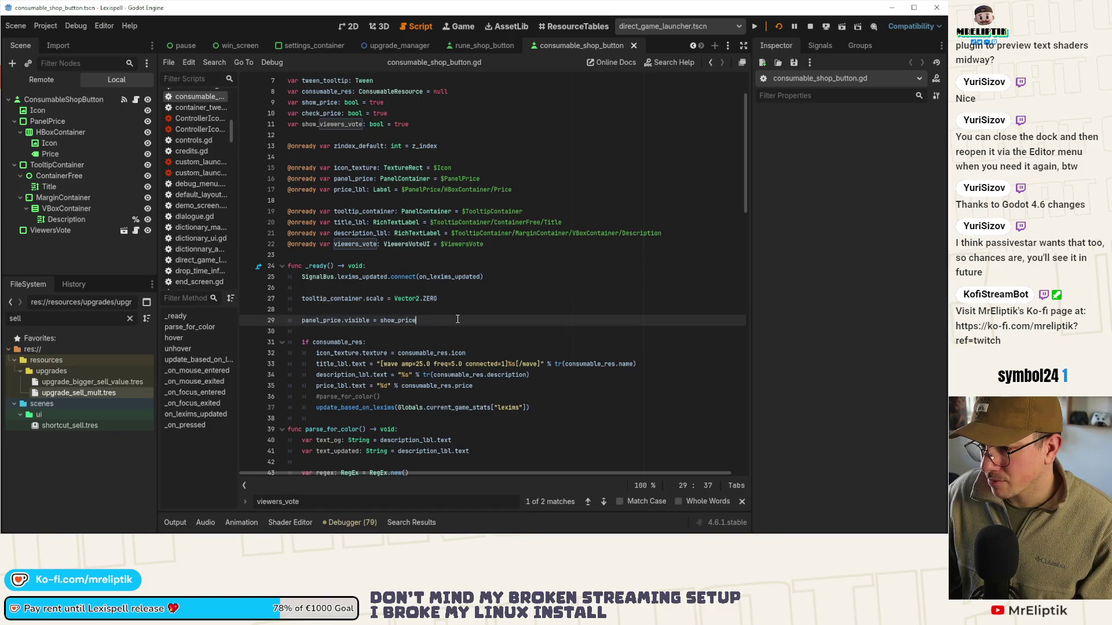
key(Return)
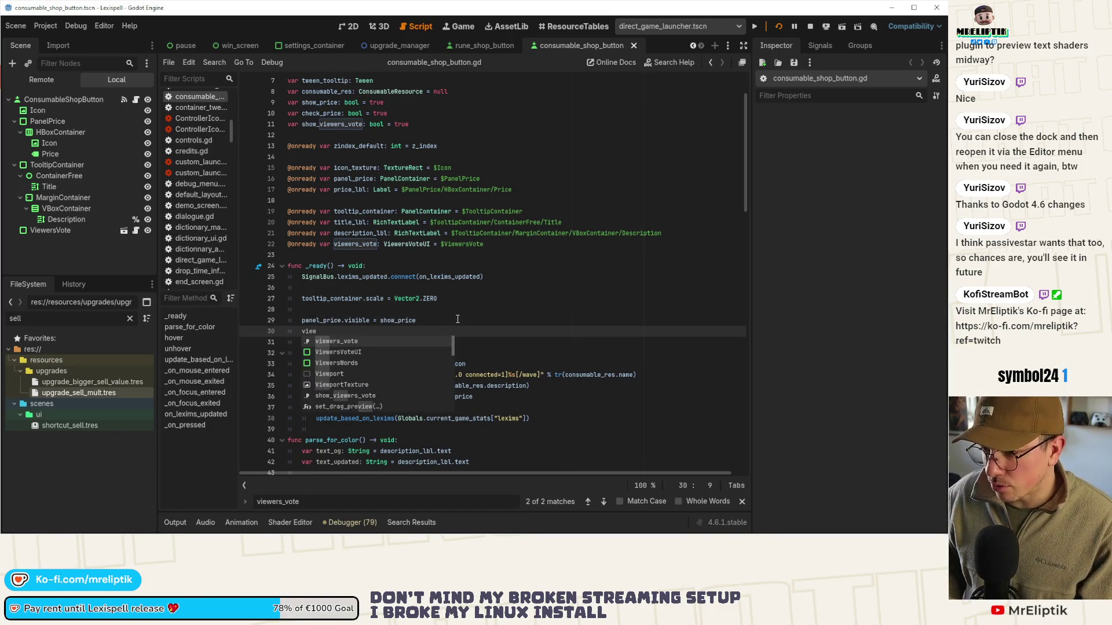
key(Return)
text(visi)
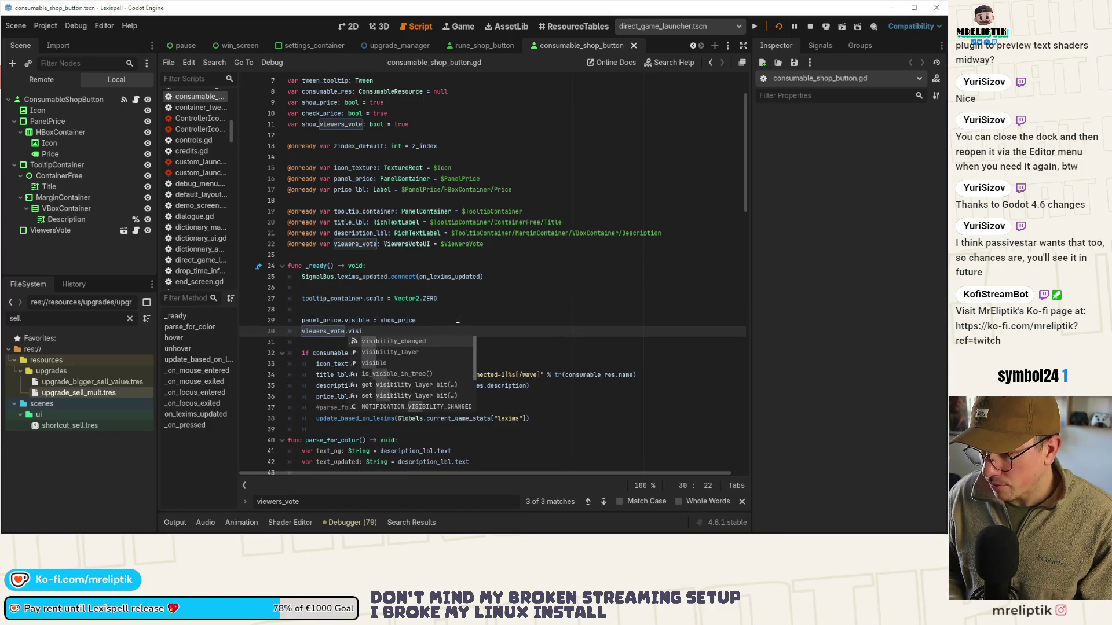
key(Return)
text(= show_)
key(Return)
key(ctrl+s)
Save again and select the new show_viewers_vote declaration on line 11
double_click(425, 334)
key(ctrl+s)
drag(409, 124, 394, 124)
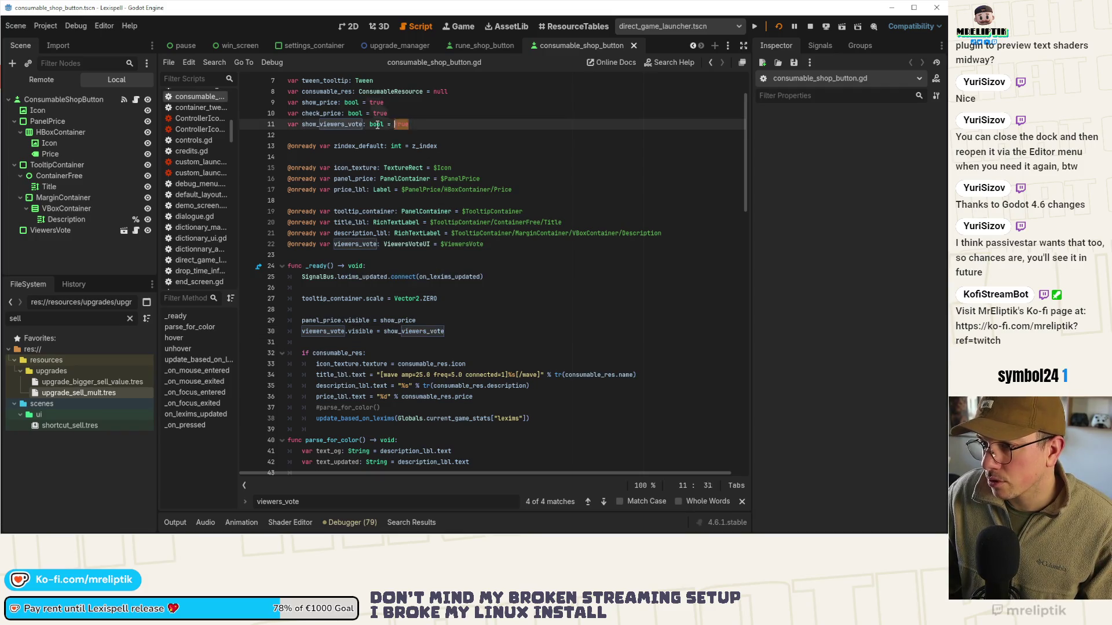
Paste the show_viewers_vote declaration into rune_shop_button.gd after line 10 and save
click(475, 46)
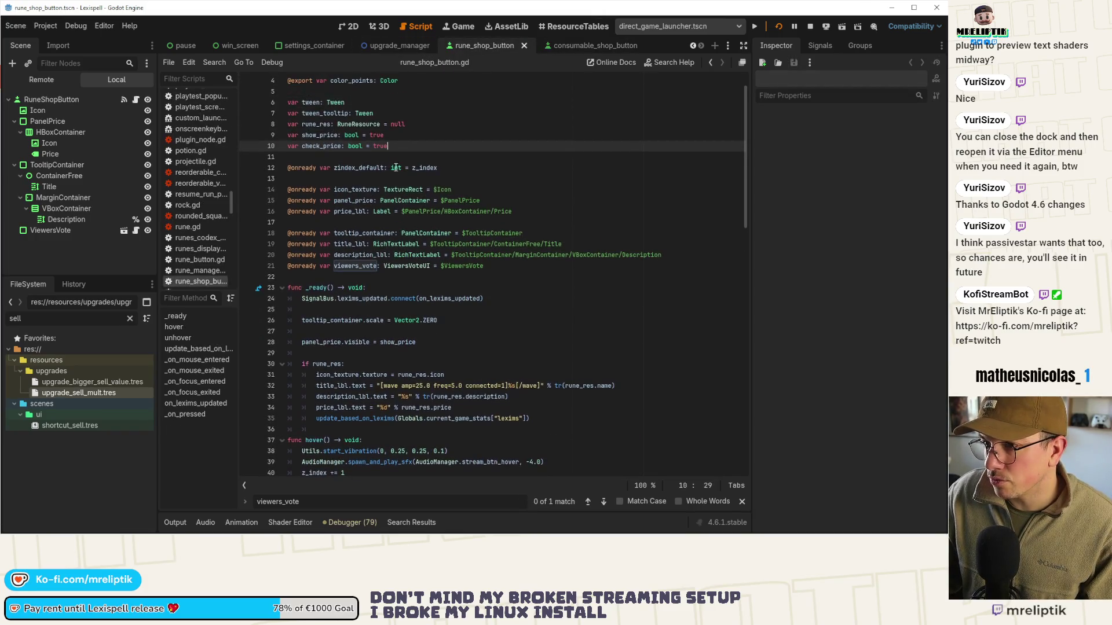
key(Return)
text(var show_viewers_vote: bool = true)
key(ctrl+s)
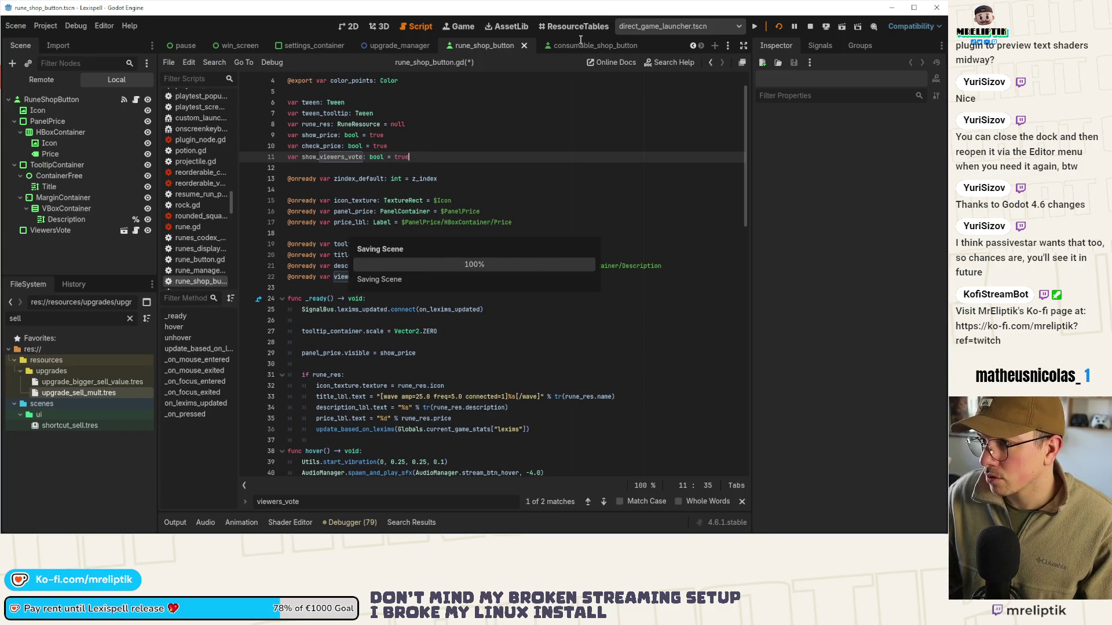
Copy the viewers_vote visibility line into rune_shop_button.gd's _ready after the panel_price line
click(581, 42)
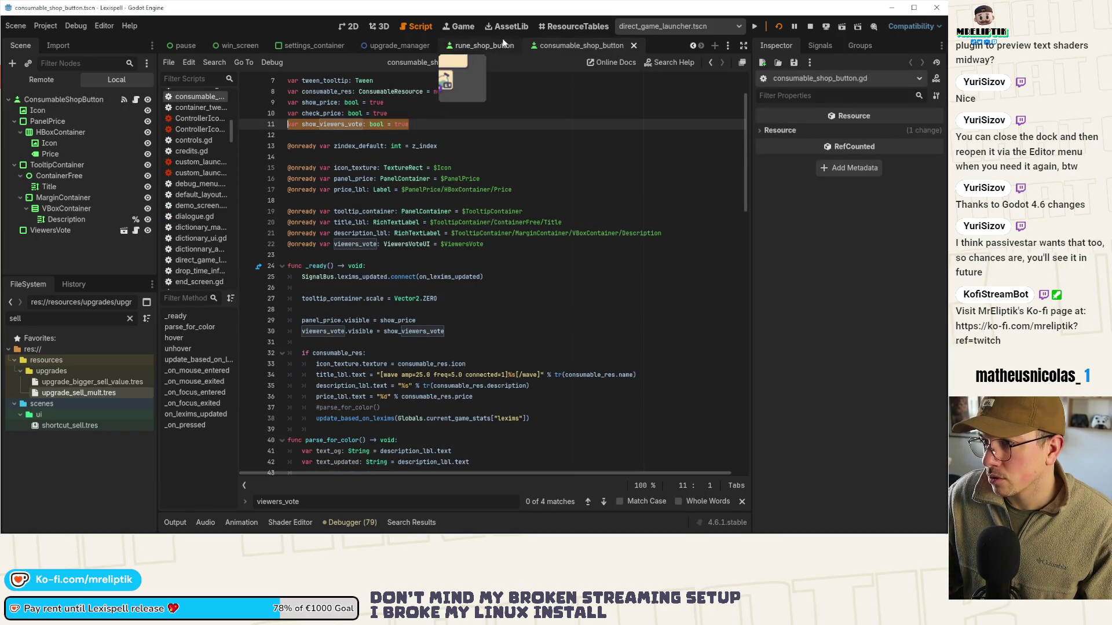
drag(445, 331, 300, 334)
key(ctrl+c)
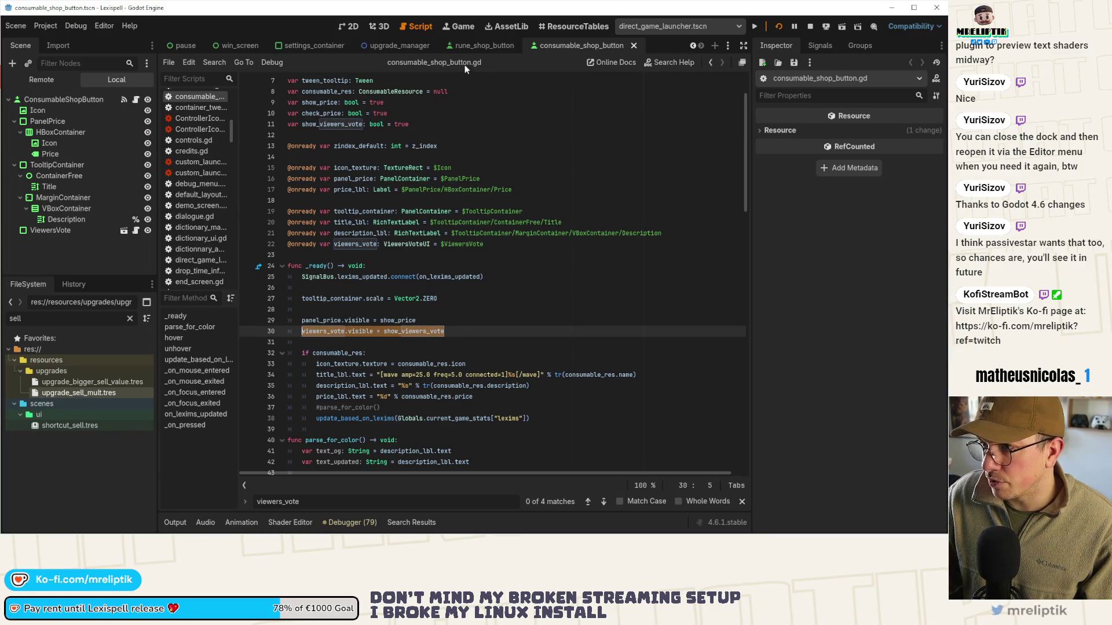
key(ctrl+shift+Tab)
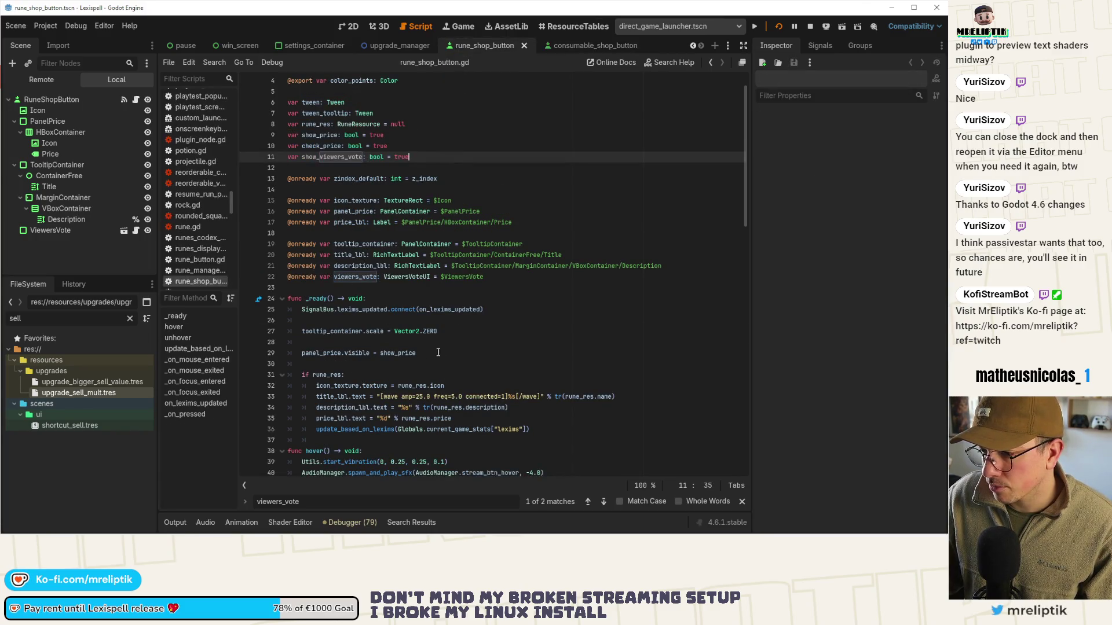
click(438, 352)
key(Return)
key(ctrl+v)
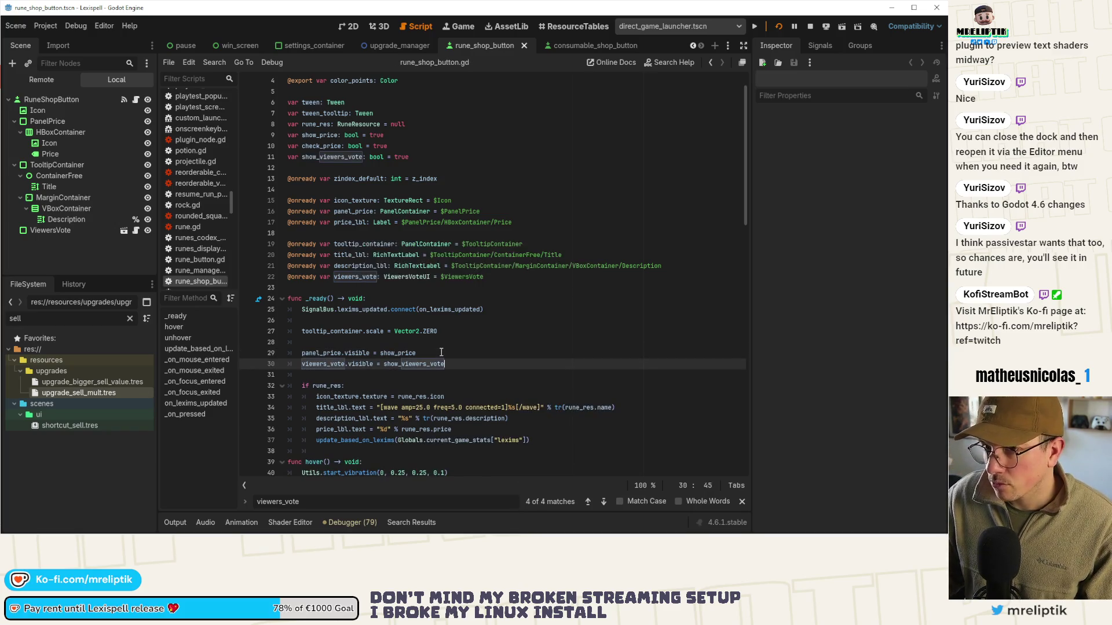
key(ctrl+shift+o)
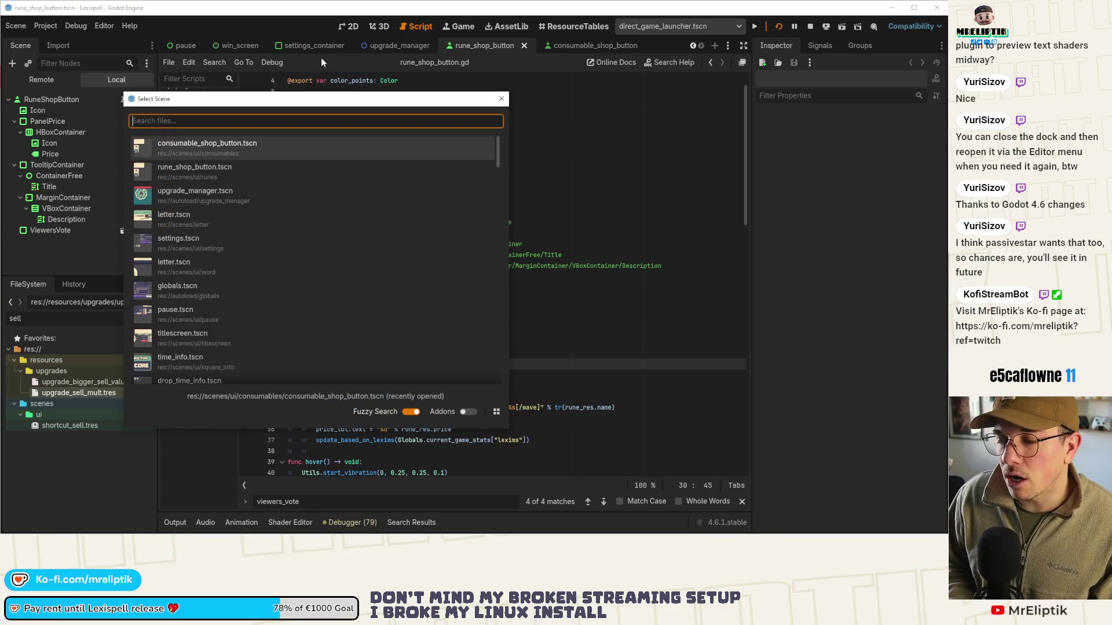
Search the scene list for 'debug', then clear it and dismiss without opening anything
text(deby)
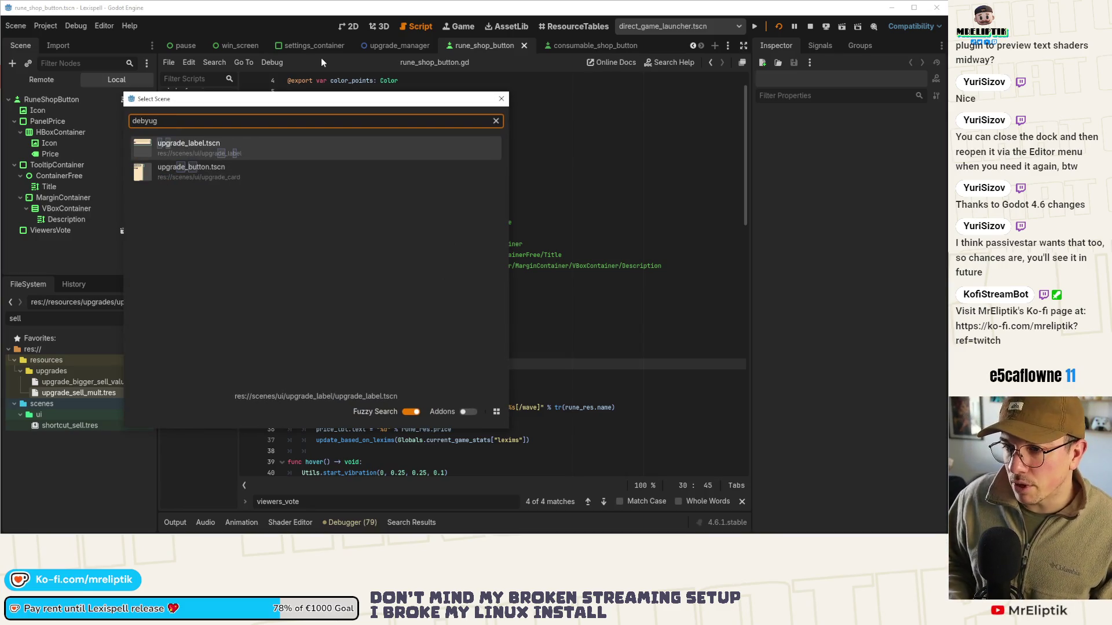
key(BackSpace)
text(ug)
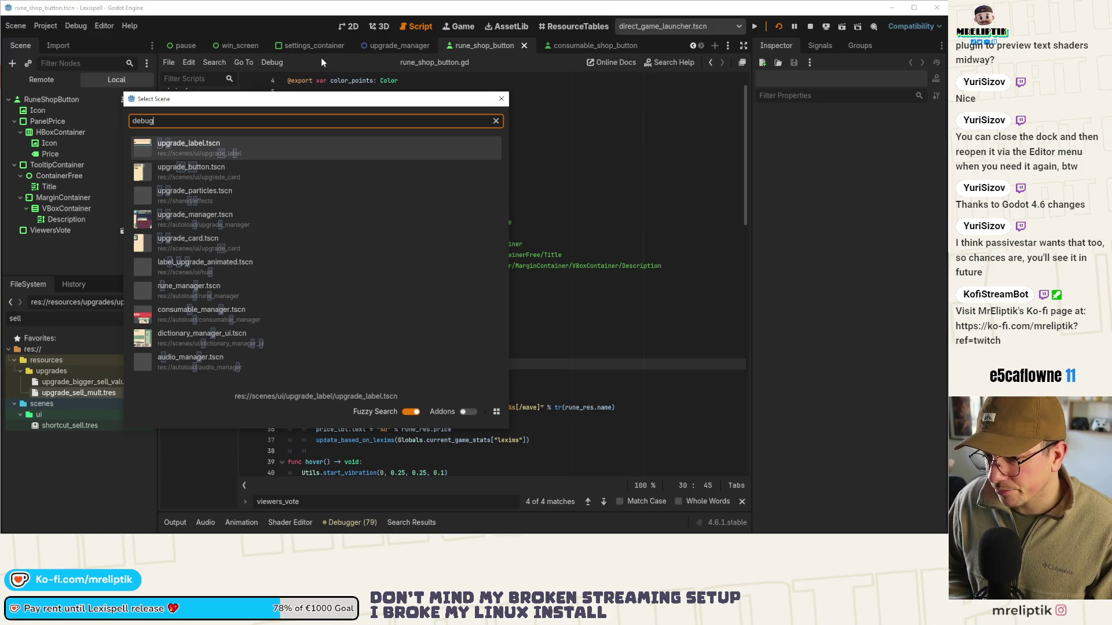
key(ctrl+a)
key(BackSpace)
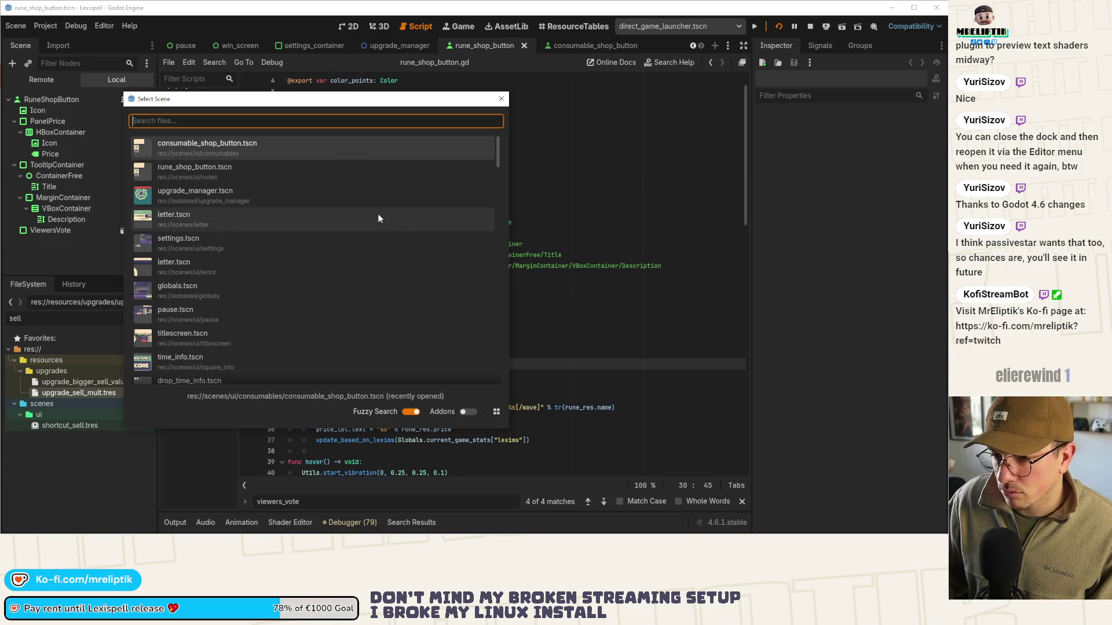
scroll(316, 264, down, 3)
key(Escape)
Clear the 'sell' FileSystem filter and collapse the addons folder
click(47, 320)
key(ctrl+a)
key(BackSpace)
scroll(114, 404, up, 15)
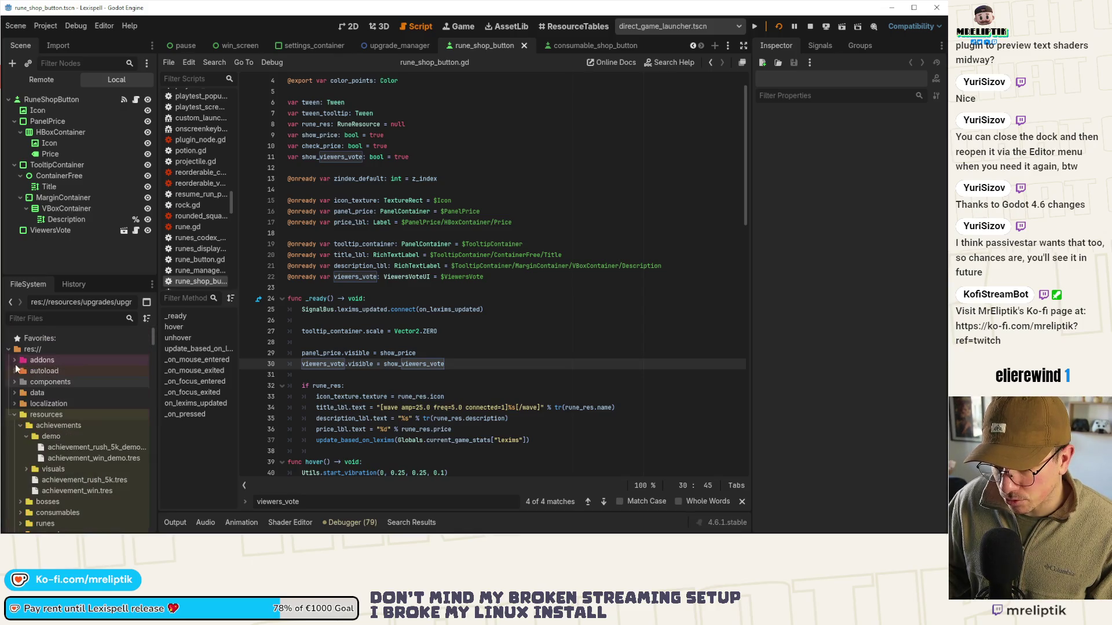
click(20, 366)
scroll(87, 391, down, 5)
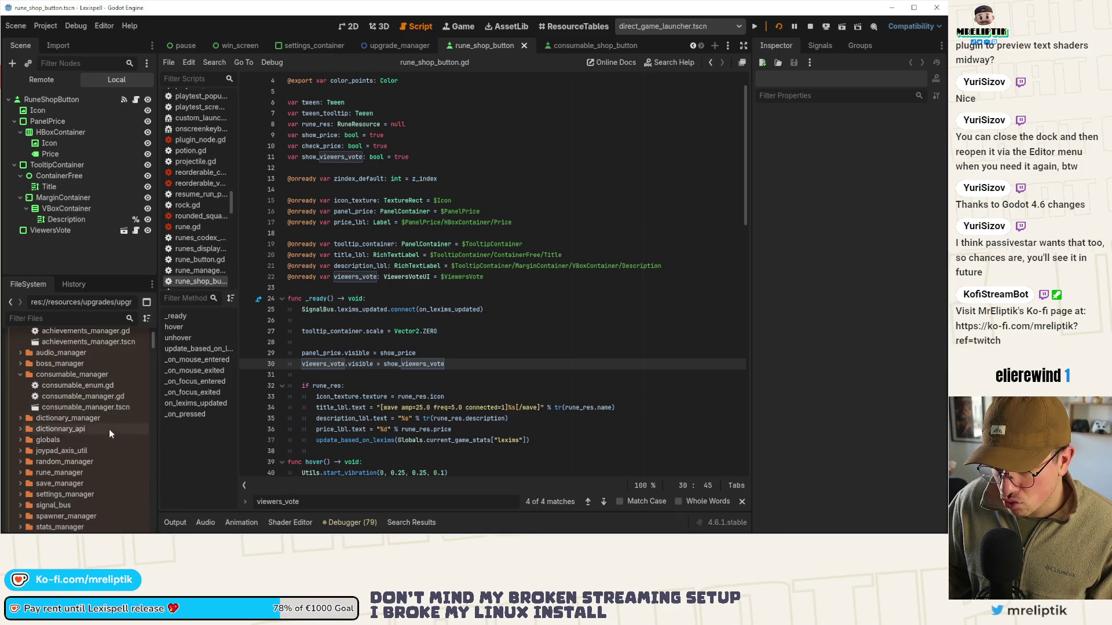
scroll(106, 430, down, 3)
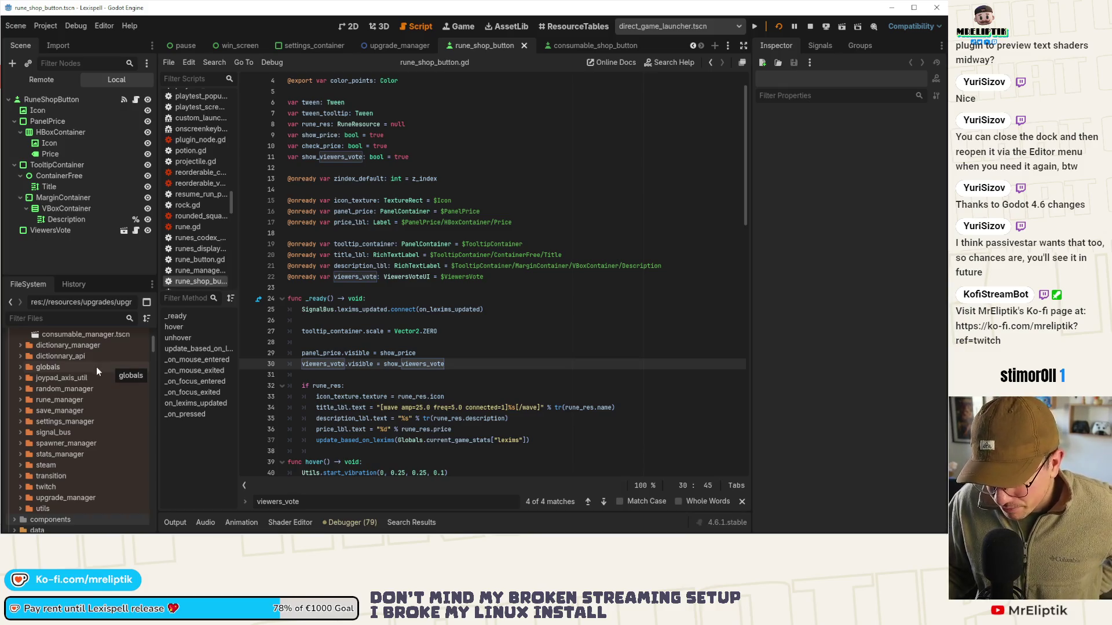
scroll(97, 382, up, 5)
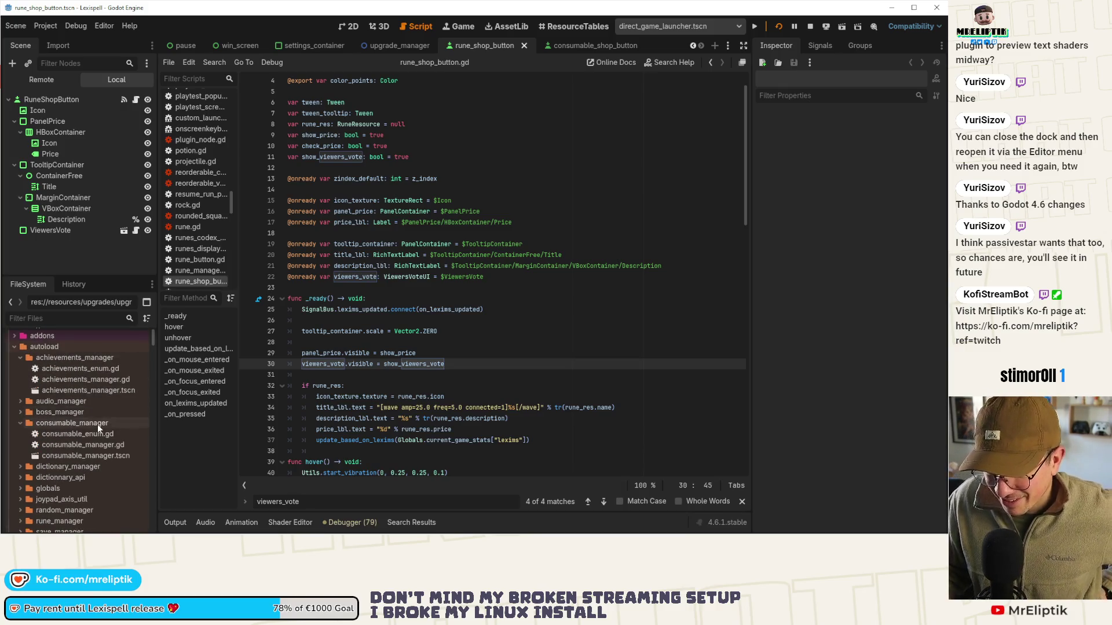
Collapse the achievements_manager folder and browse the remaining autoload manager folders
click(23, 359)
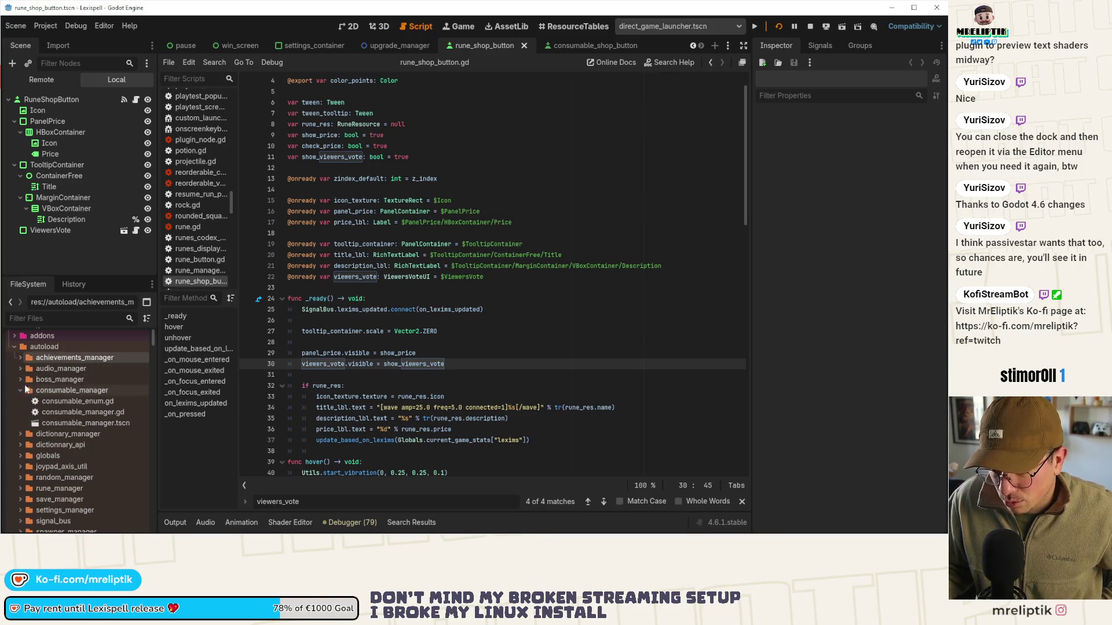
scroll(69, 405, down, 2)
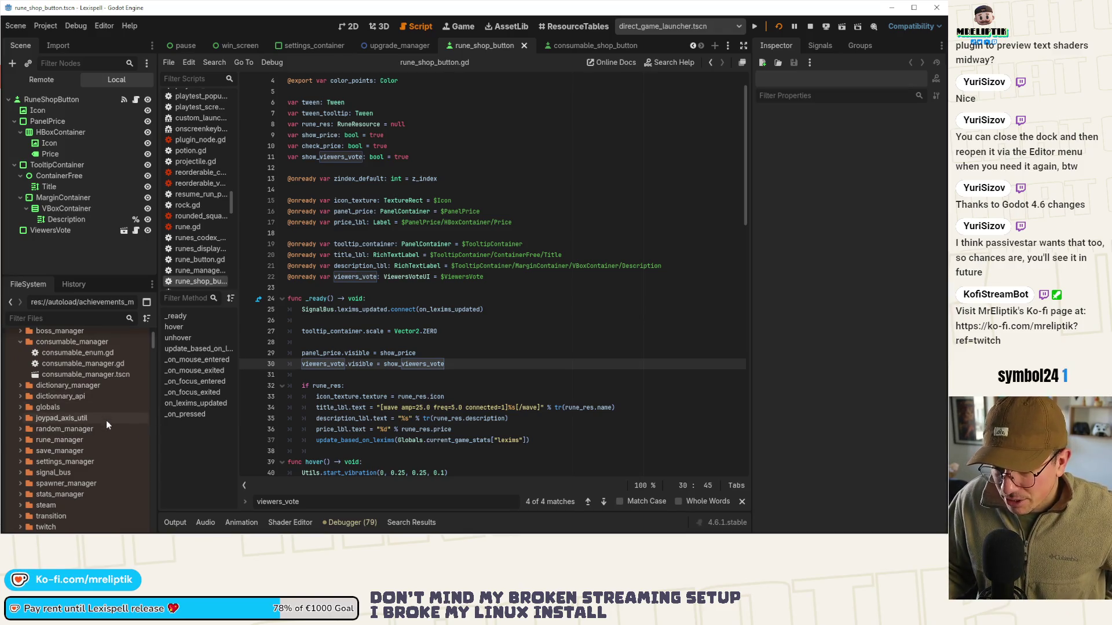
scroll(107, 429, down, 2)
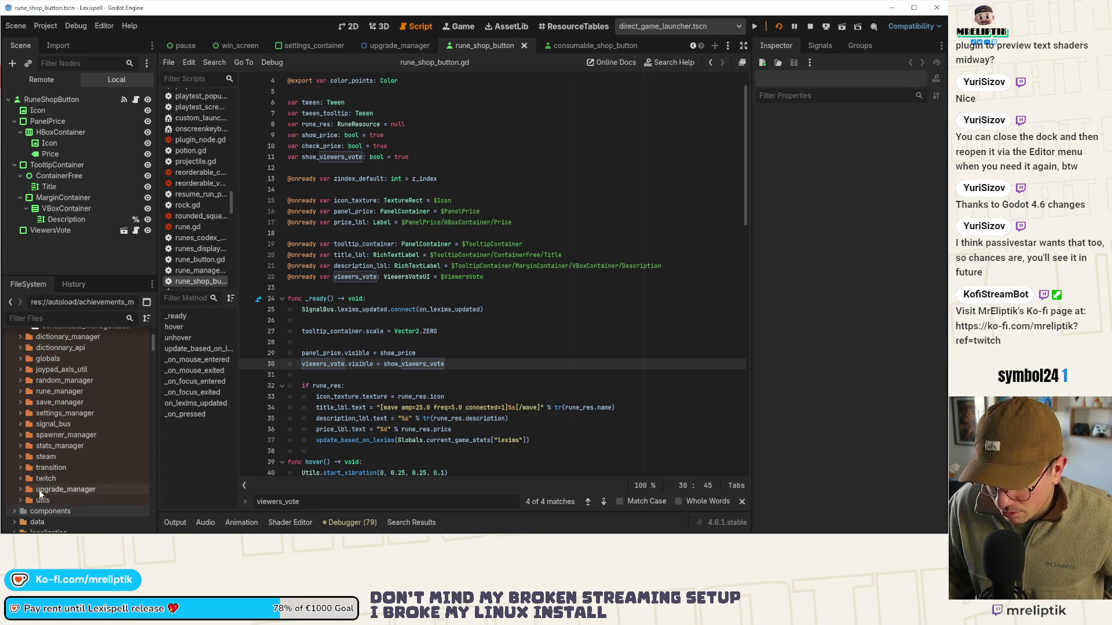
click(33, 26)
key(ctrl+shift+f)
key(Escape)
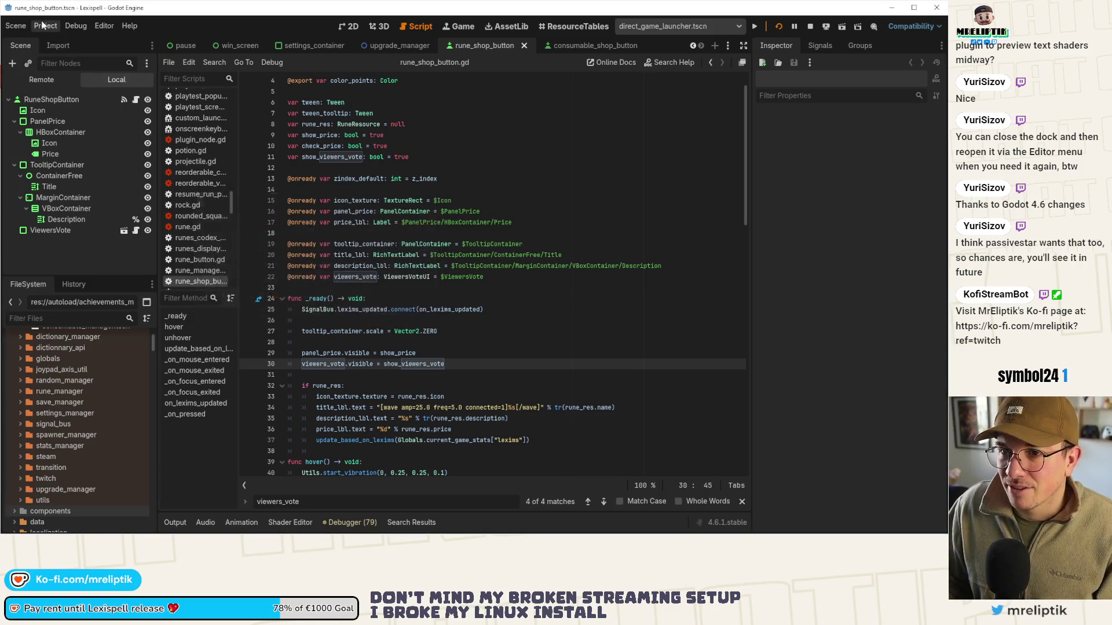
click(45, 25)
click(58, 40)
click(325, 81)
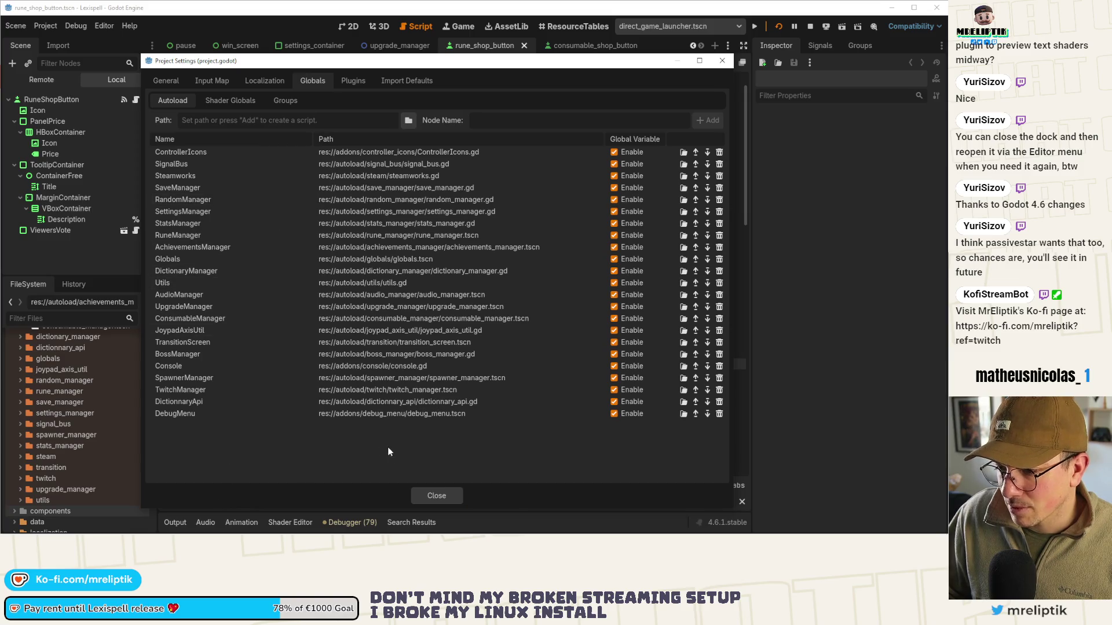
click(436, 495)
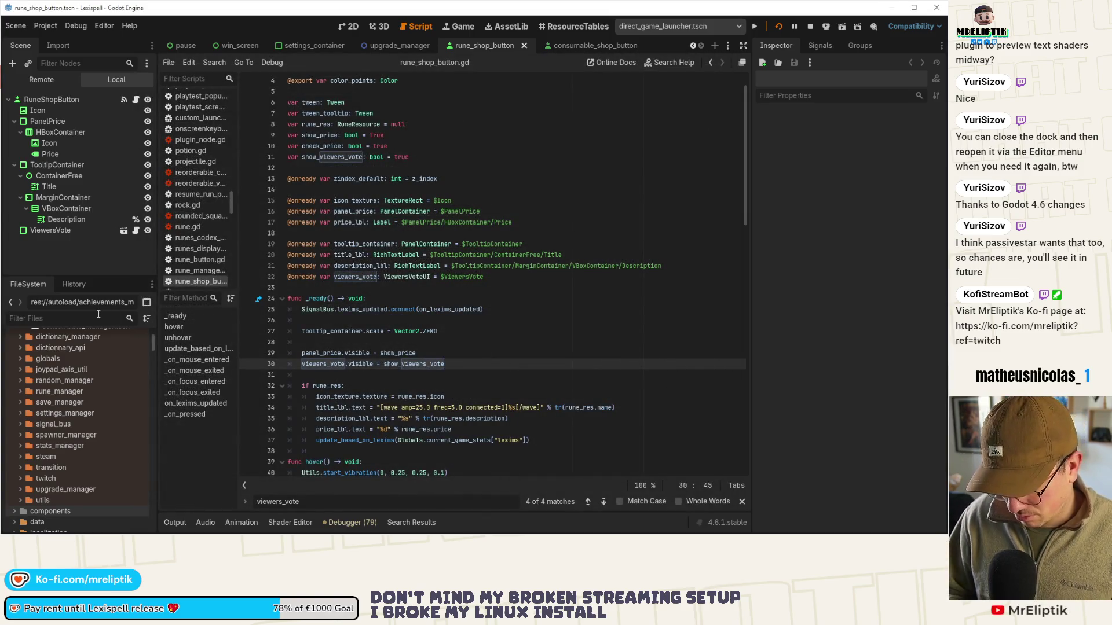
key(ctrl+shift+o)
text(debug_men)
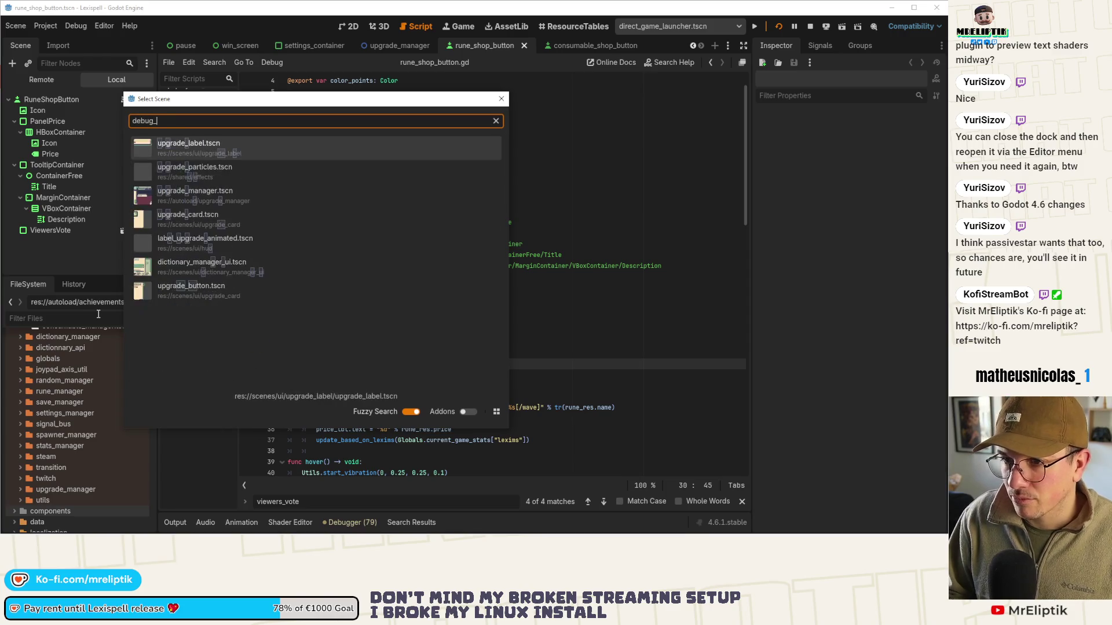
key(Escape)
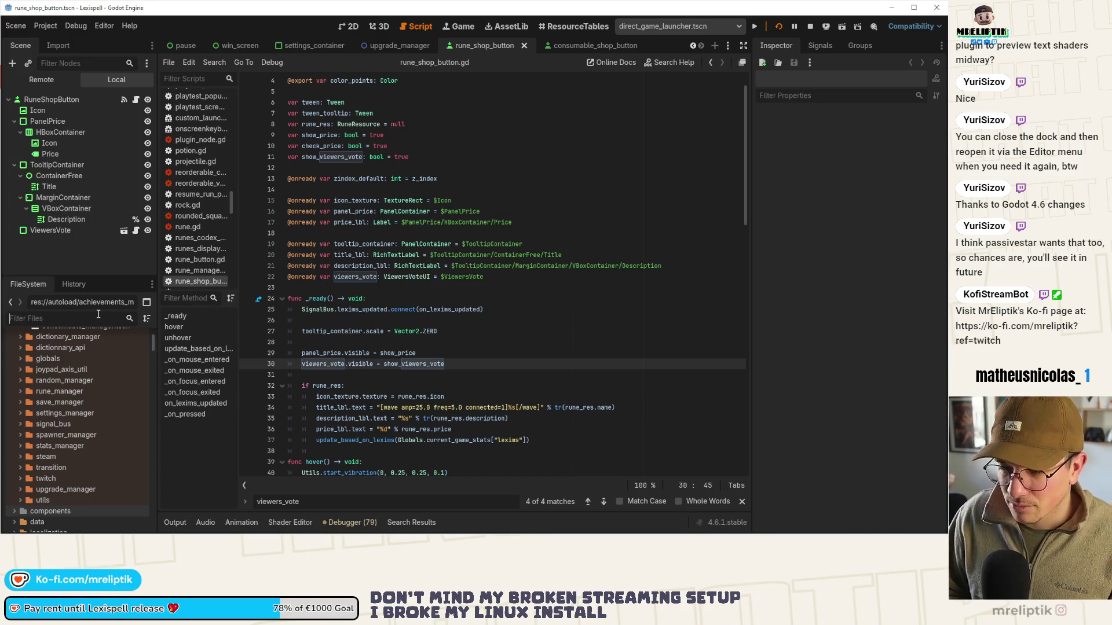
key(ctrl+alt+o)
text(debug)
key(Escape)
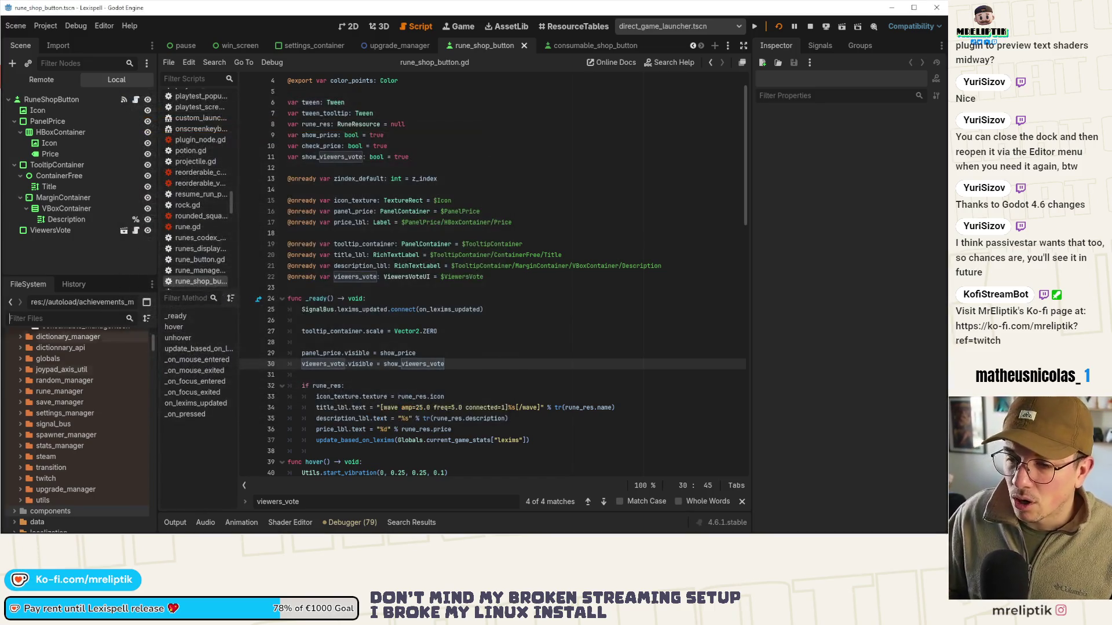
scroll(97, 362, up, 5)
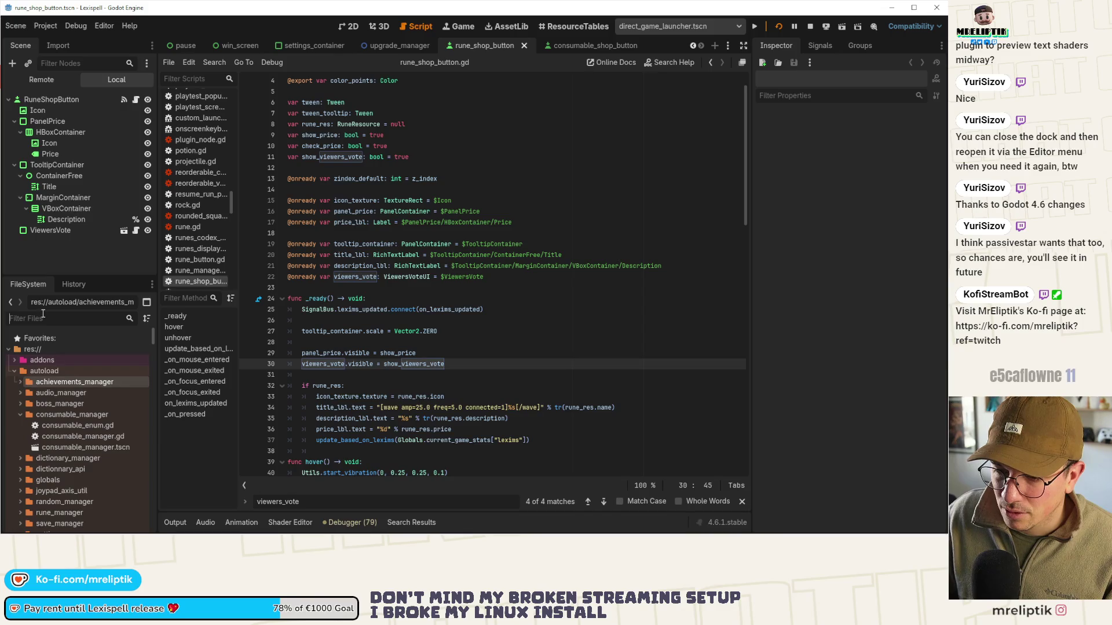
Move the debug_menu folder from addons into res://autoload/ via Move/Duplicate To
text(debug)
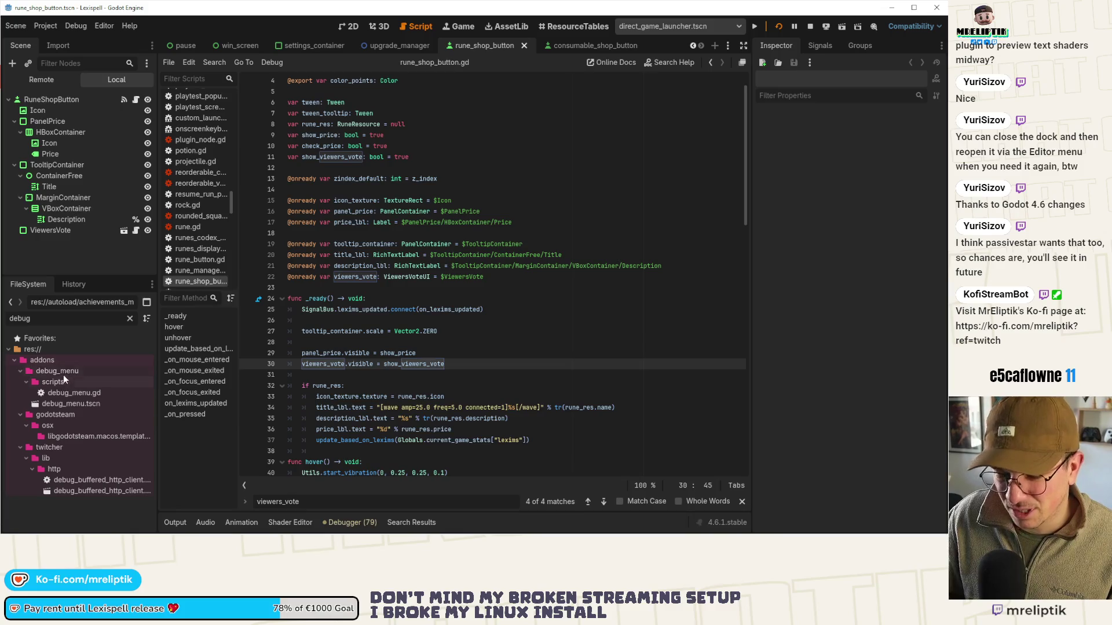
click(64, 373)
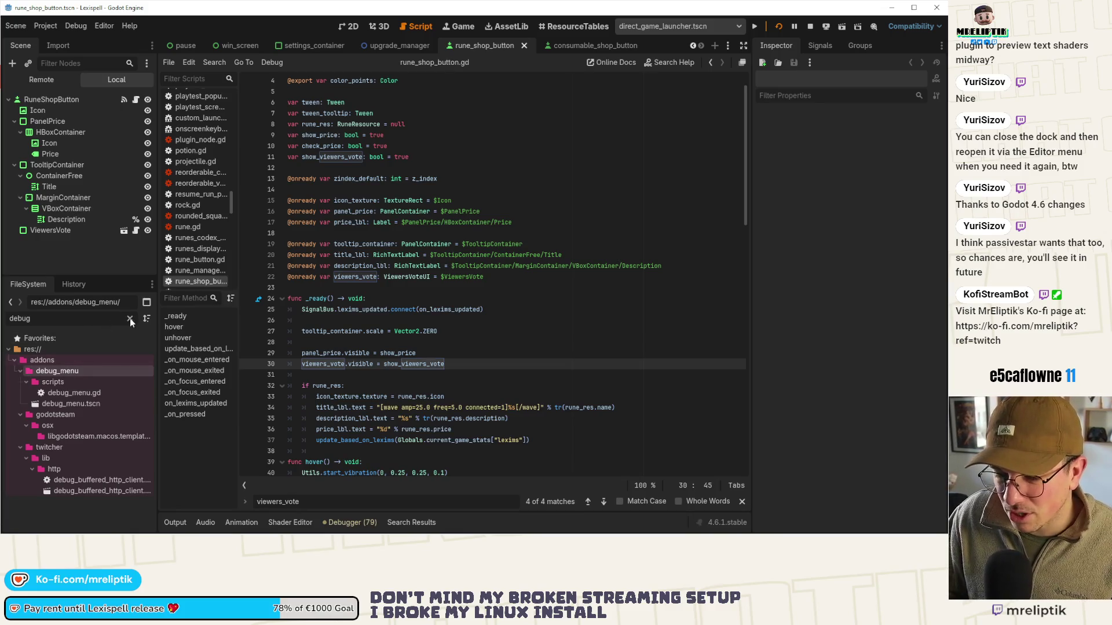
click(21, 370)
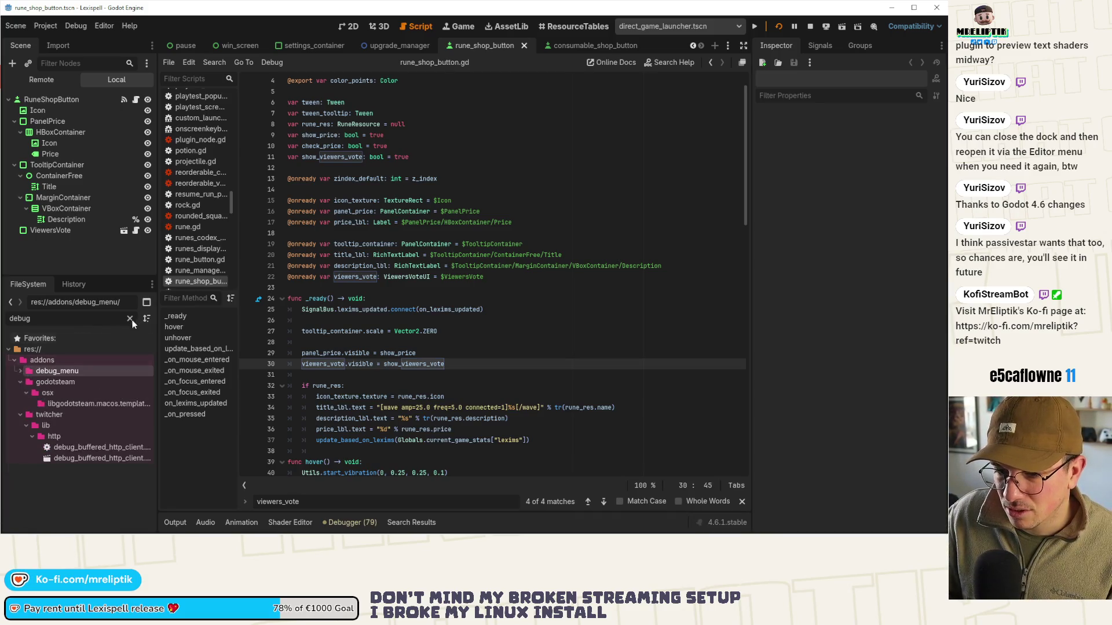
click(131, 320)
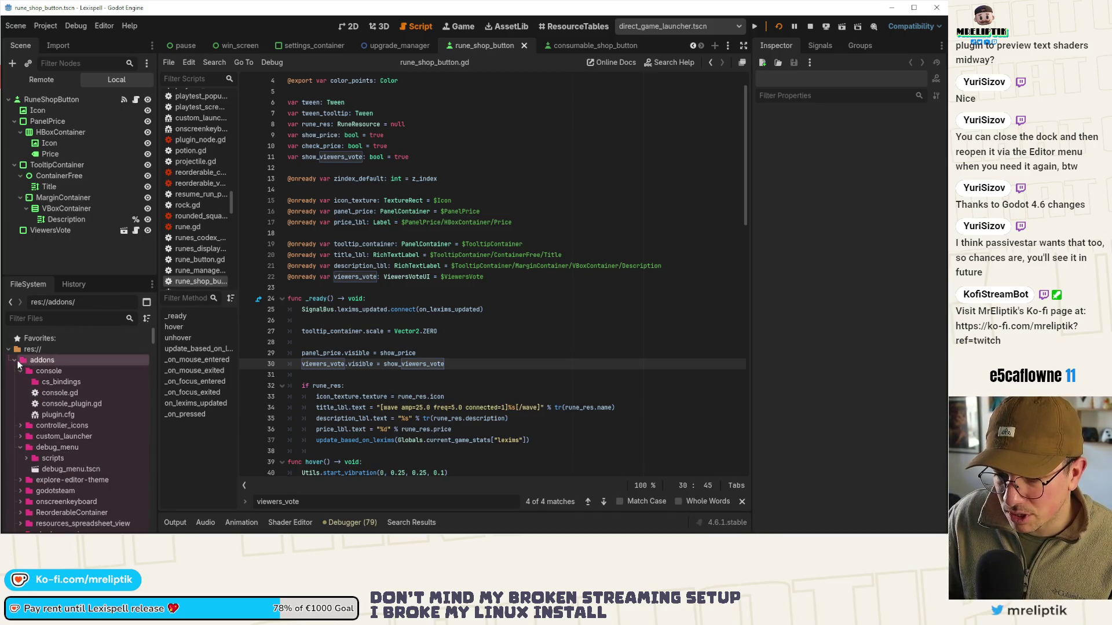
click(61, 447)
right_click(64, 447)
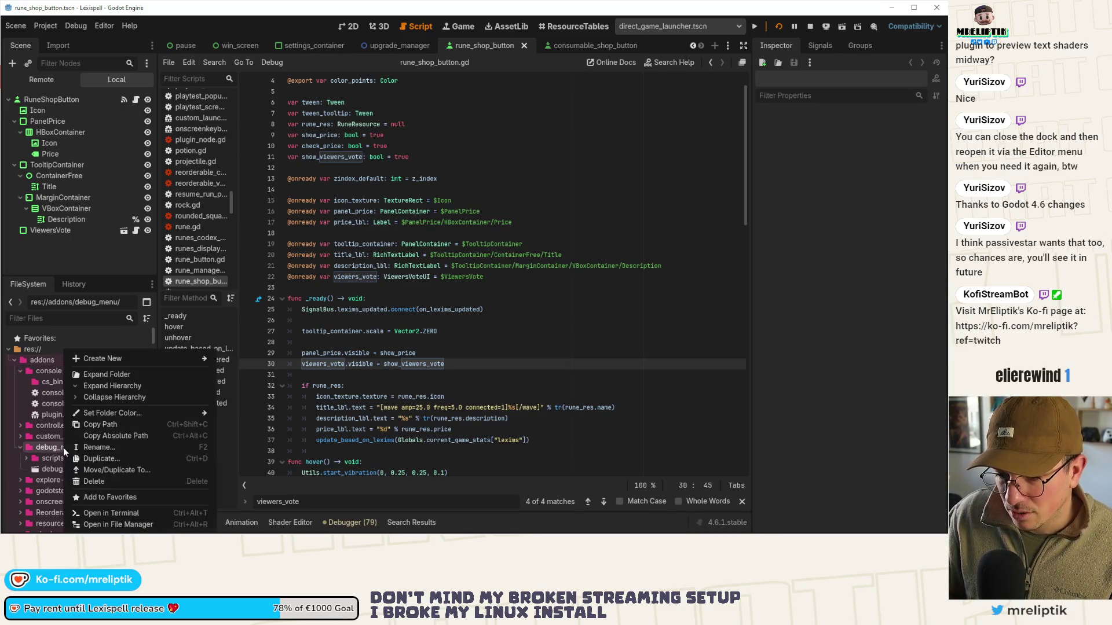
click(138, 469)
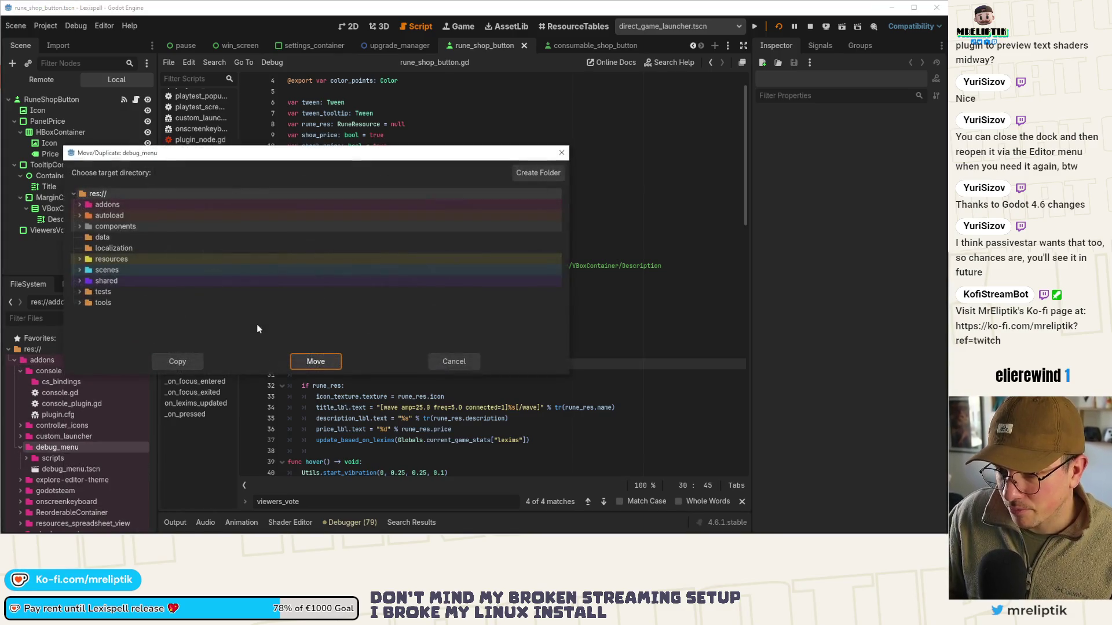
double_click(98, 216)
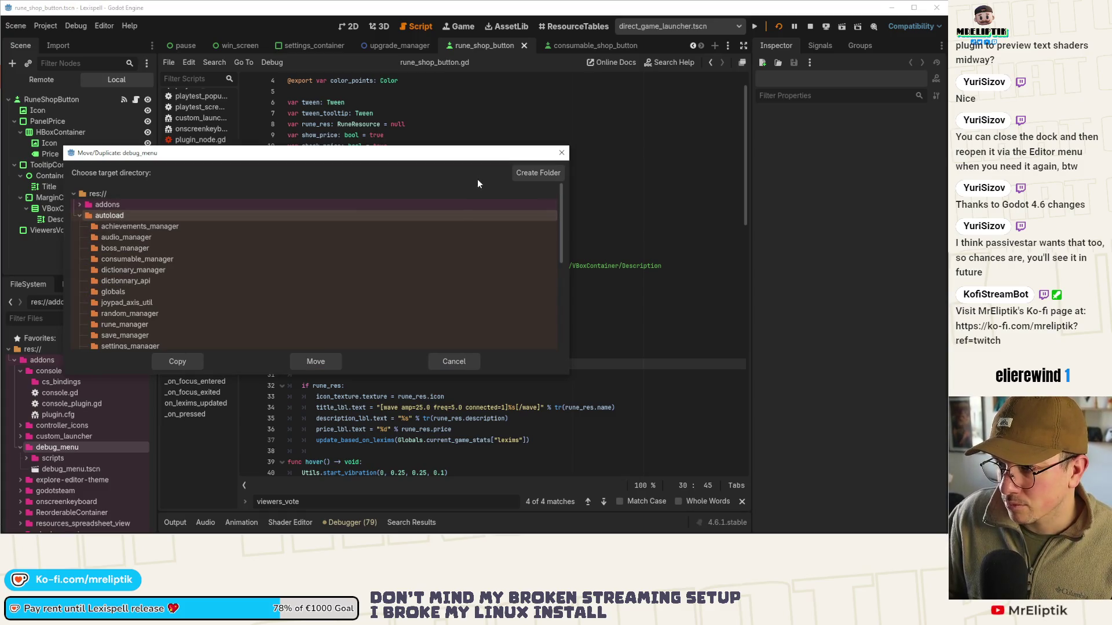
click(316, 362)
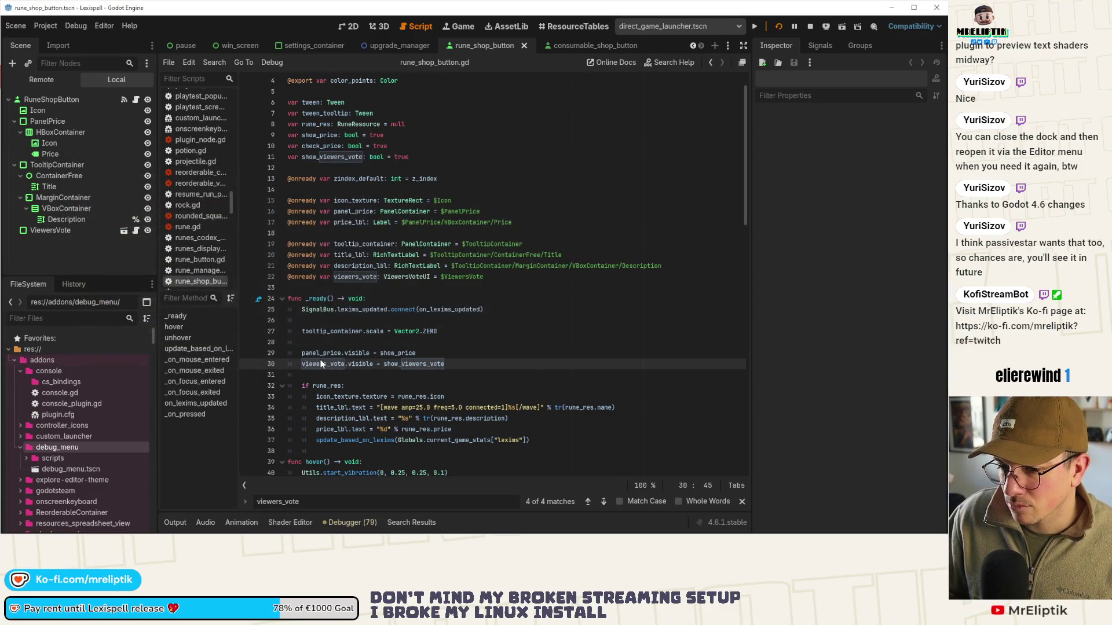
Check the DebugMenu autoload path in Project Settings, then close it
click(46, 26)
click(58, 42)
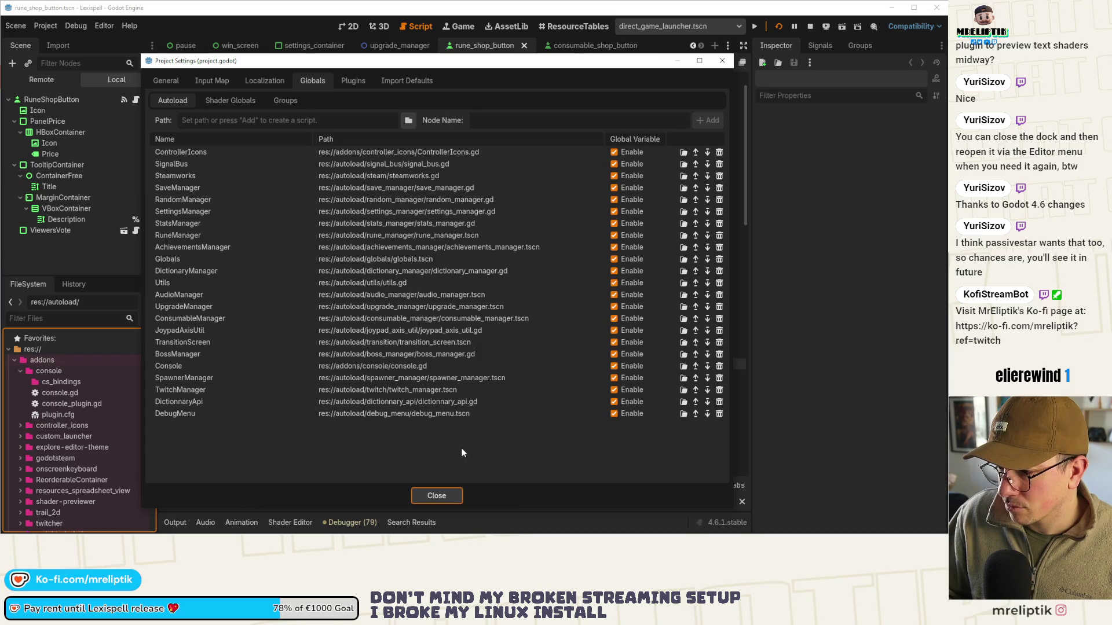
click(438, 494)
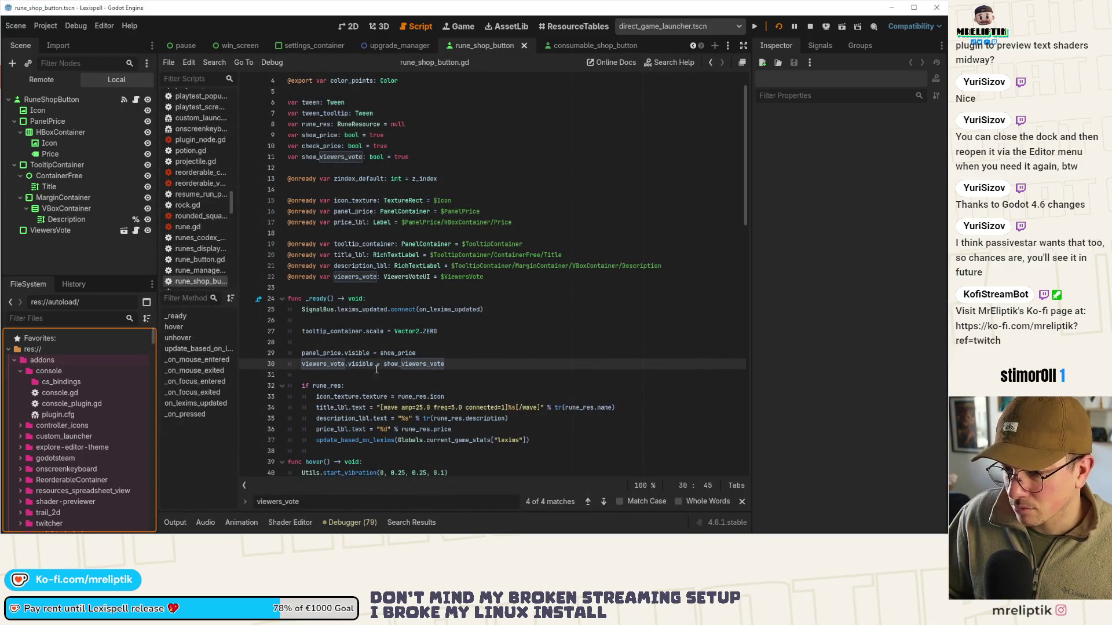
Open the debug_menu scene and its debug_menu script
key(ctrl+shift+o)
text(debug)
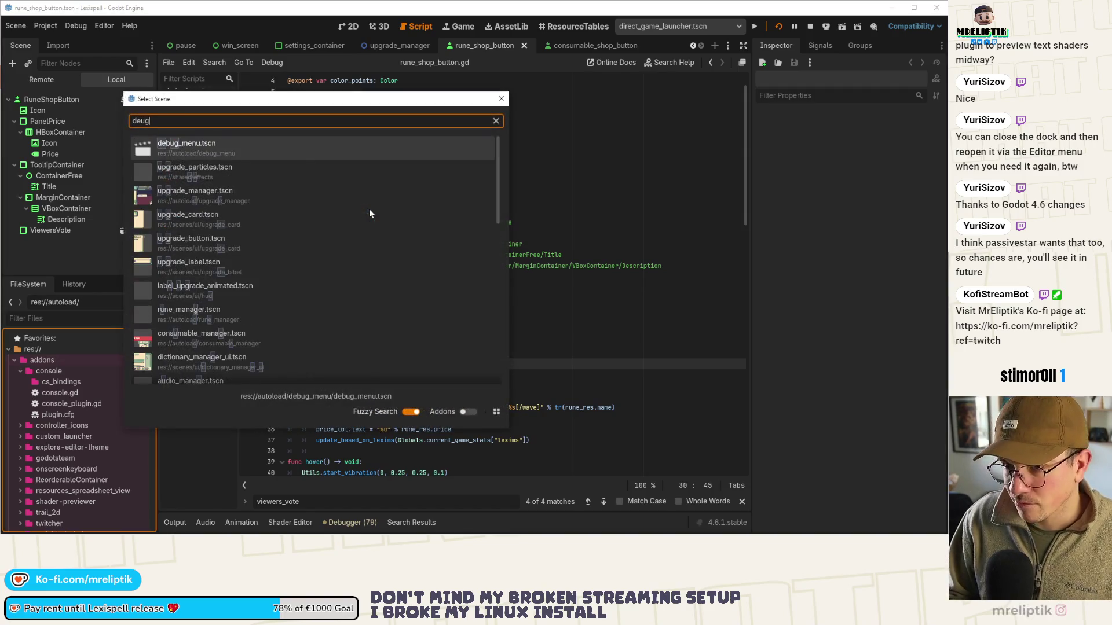
key(Return)
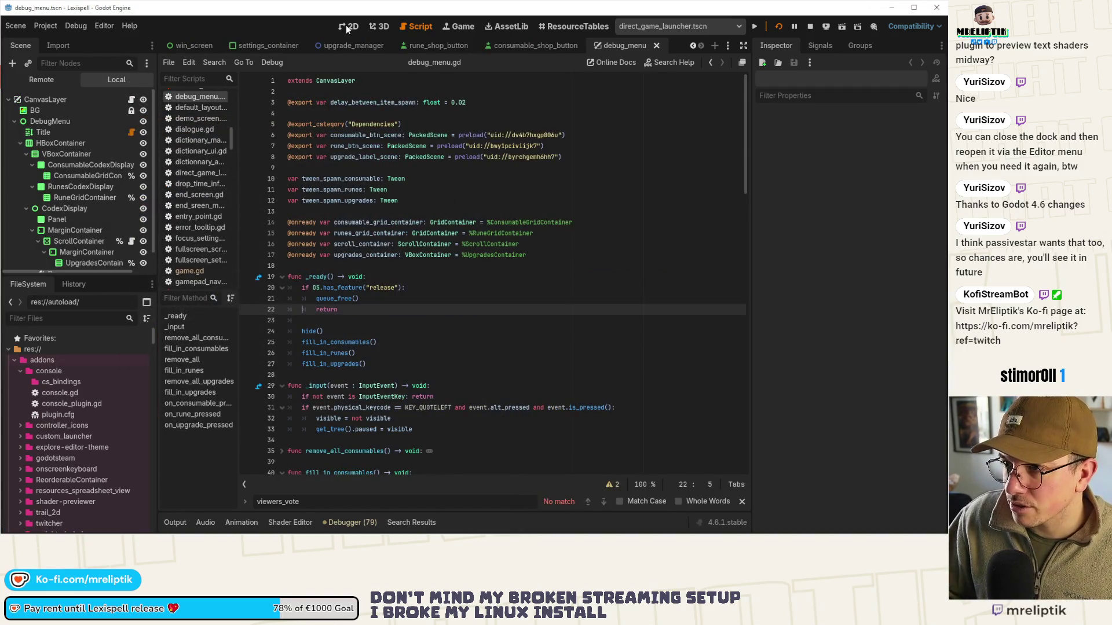
click(345, 25)
click(131, 99)
In fill_in_consumables, add 'instance.show_viewers_vote = false' below the check_price line, copy it, and save
scroll(317, 308, down, 3)
scroll(318, 309, down, 2)
ctrl+click(339, 183)
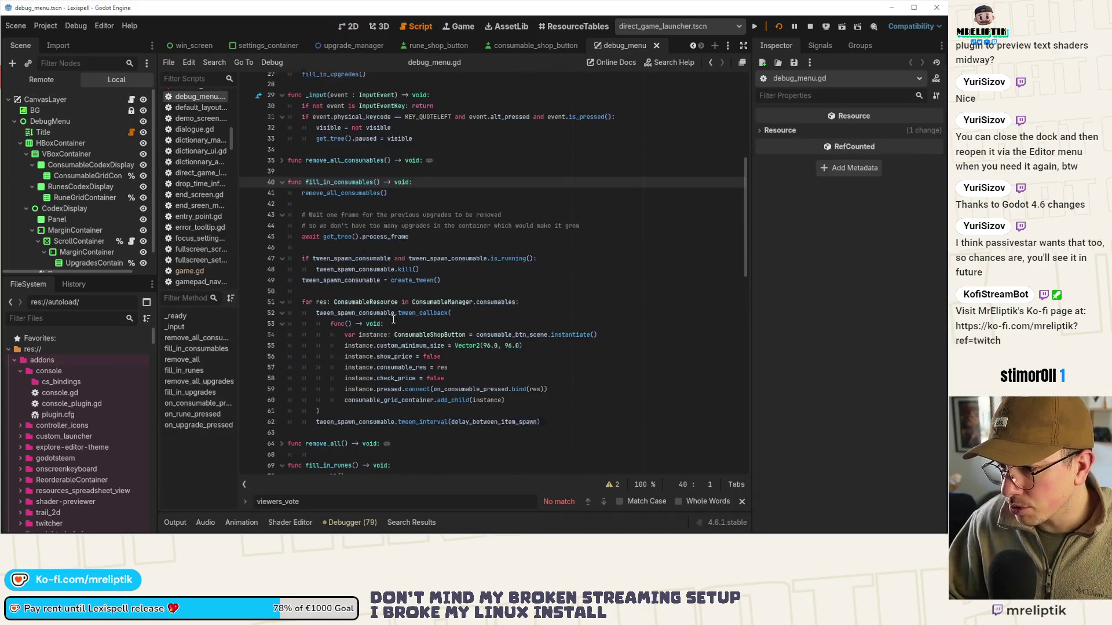
scroll(394, 320, down, 2)
click(460, 314)
key(ctrl+shift+d)
double_click(397, 319)
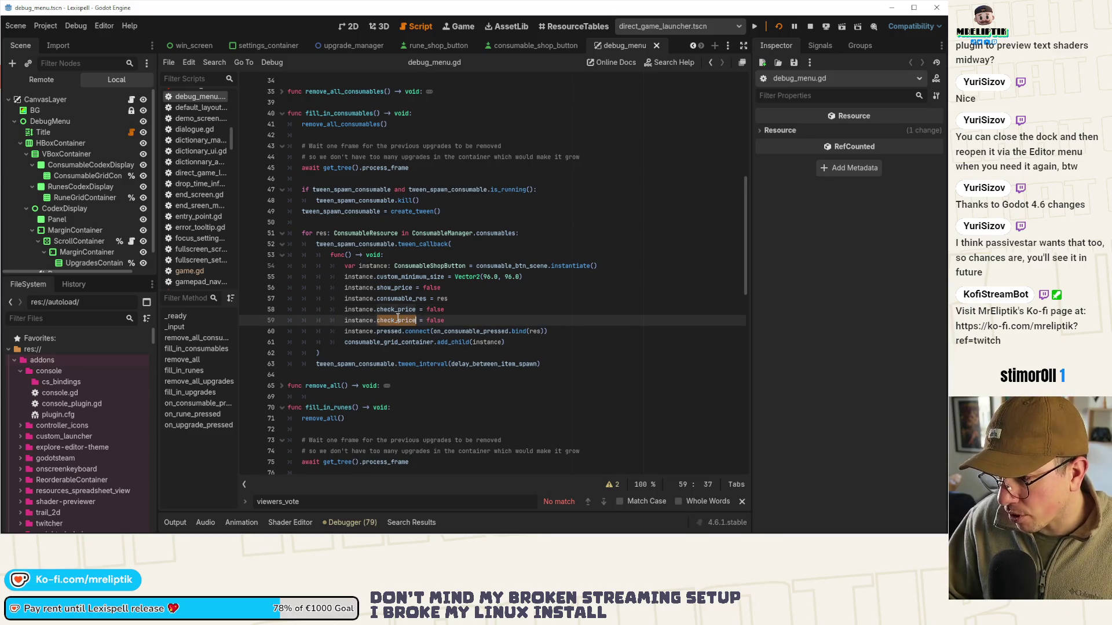
text(show)
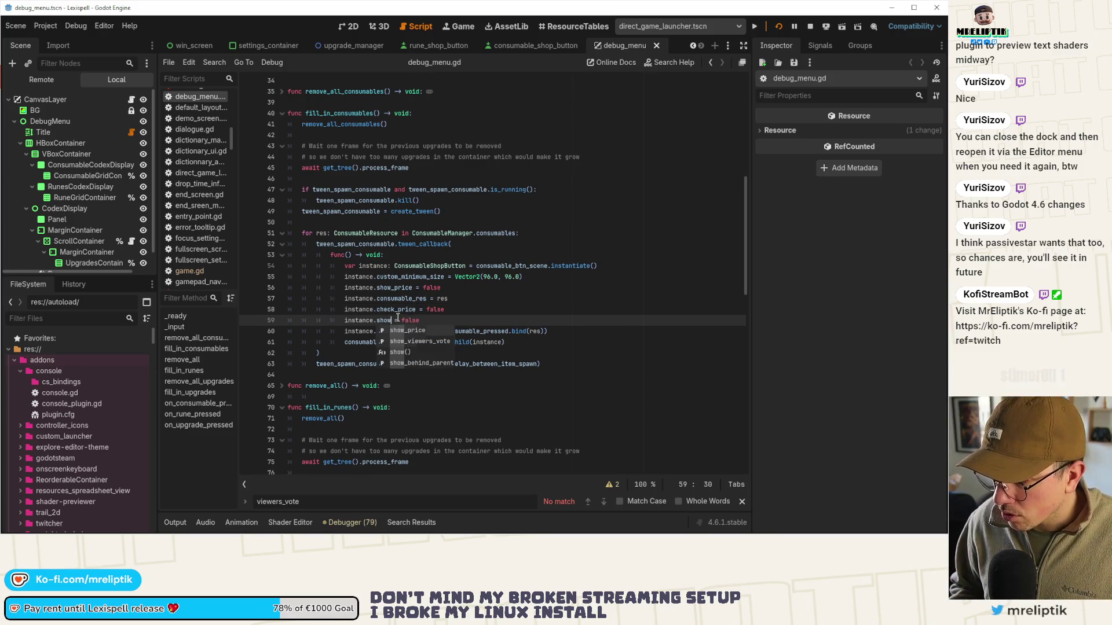
key(Down)
key(Return)
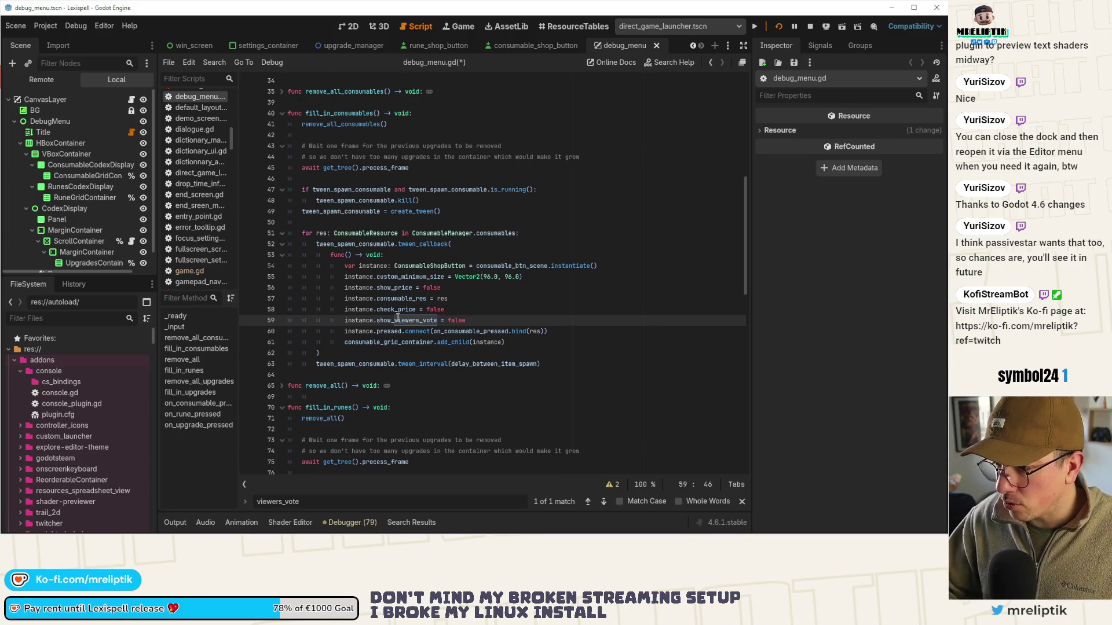
drag(346, 320, 492, 319)
key(ctrl+c)
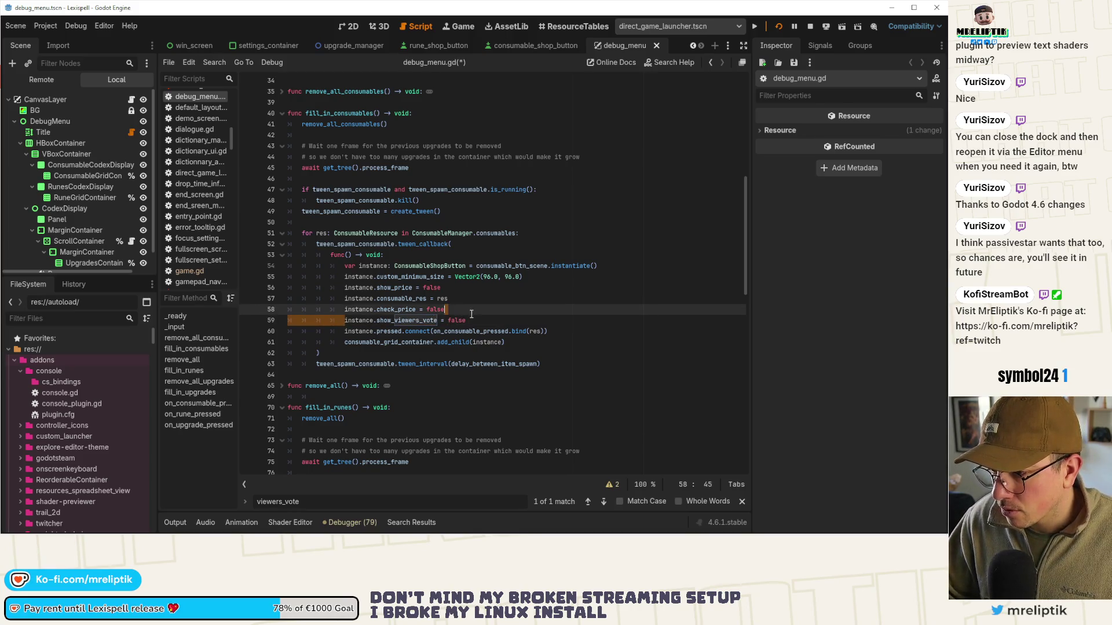
key(ctrl+s)
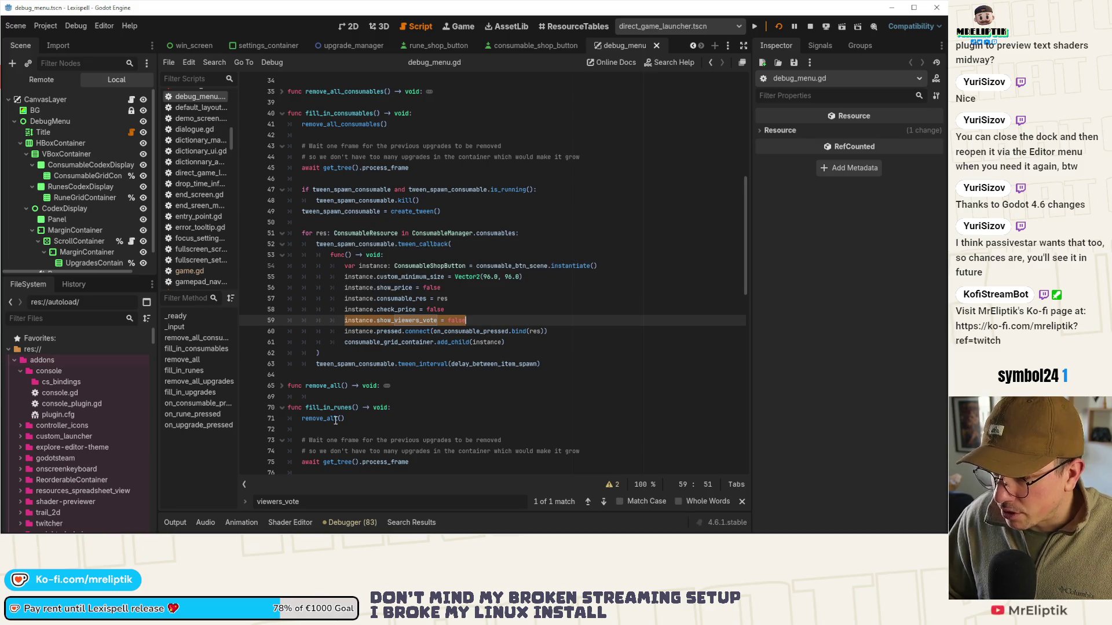
Paste the show_viewers_vote line below check_price in fill_in_runes and save
scroll(411, 368, down, 6)
scroll(411, 369, down, 2)
click(470, 342)
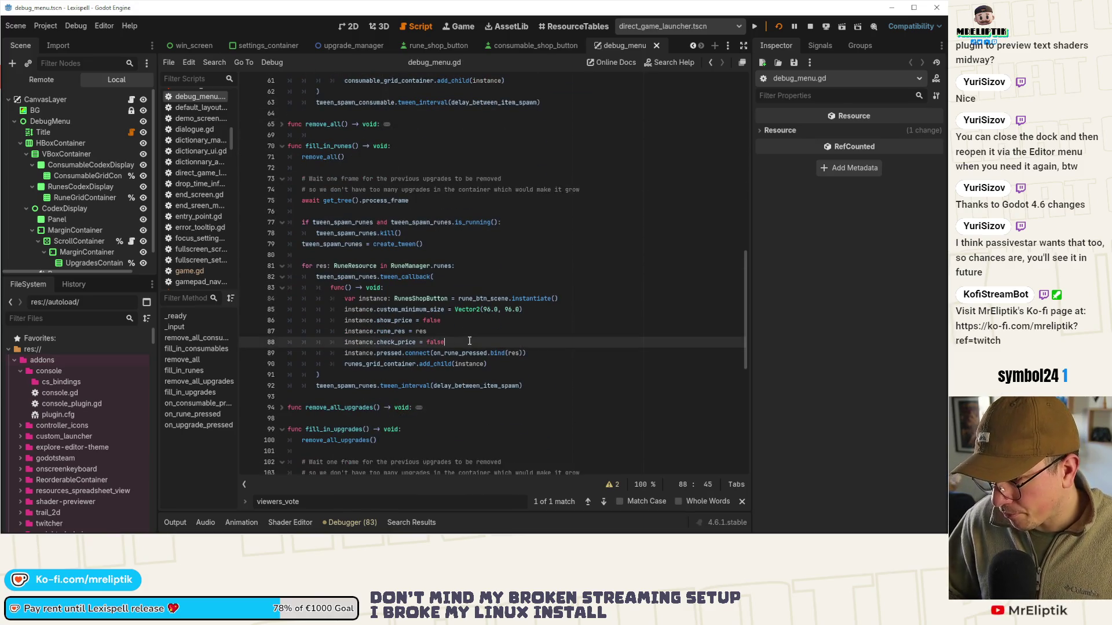
key(Return)
key(ctrl+v)
key(ctrl+s)
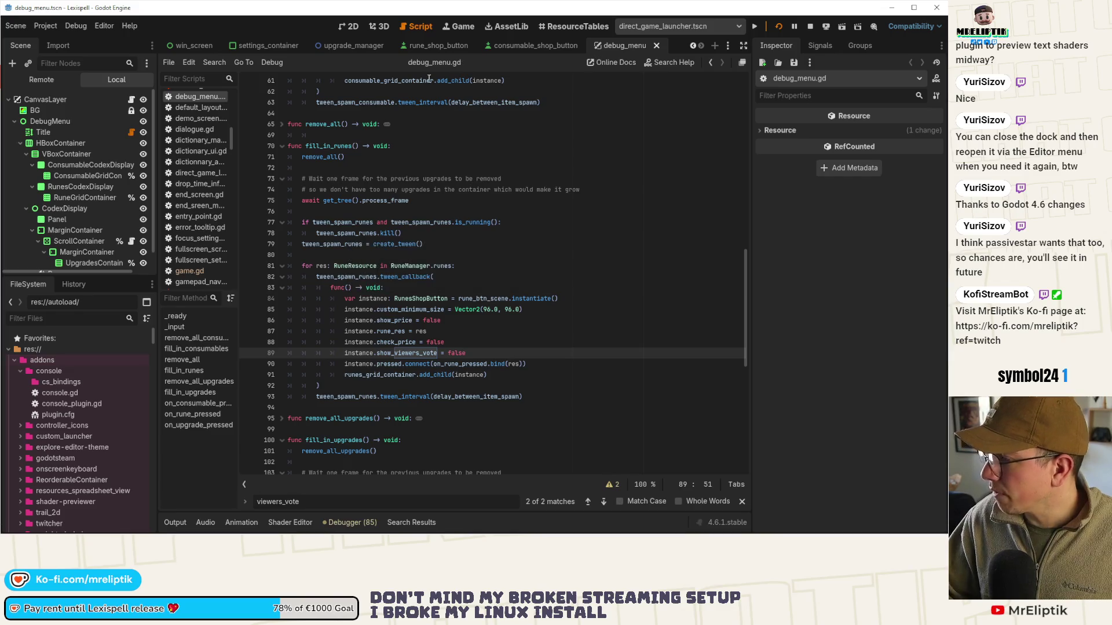
Close the consumable_shop_button, rune_shop_button and debug_menu tabs
middle_click(515, 46)
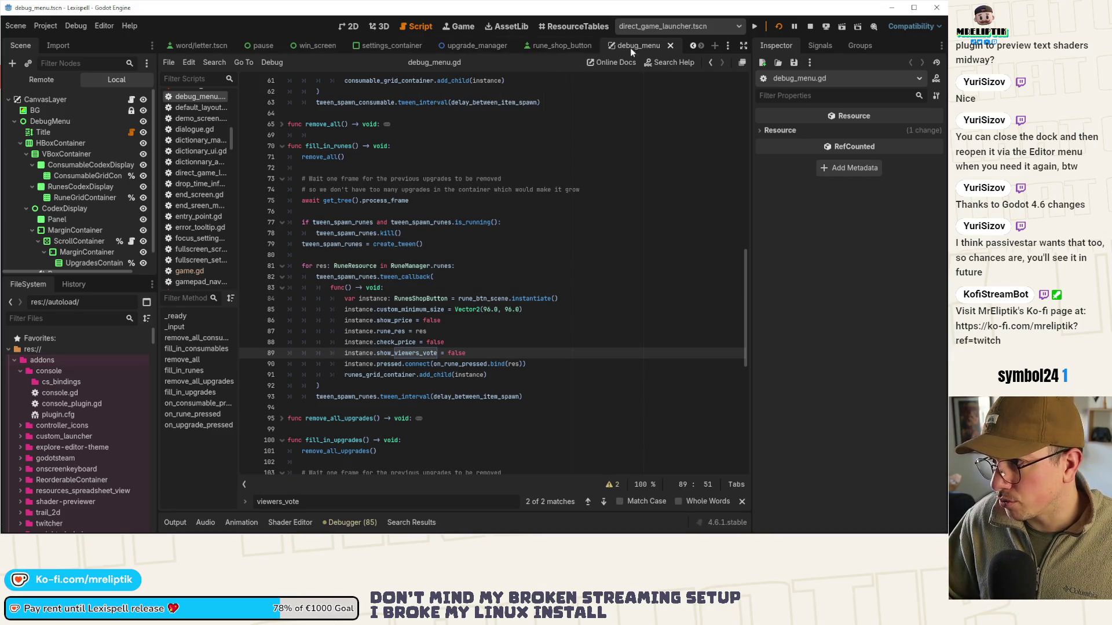
middle_click(630, 48)
middle_click(601, 50)
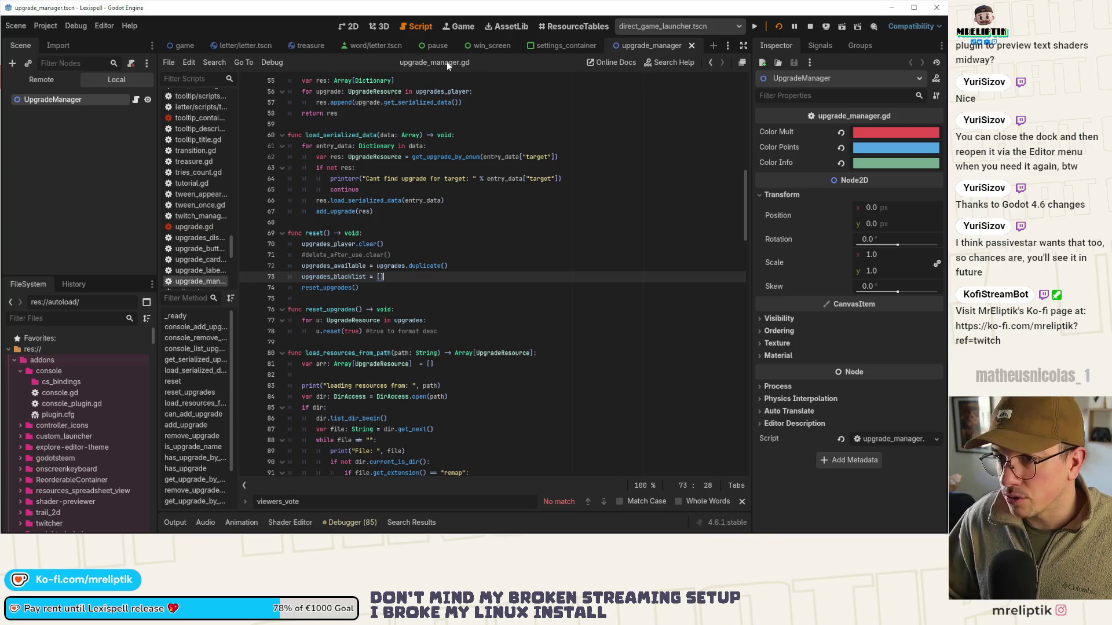
Quick-open codex.tscn and open the consumable_codex_display script
key(ctrl+shift+o)
text(https://s.team/a/4053960/co)
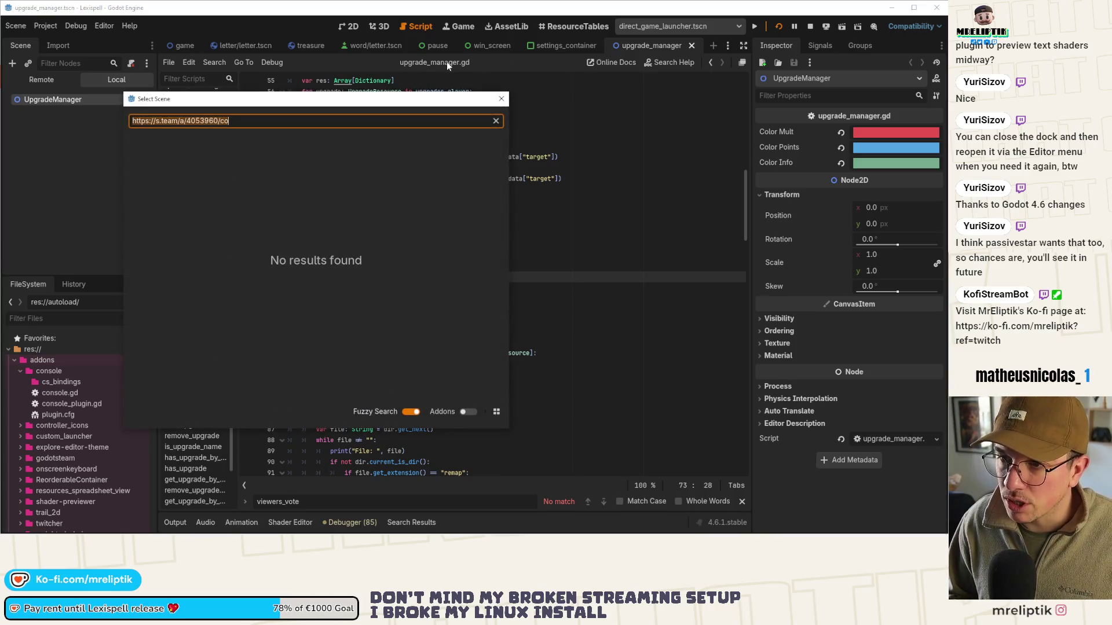
key(ctrl+a)
text(codex)
key(Return)
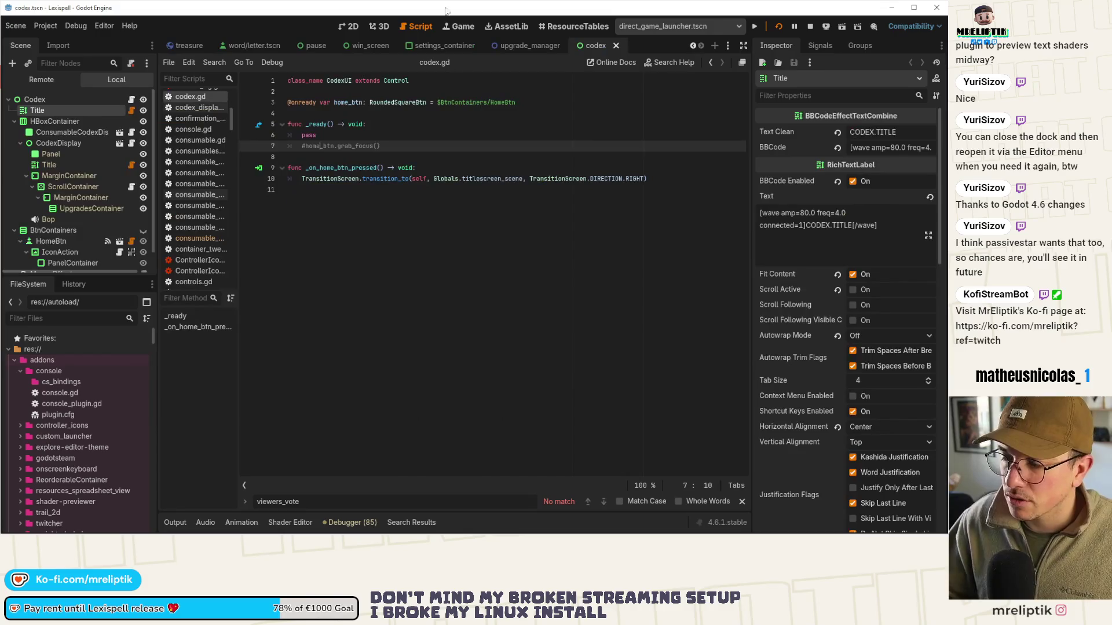
click(120, 143)
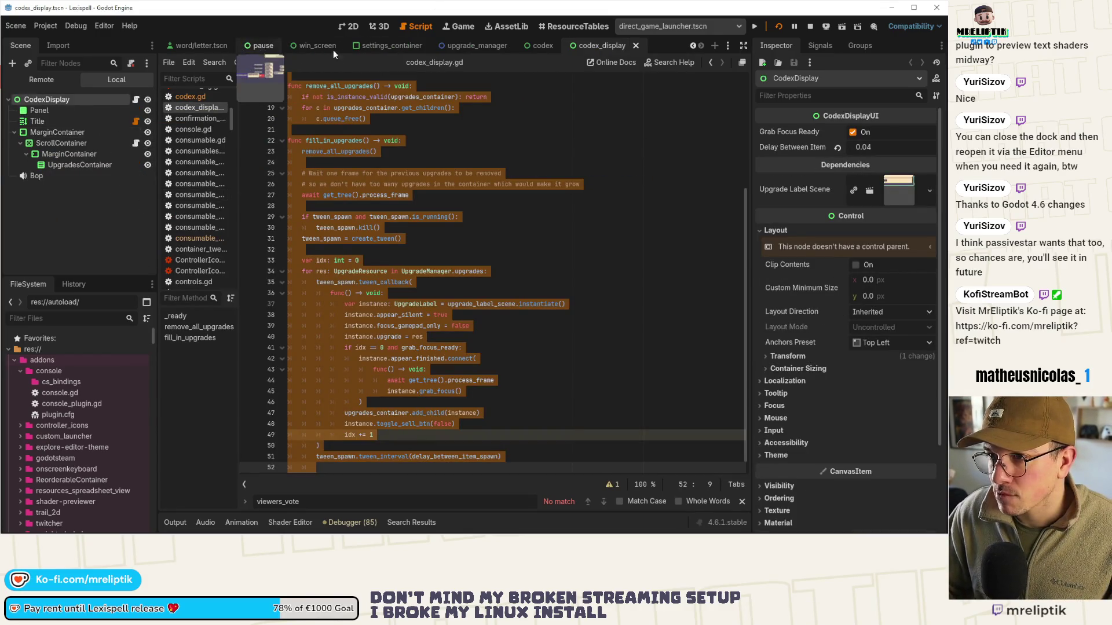
click(597, 45)
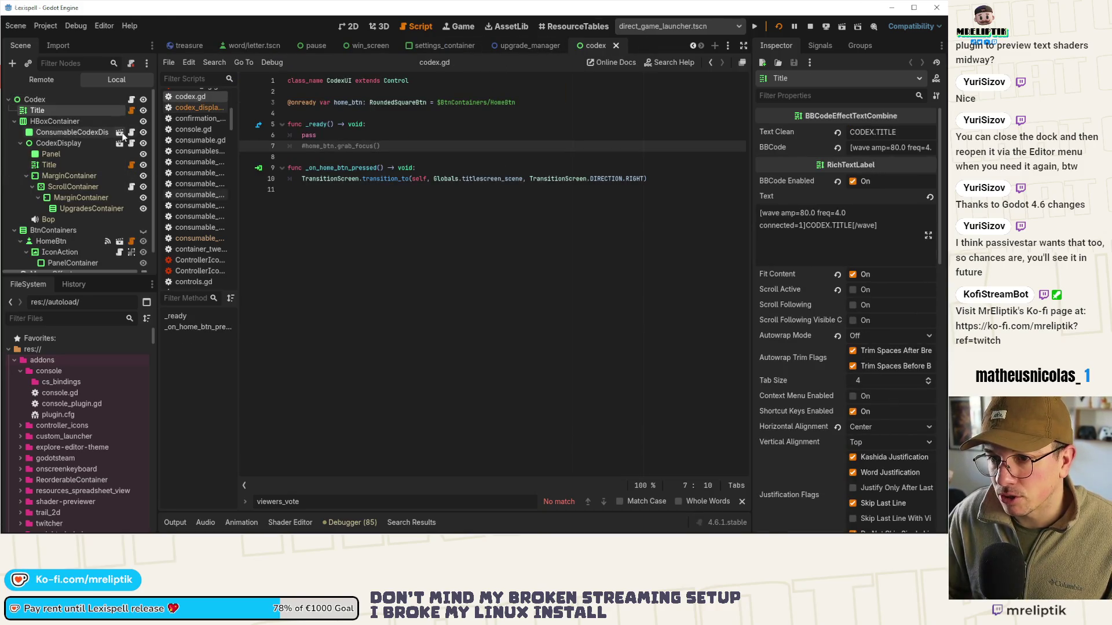
click(120, 132)
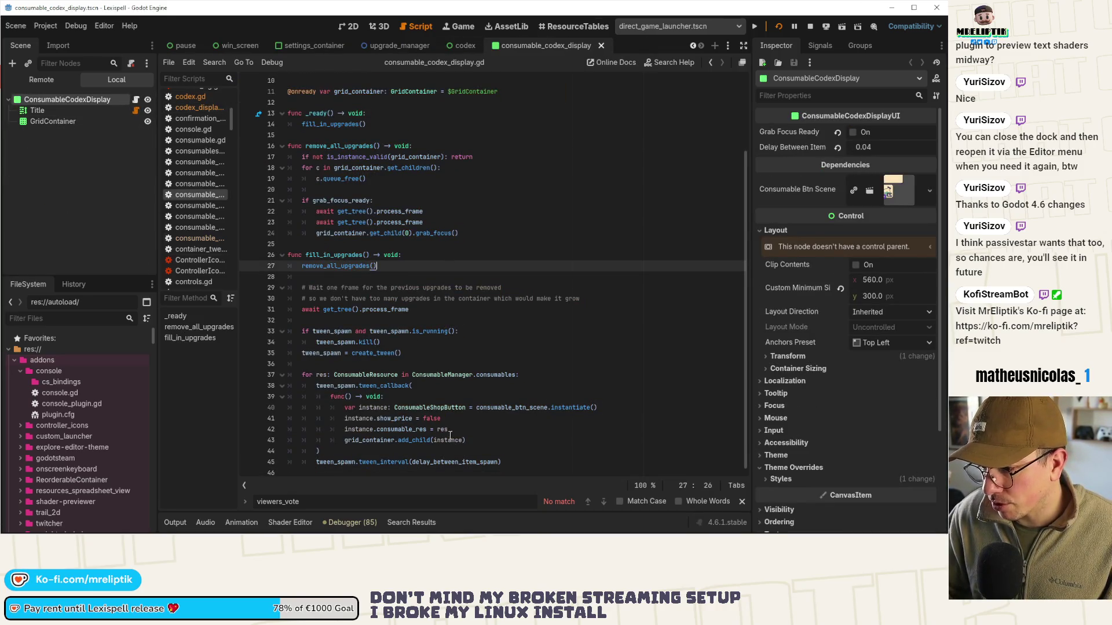
Insert 'instance.show_viewers_vote = false' on line 43, save, and remove the duplicated 'instance.' prefix
click(489, 429)
key(Return)
key(Return)
text(.instance.show_viewers_vote = false)
key(ctrl+s)
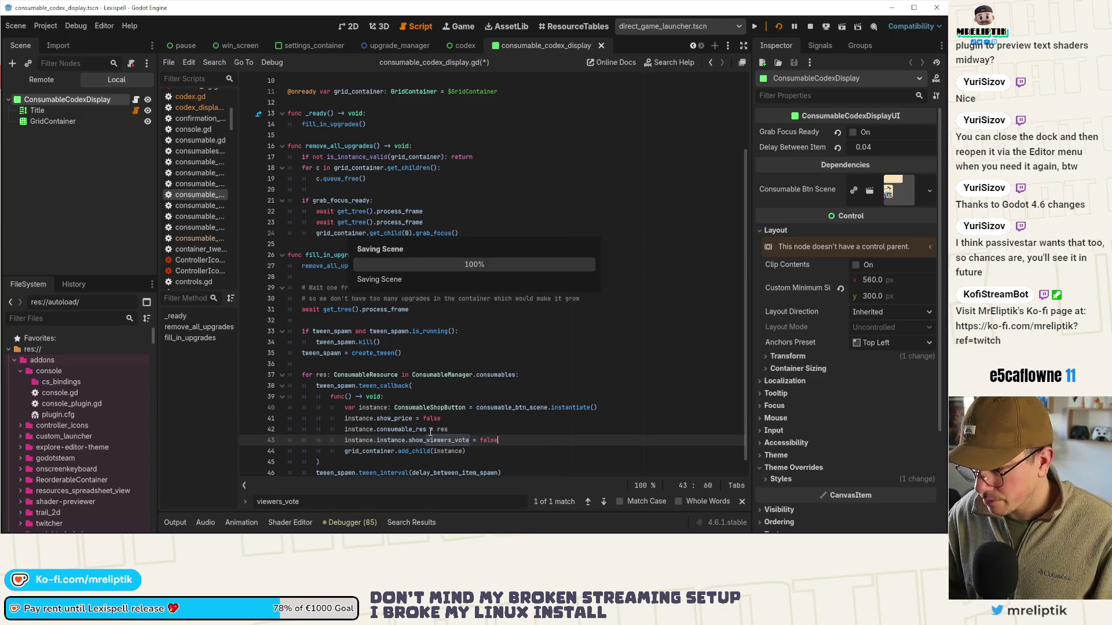
double_click(386, 441)
key(BackSpace)
key(BackSpace)
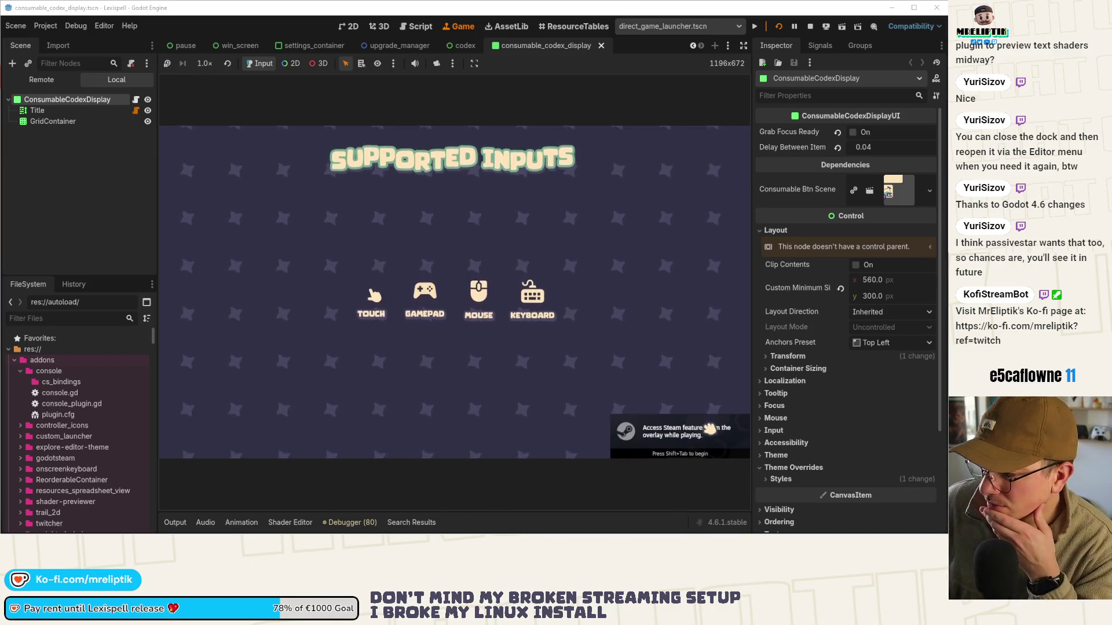
Get past the game's input screen, then quick-open logo.tscn by searching 'logo'
click(585, 360)
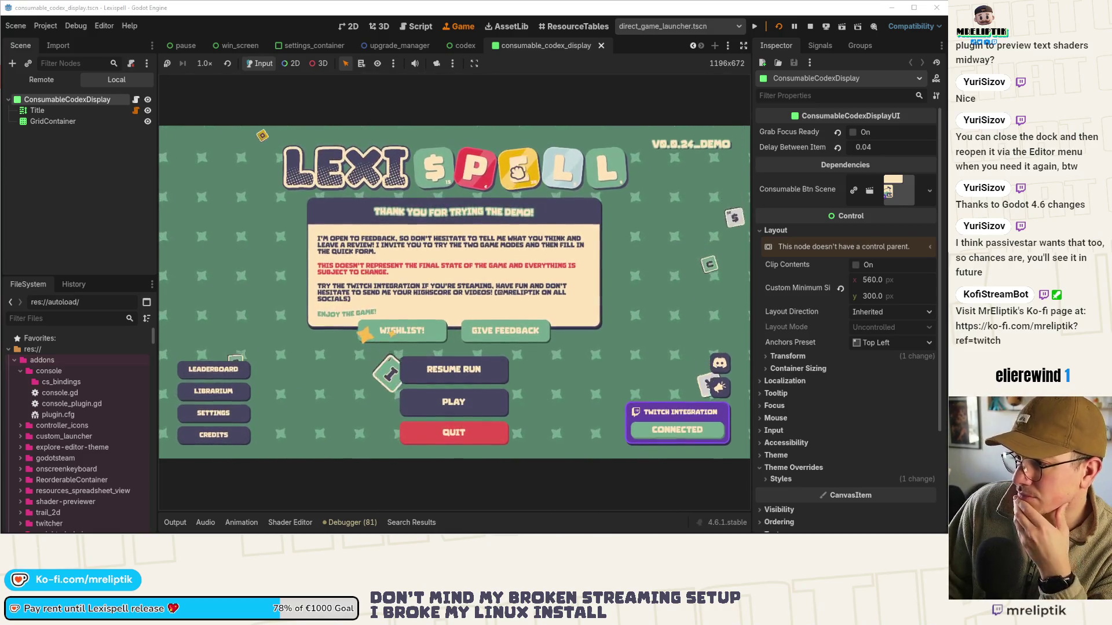
click(99, 187)
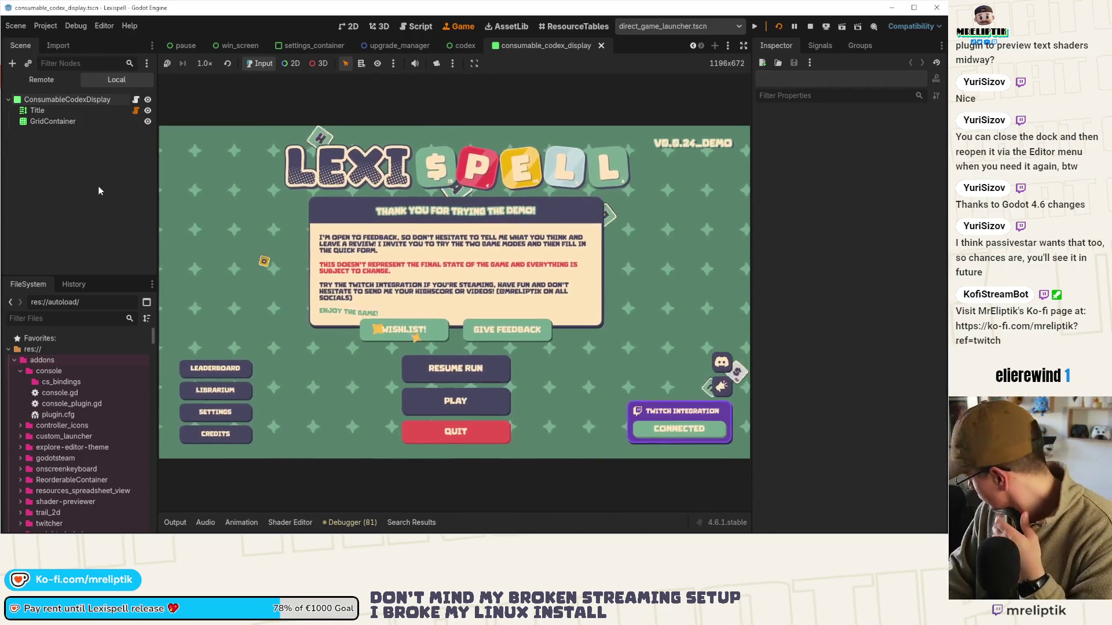
key(ctrl+shift+o)
text(title)
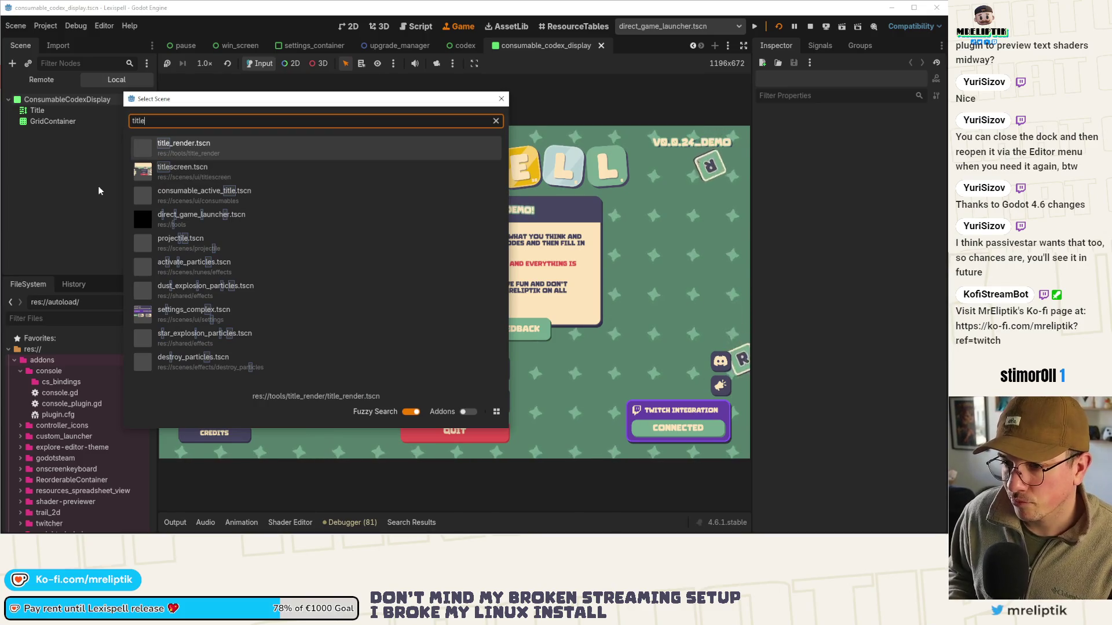
key(ctrl+a)
text(logo)
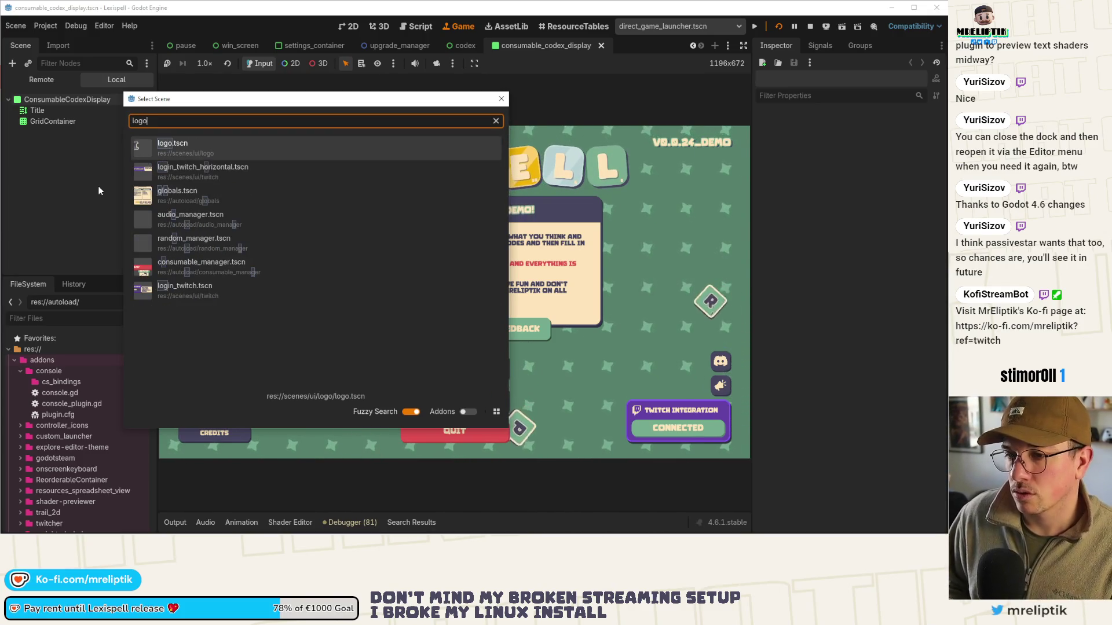
key(Return)
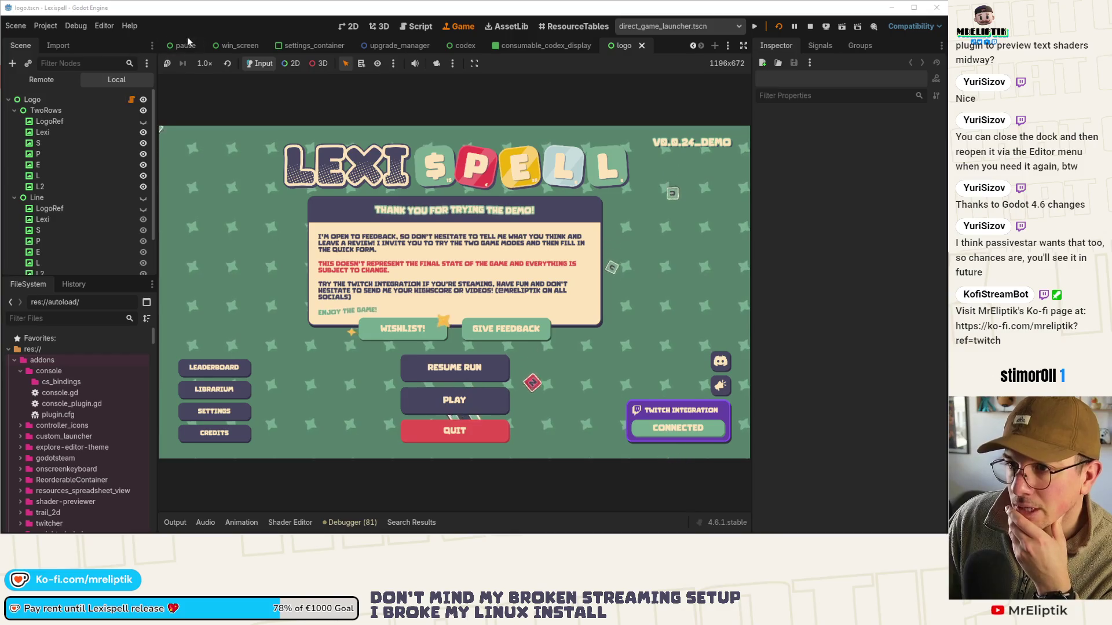
In the running game, open the Librarium, toggle the F3 debug wand overlay, and return to the main menu
click(229, 391)
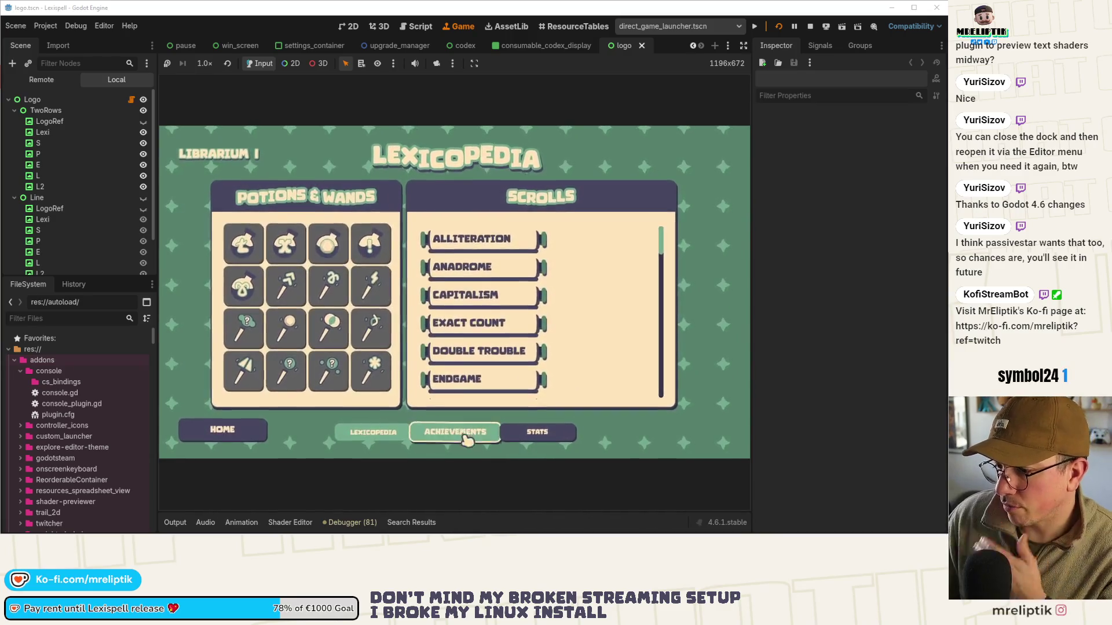
mouse_move(359, 324)
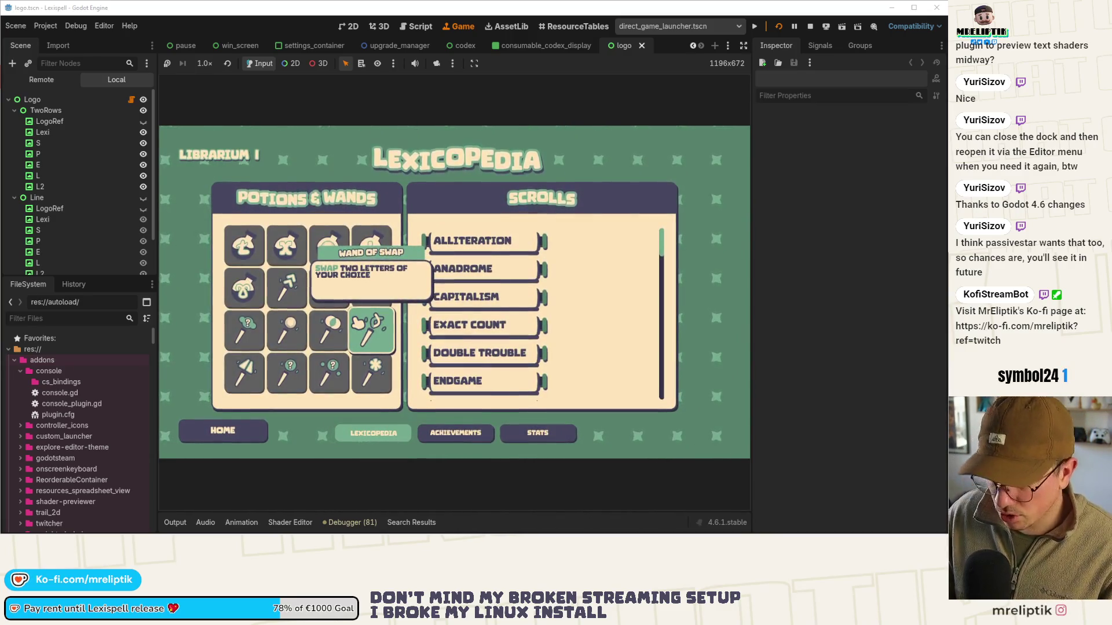
key(F3)
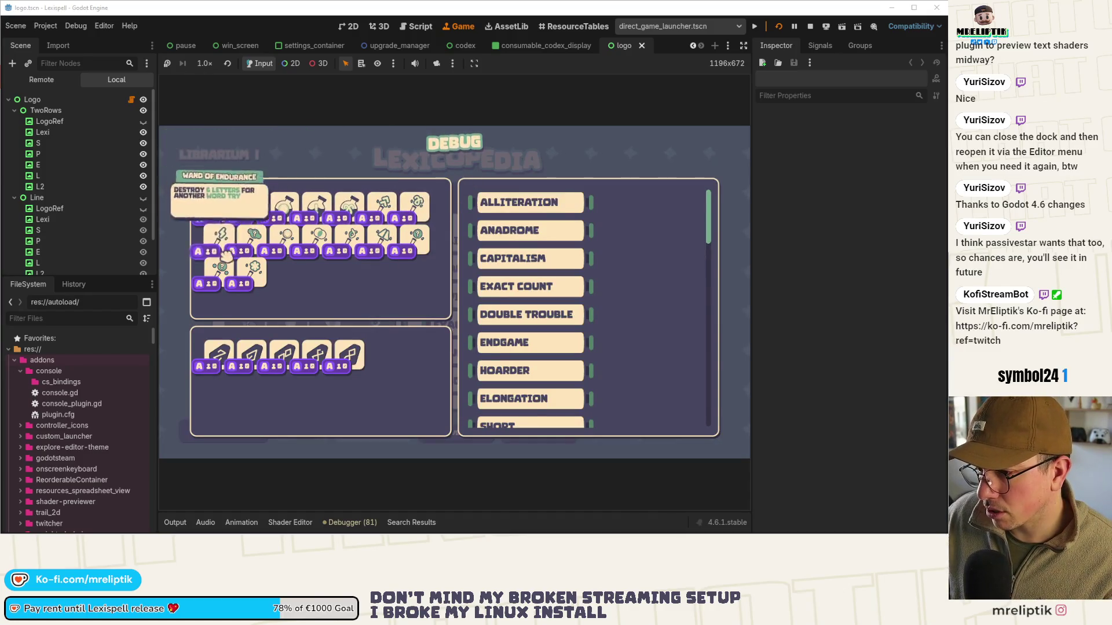
key(F3)
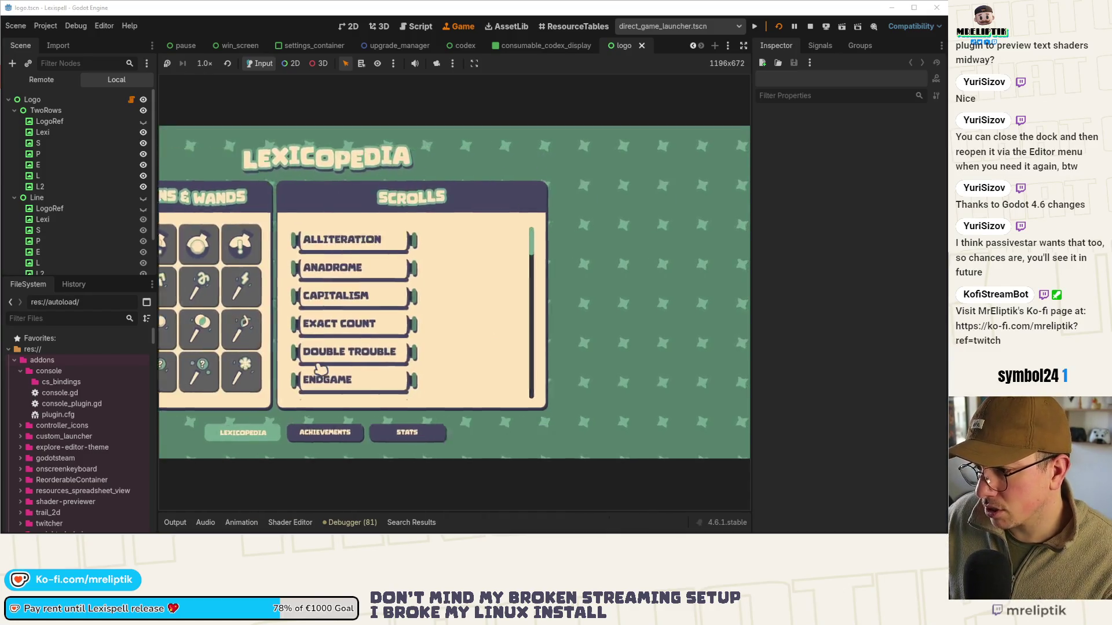
key(Escape)
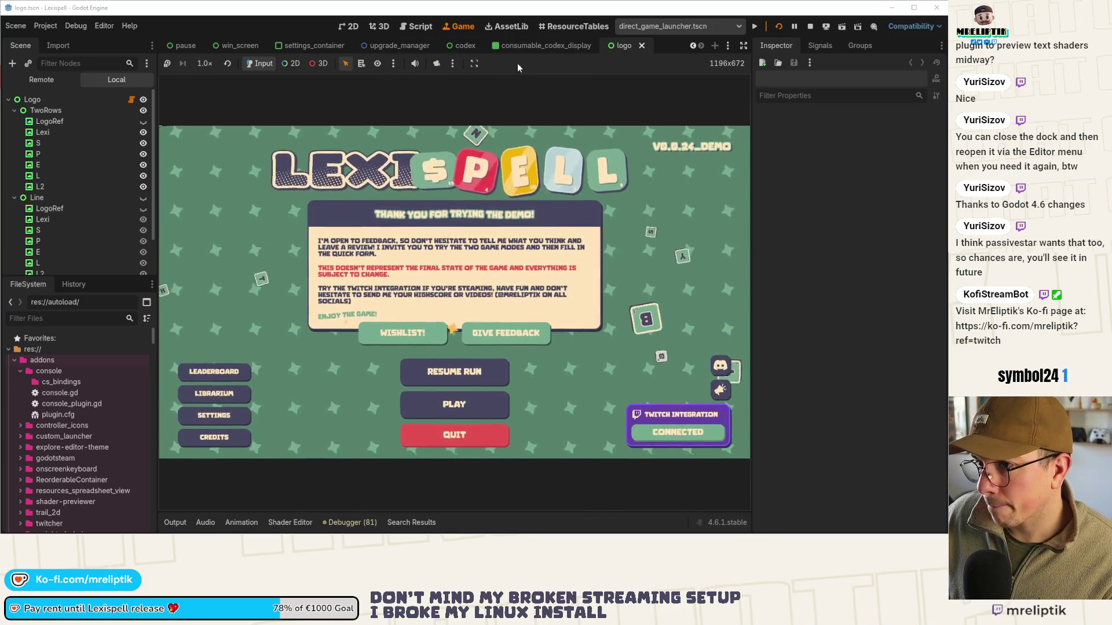
Quick-open the debug_menu scene and bring up its debug_menu.gd script
key(ctrl+shift+o)
text(debug)
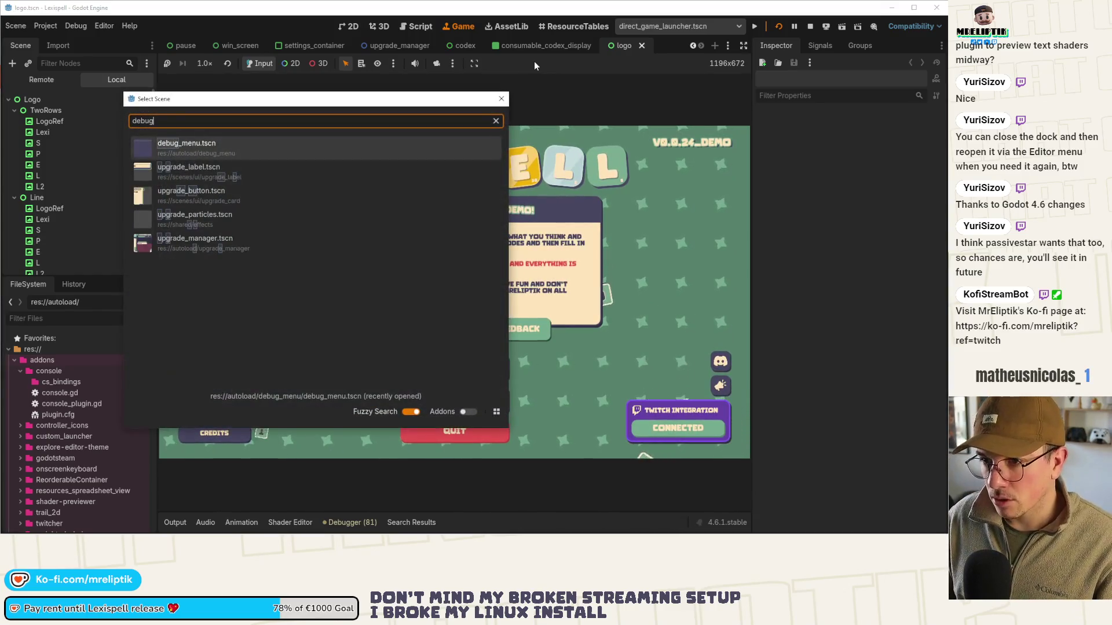
key(Return)
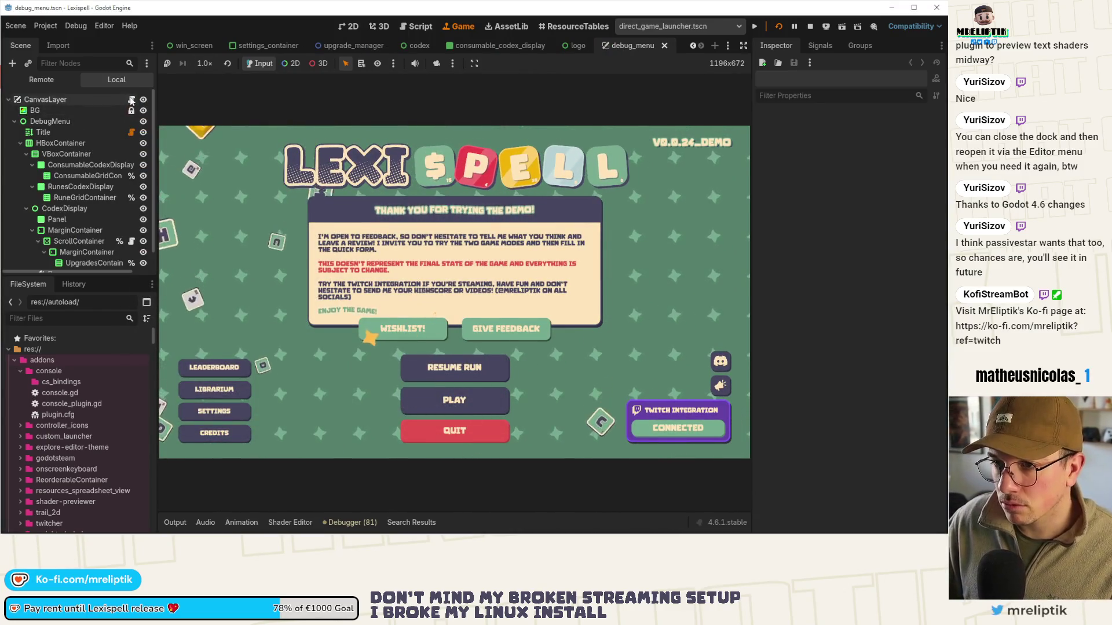
click(132, 100)
Review show_viewers_vote on lines 89 and 59, select the 'show_viewers_vote = false' line, then view the 2D layout
double_click(416, 354)
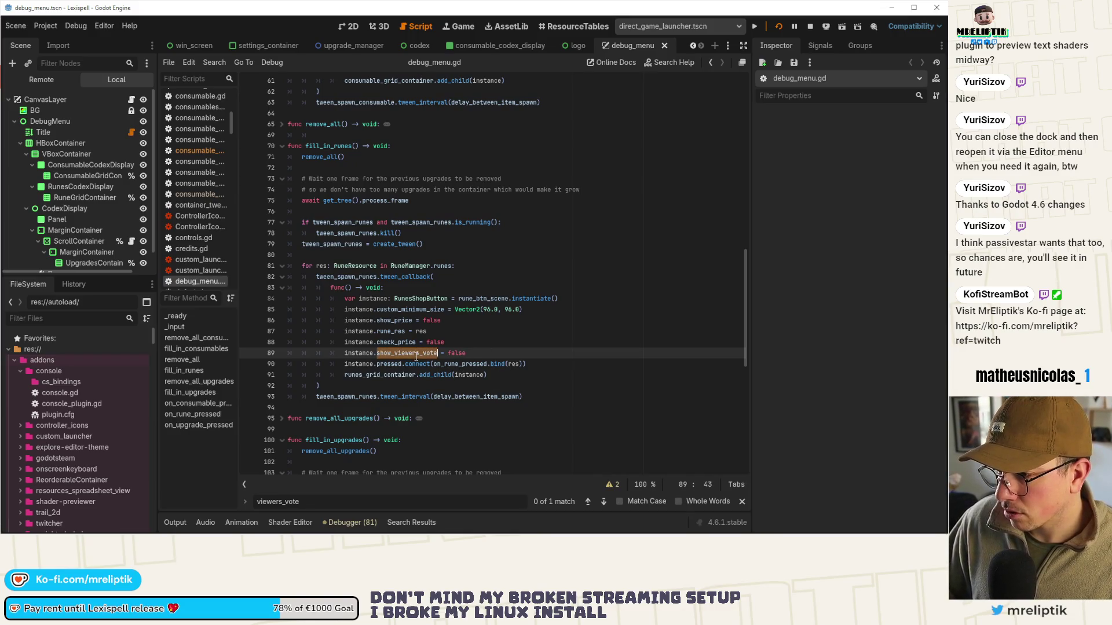
scroll(538, 336, up, 4)
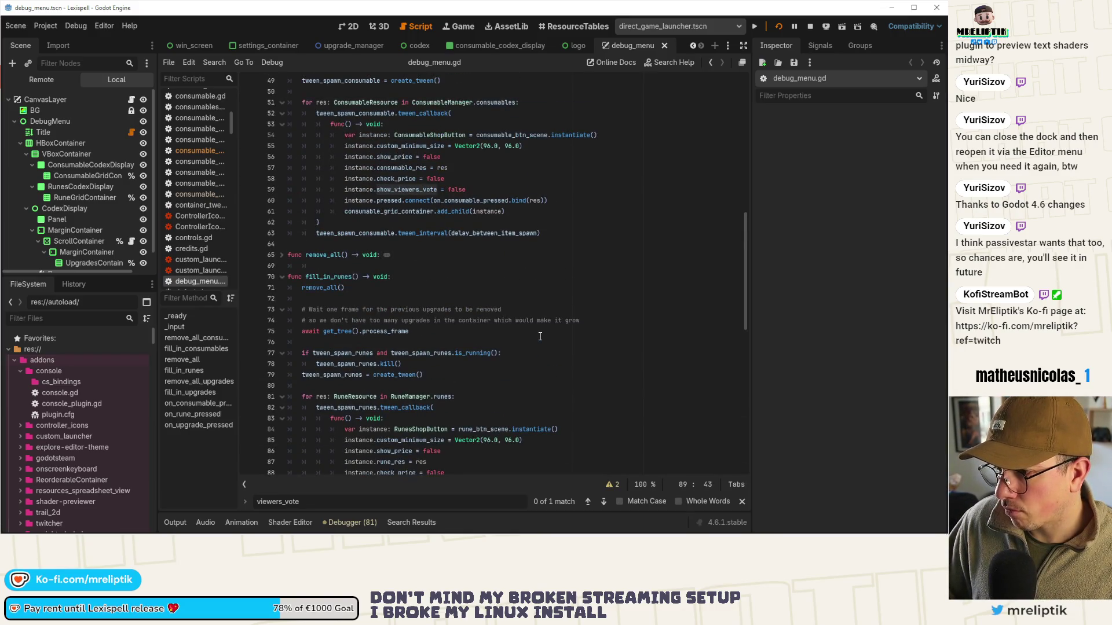
scroll(540, 336, up, 2)
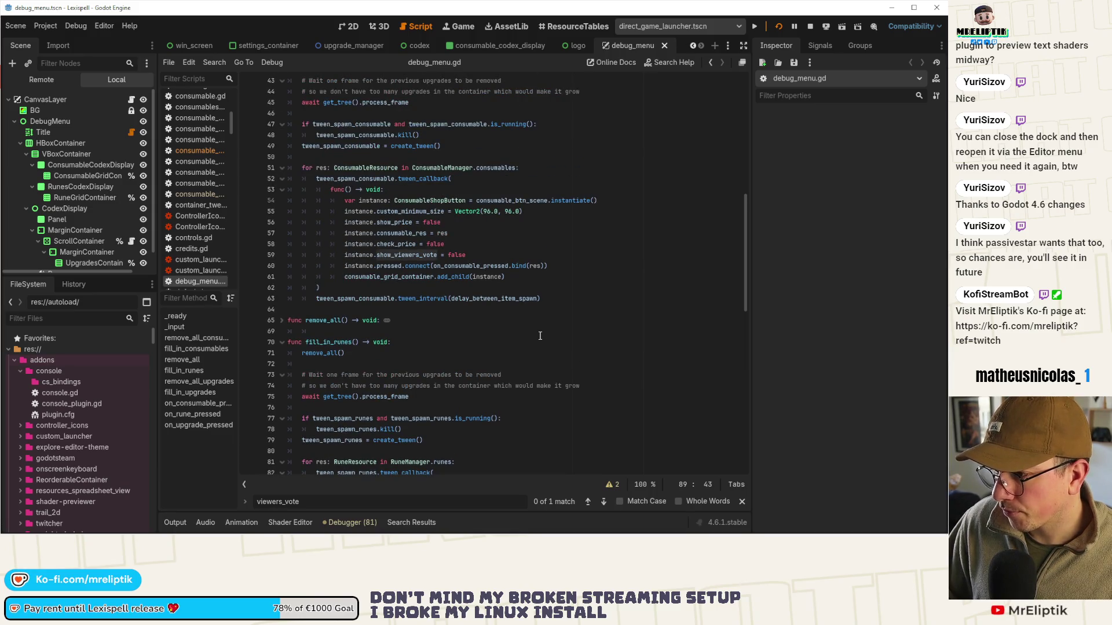
double_click(407, 254)
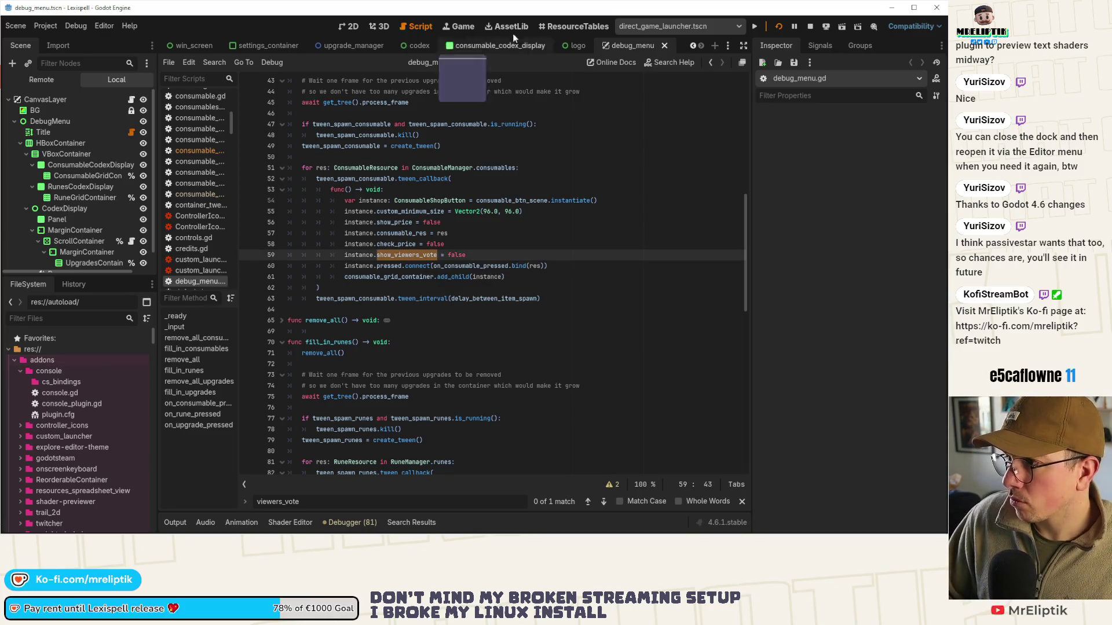
click(693, 46)
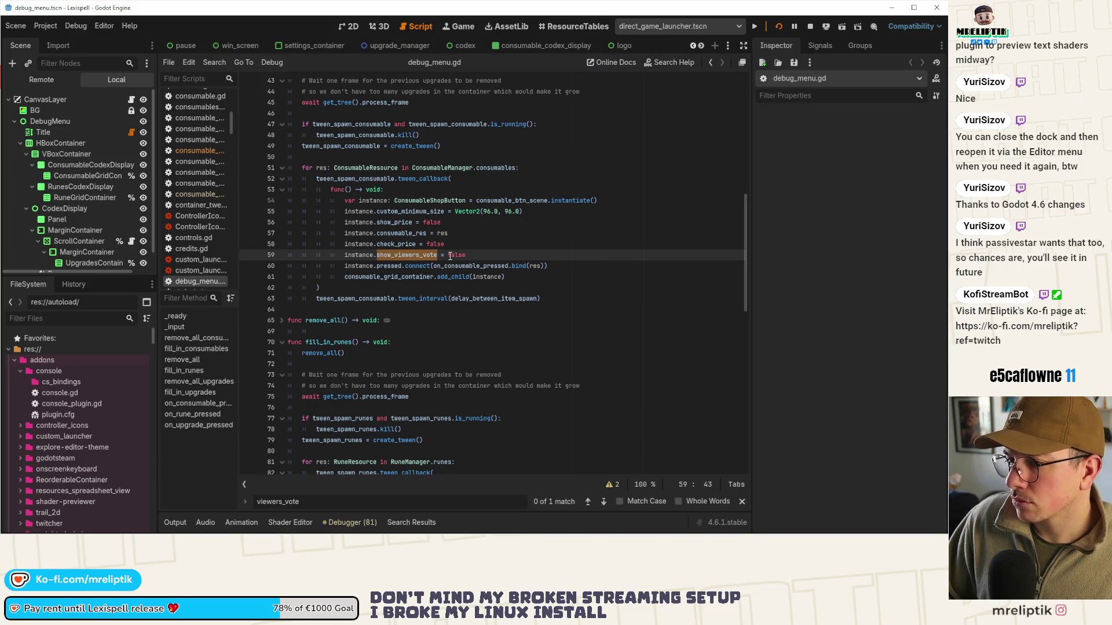
mouse_move(401, 256)
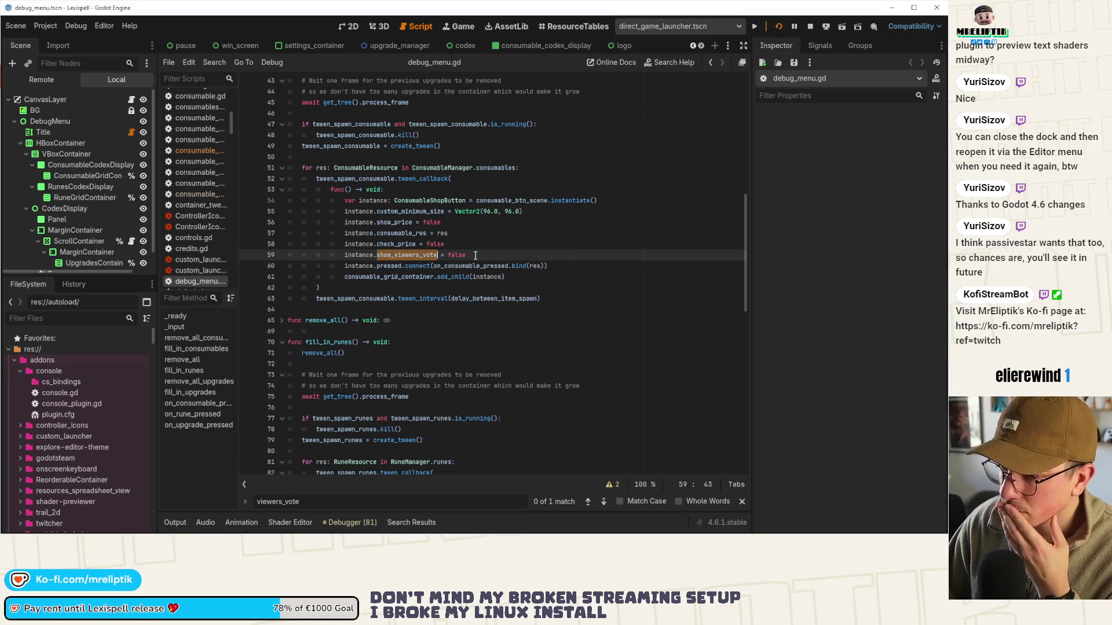
drag(475, 255, 344, 258)
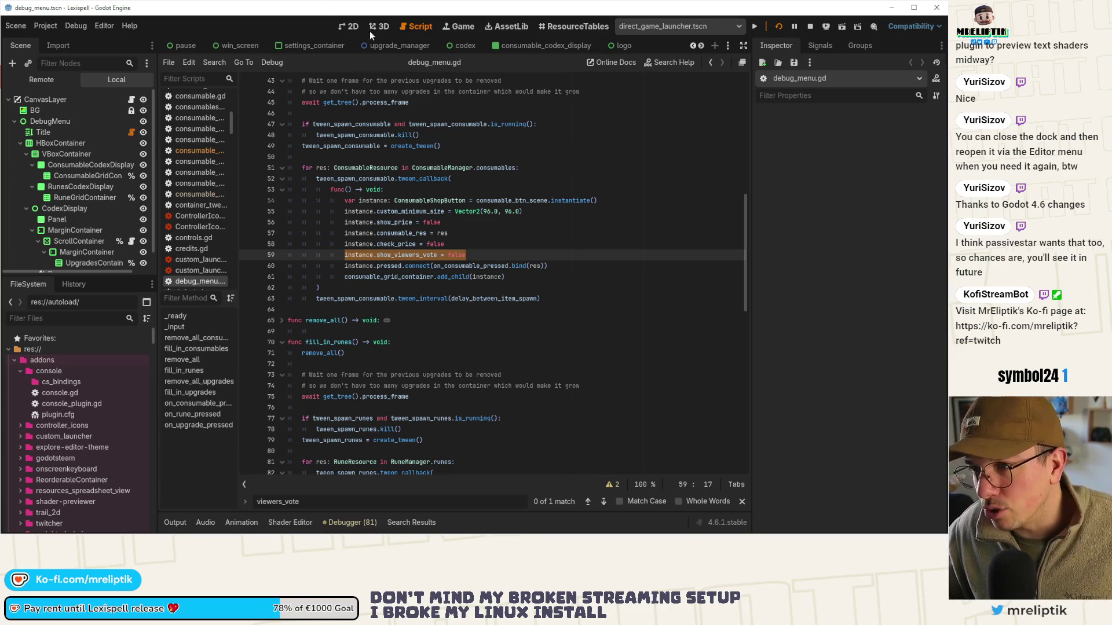
click(352, 27)
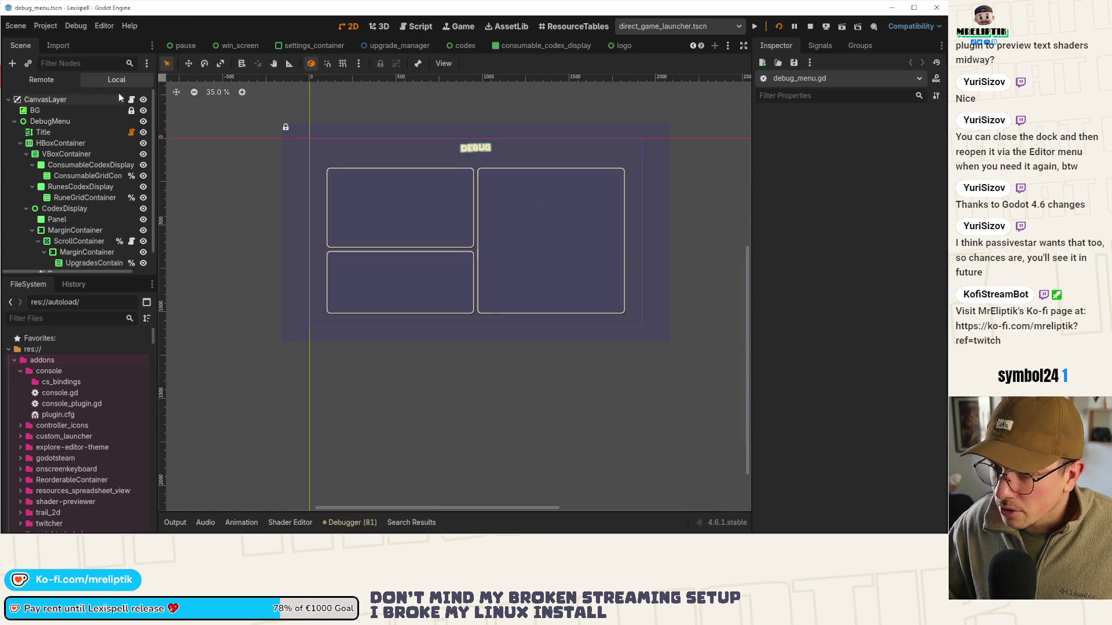
In debug_menu.gd, reselect line 59's 'show_viewers_vote = false' in fill_in_consumables
click(133, 100)
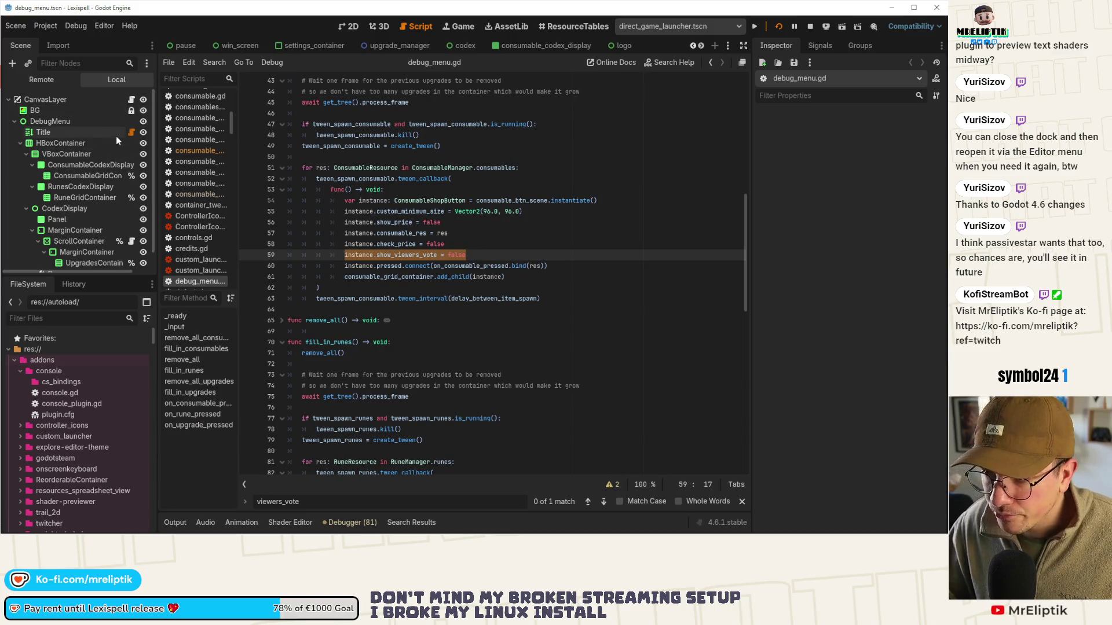
scroll(398, 211, up, 10)
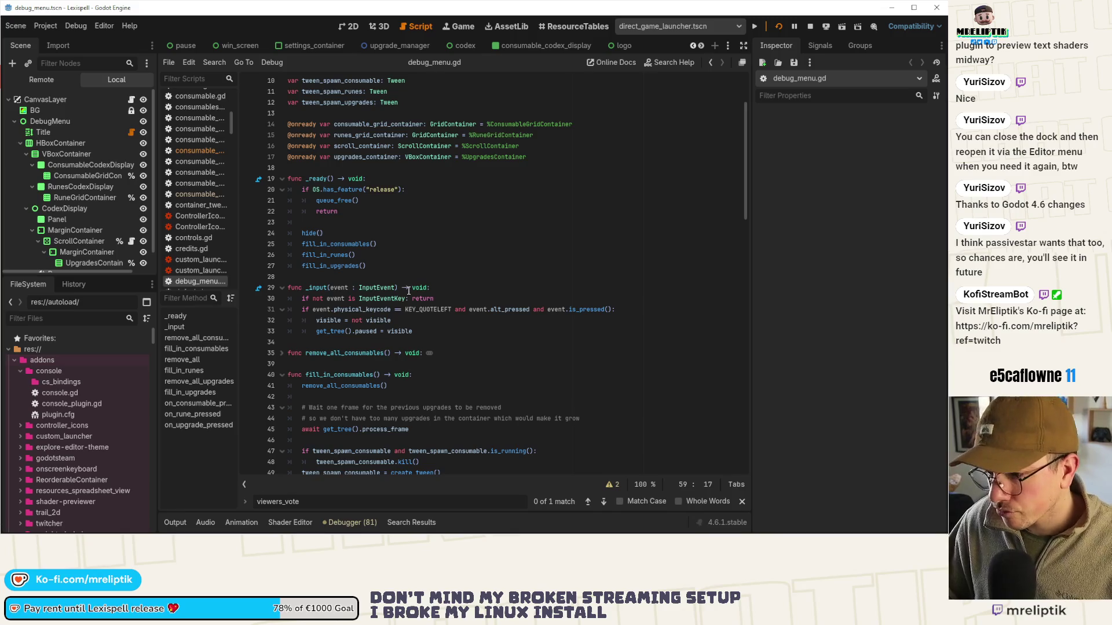
scroll(407, 290, down, 8)
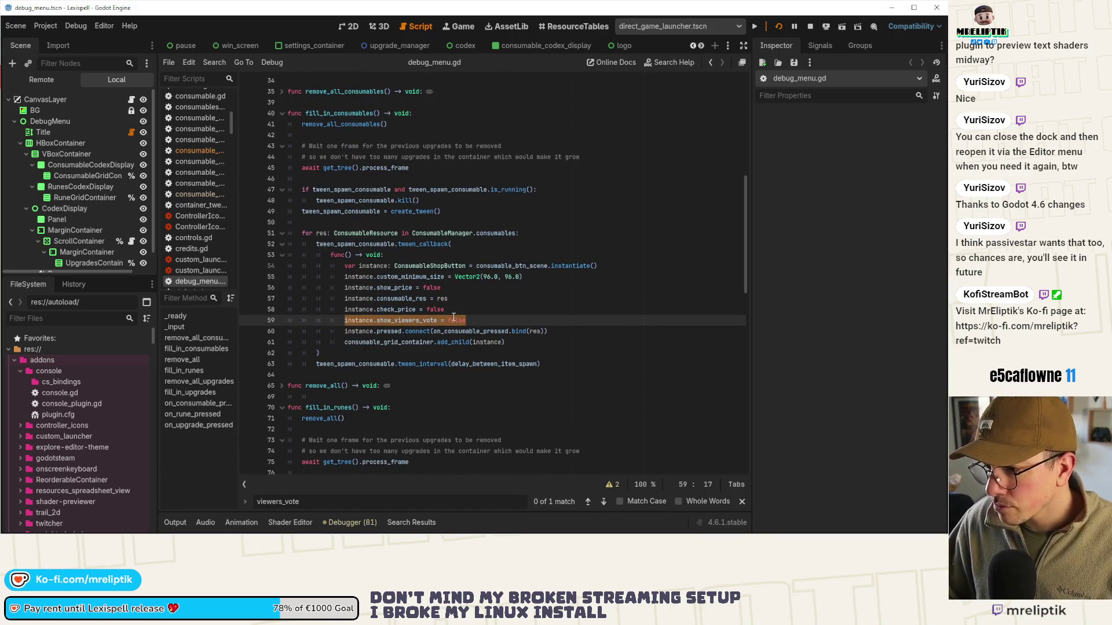
double_click(476, 320)
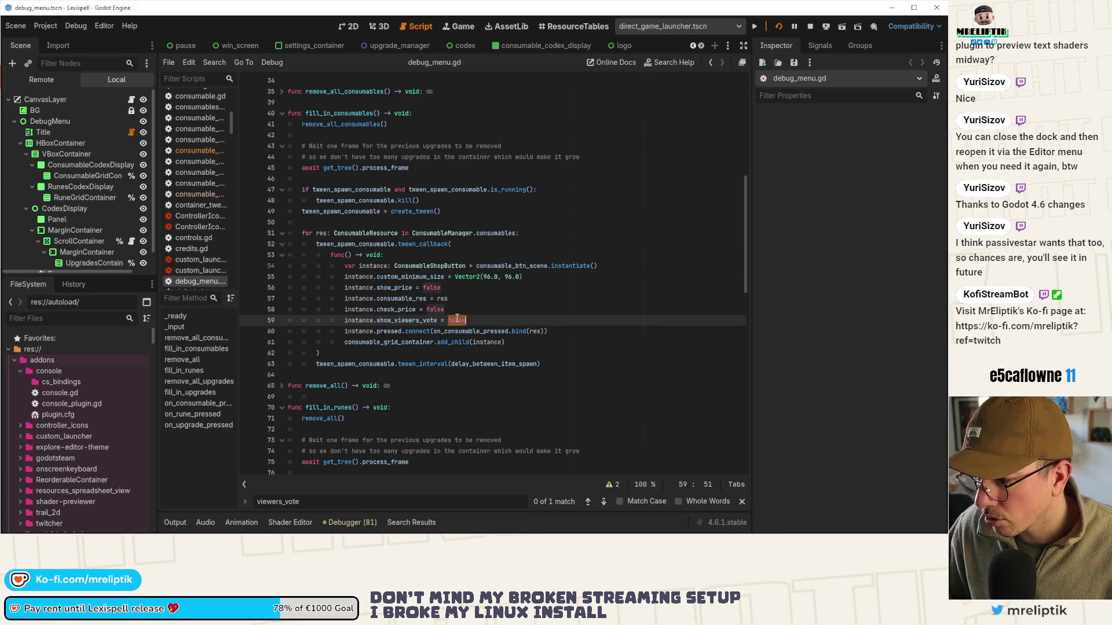
drag(481, 320, 344, 320)
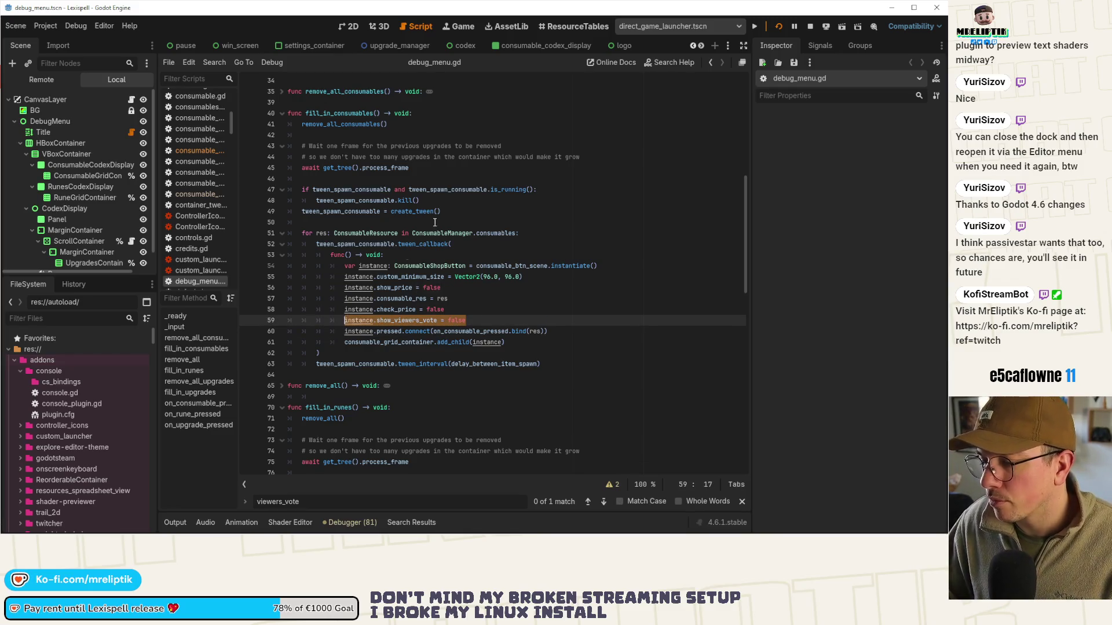
click(700, 45)
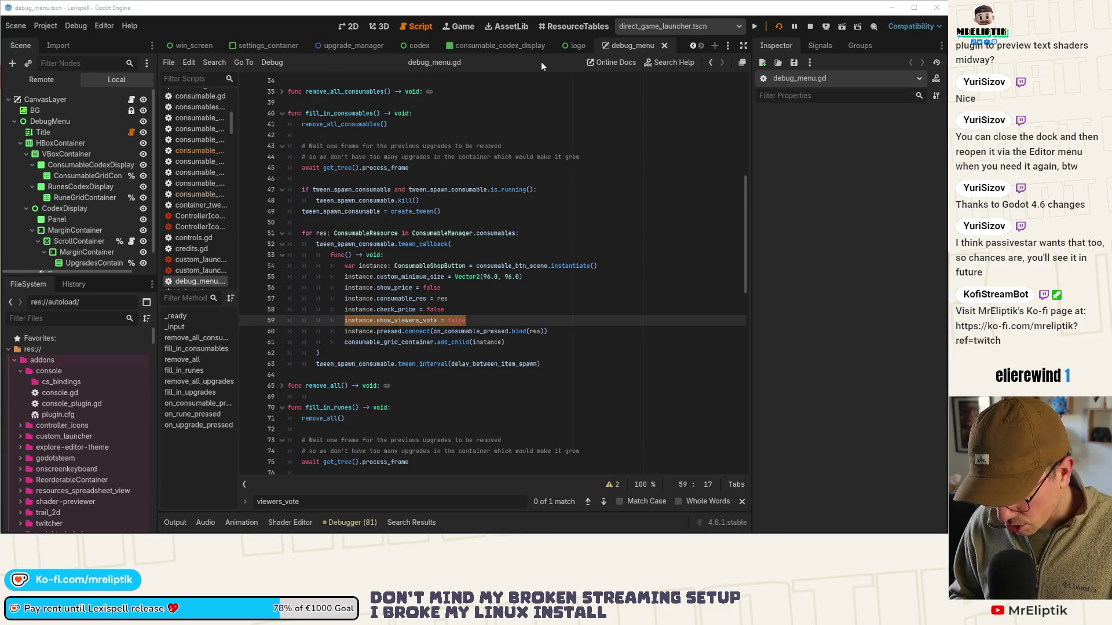
Quick-open rune_shop_button.tscn and start a search for viewers_vote
key(ctrl+shift+o)
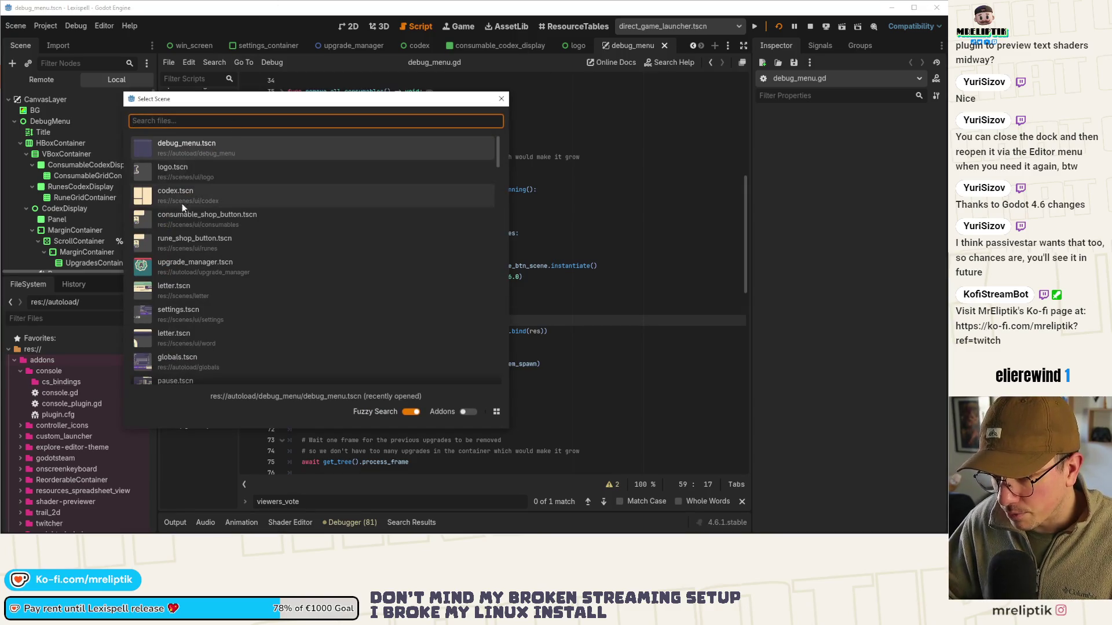
click(213, 235)
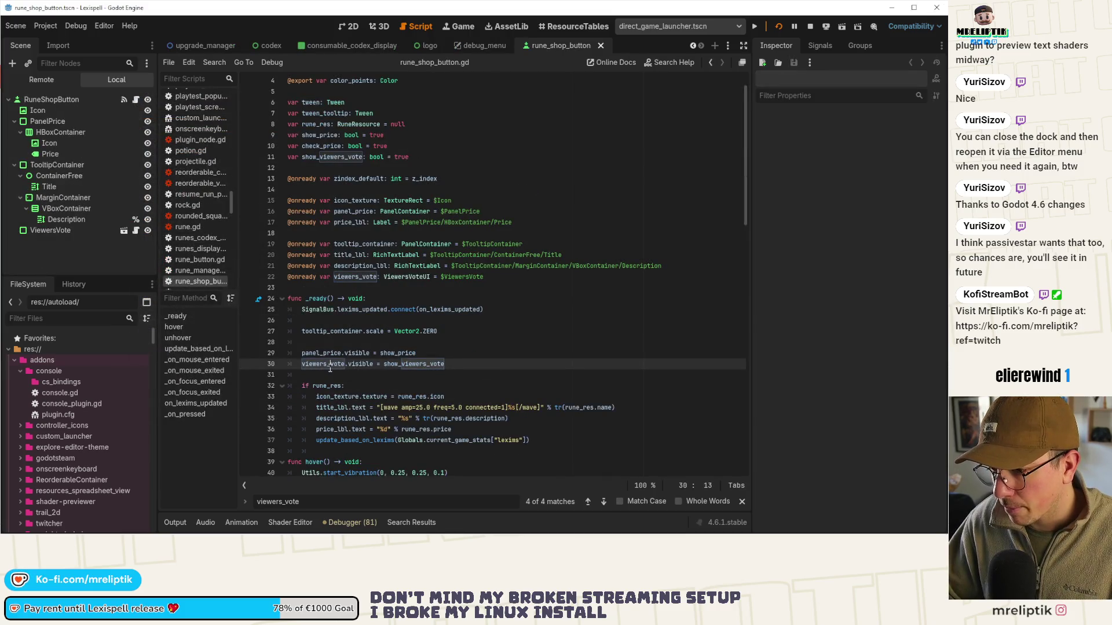
key(ctrl+f)
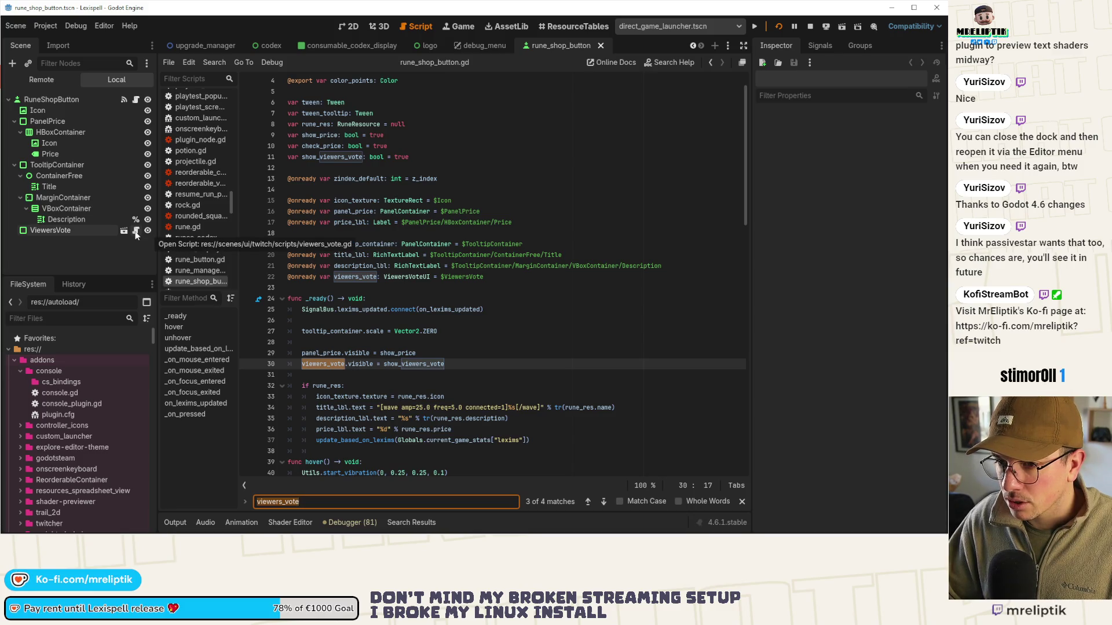
Inspect the ViewersVote node's viewers_vote.gd script, then switch back to the debug_menu scene
click(75, 231)
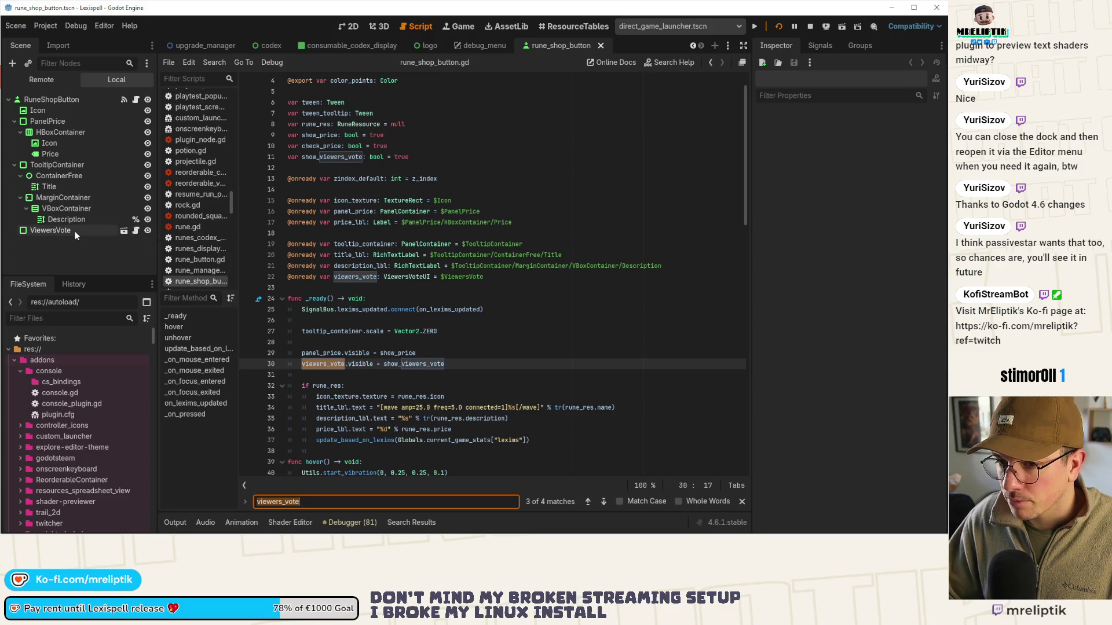
click(136, 231)
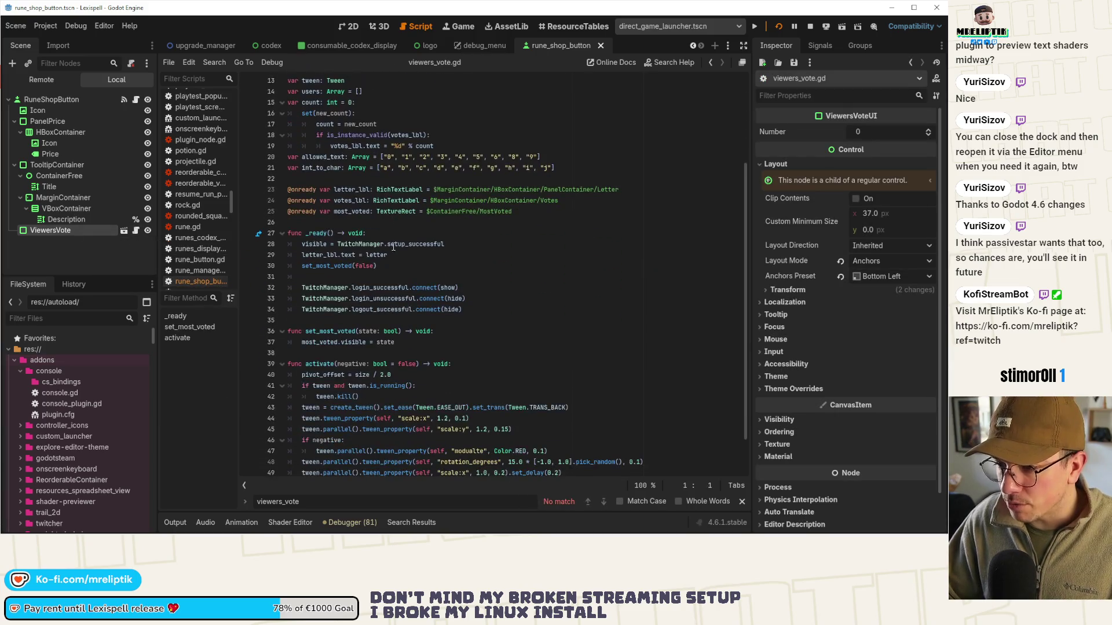
double_click(445, 288)
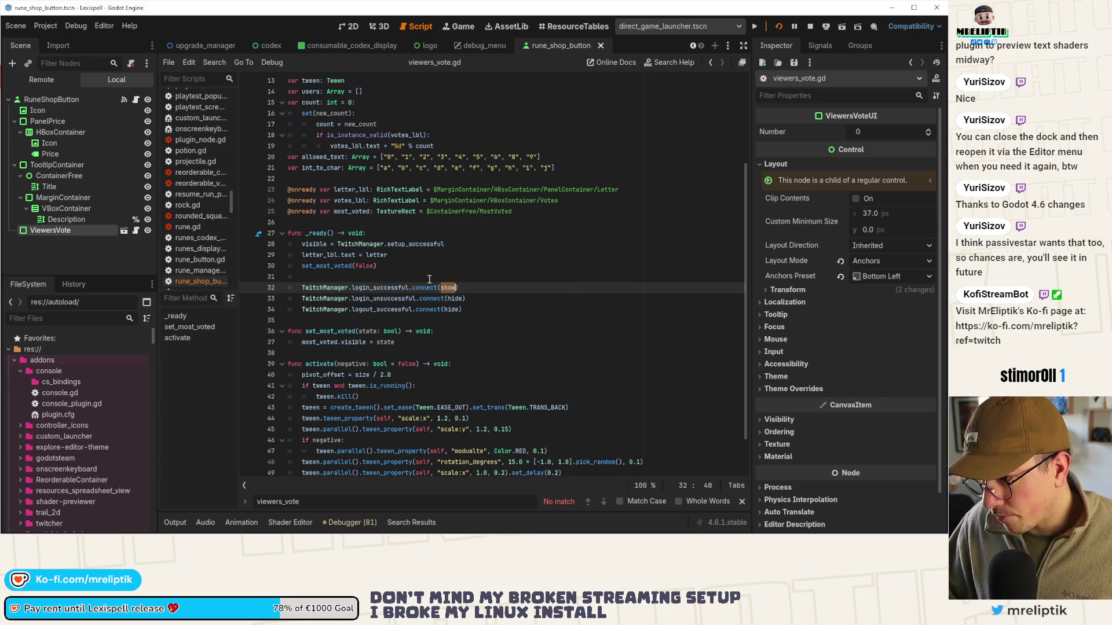
scroll(430, 279, up, 4)
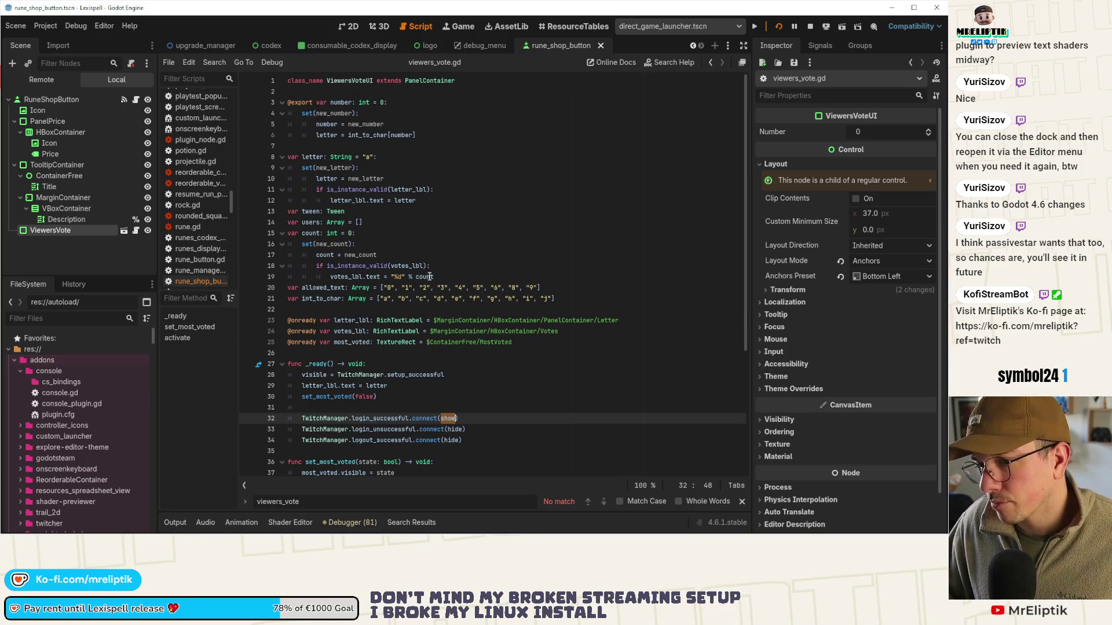
click(107, 252)
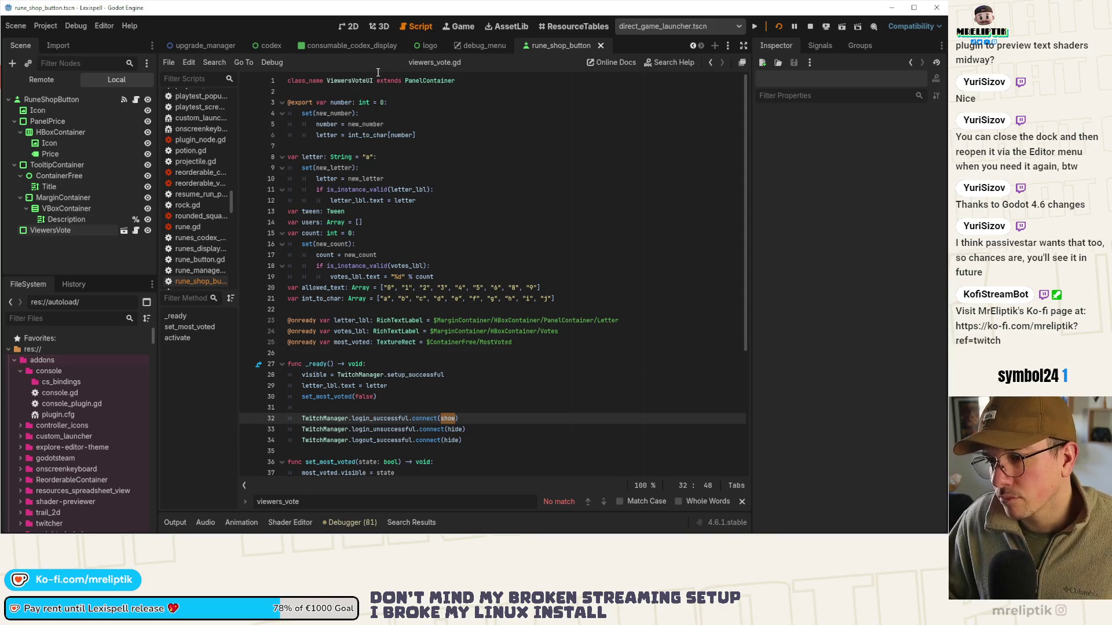
click(481, 46)
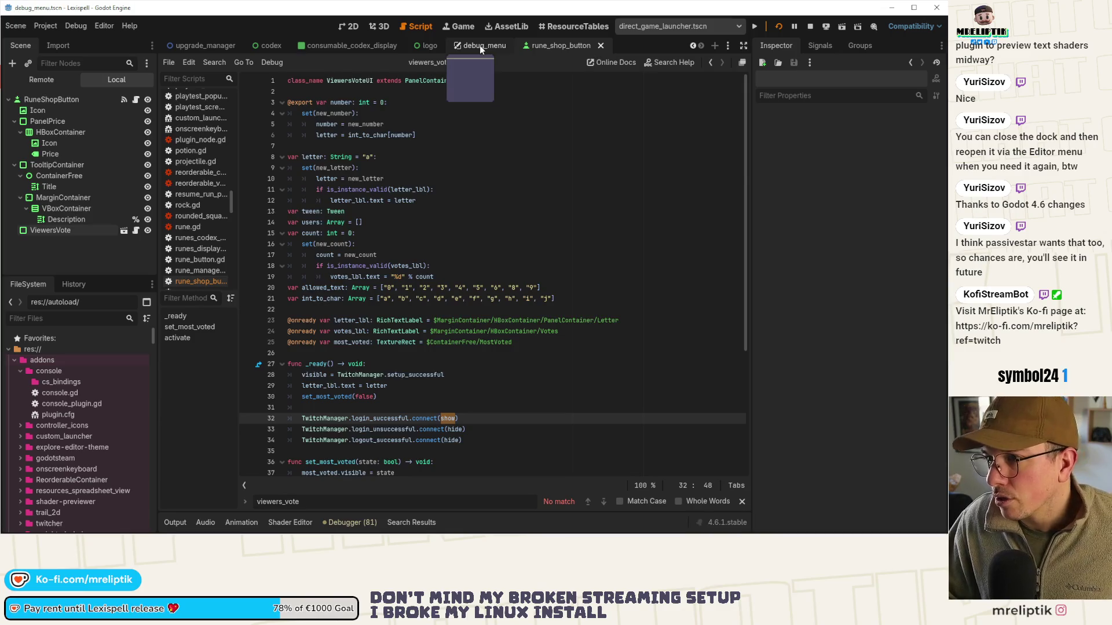
In rune_shop_button.gd, add an 'if not show_viewers_vote:' line after line 30
click(410, 323)
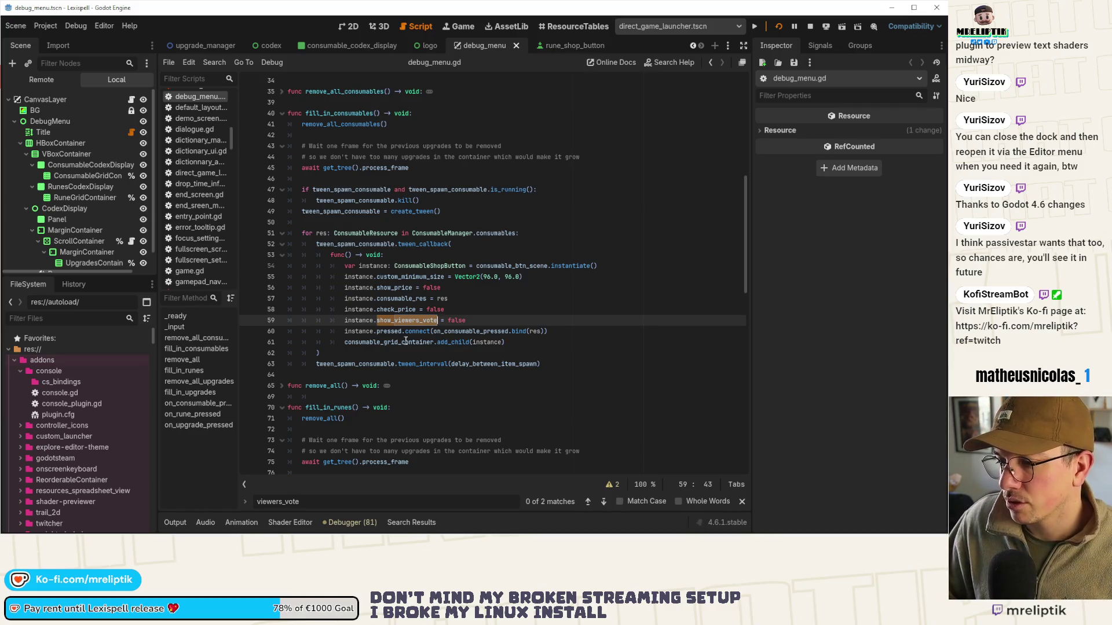
click(561, 50)
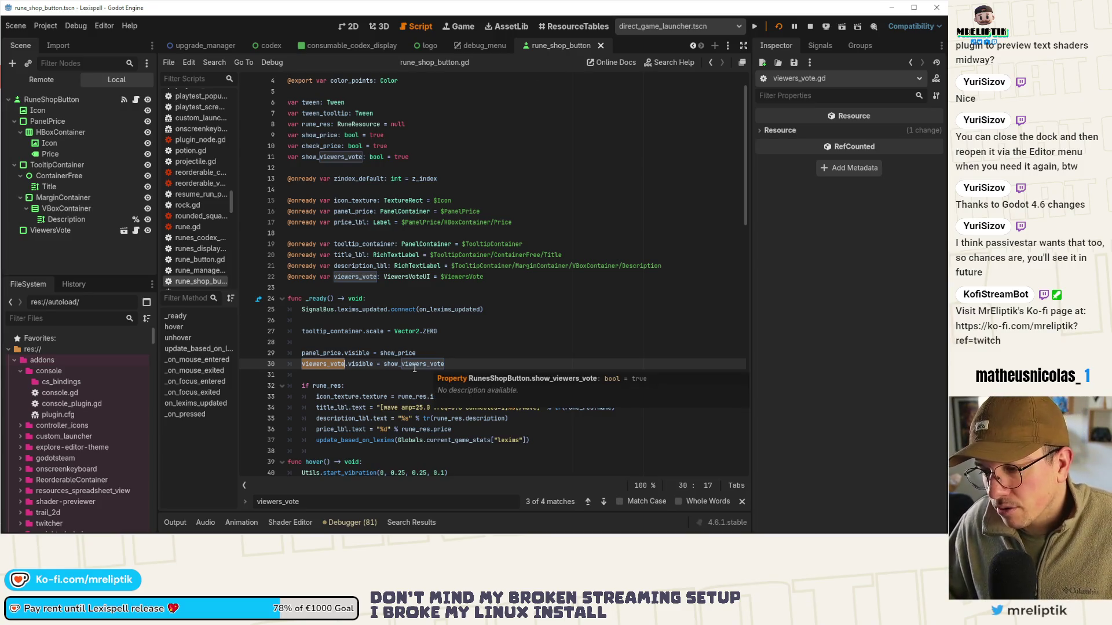
click(74, 231)
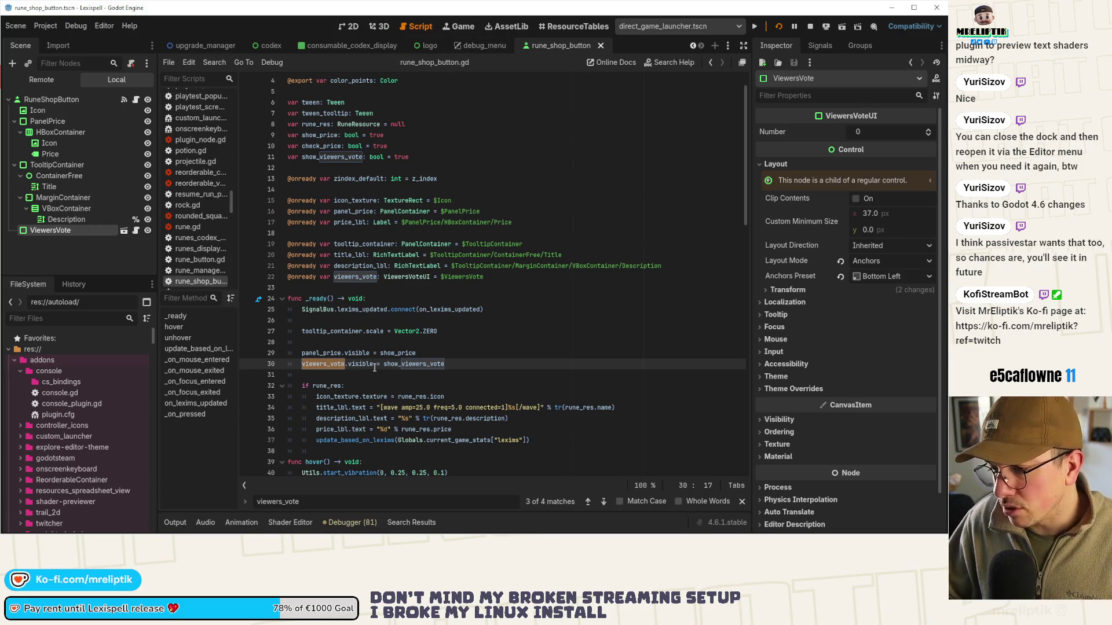
scroll(383, 314, down, 3)
click(470, 265)
key(Return)
text(if not show)
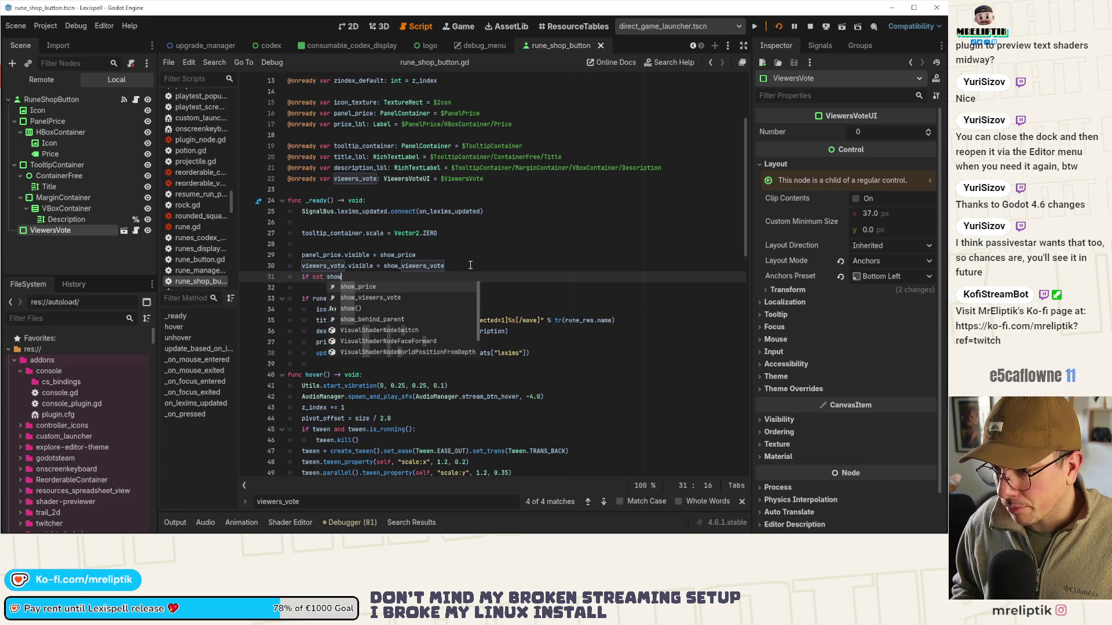
key(Return)
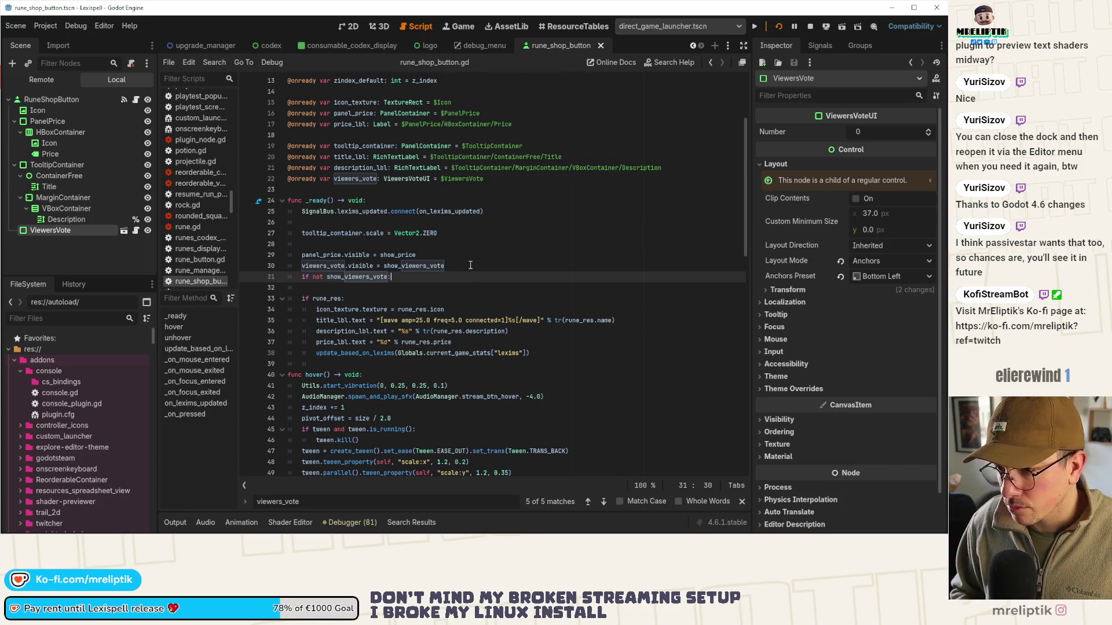
key(Return)
Under it set viewers_vote.process_mode = PROCESS_MODE_DISABLED, drop the Node. prefix, and save
text(viewers_vote.)
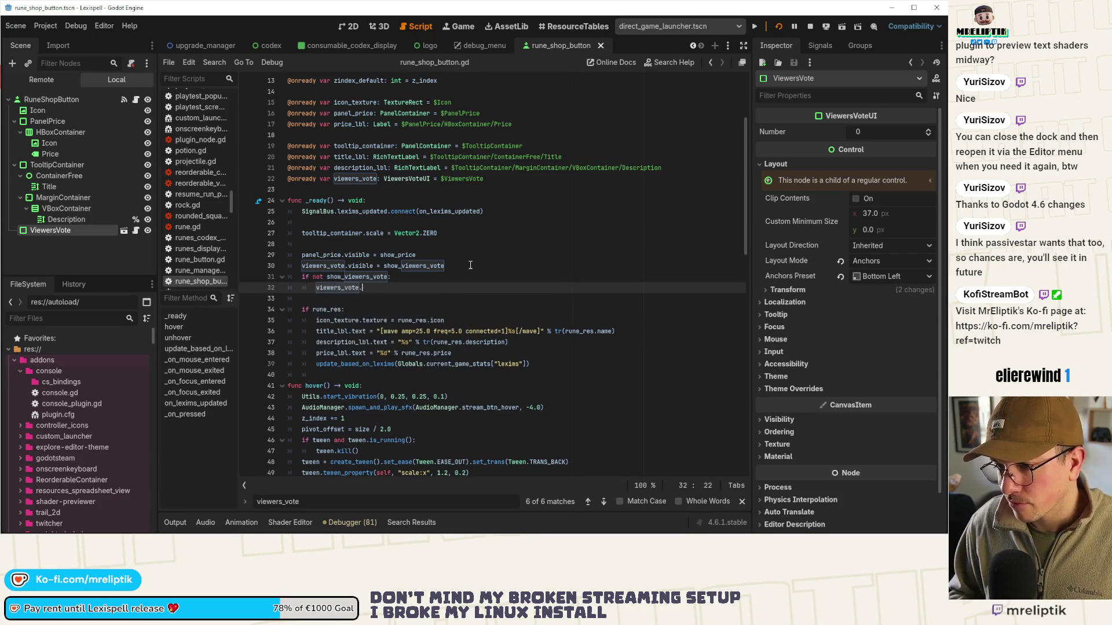
text(proces)
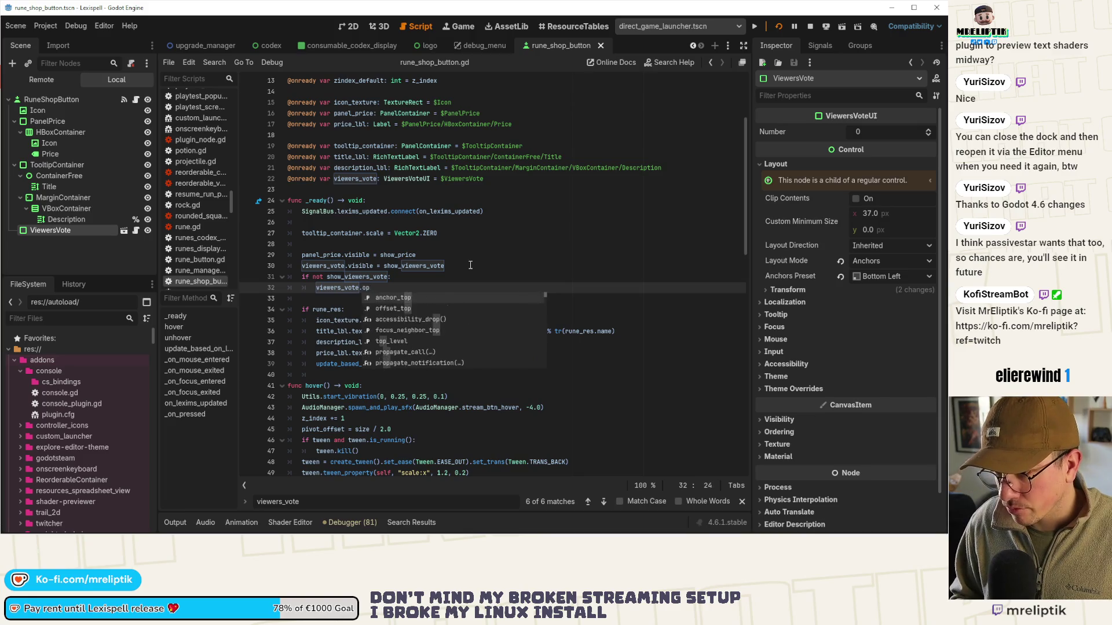
key(Return)
text(= Node.PROCESS_MODE_D)
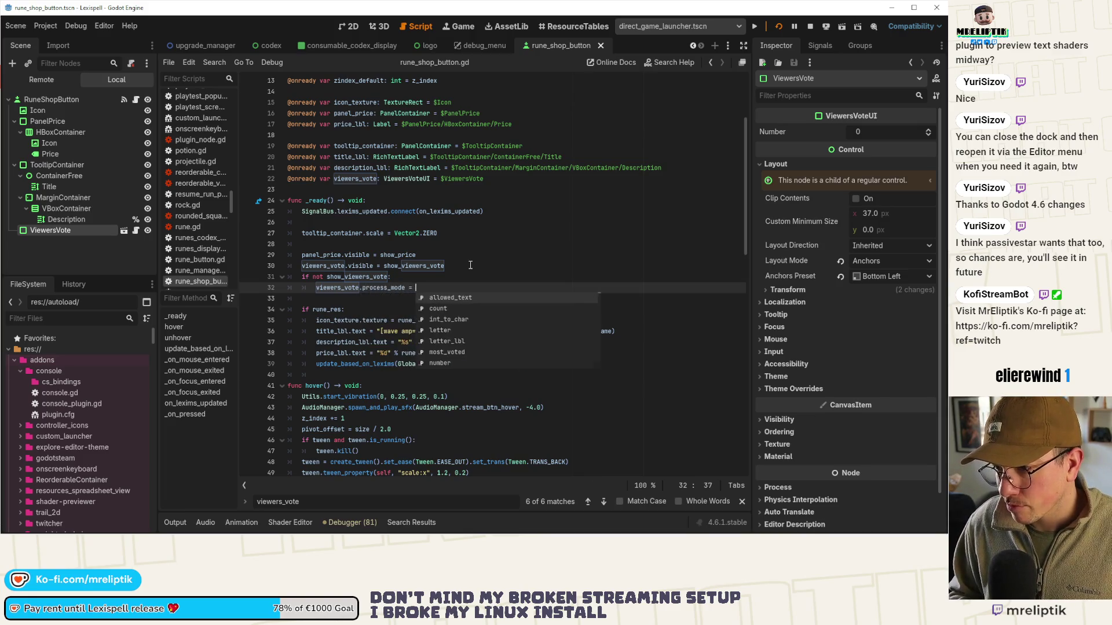
key(Return)
key(ctrl+s)
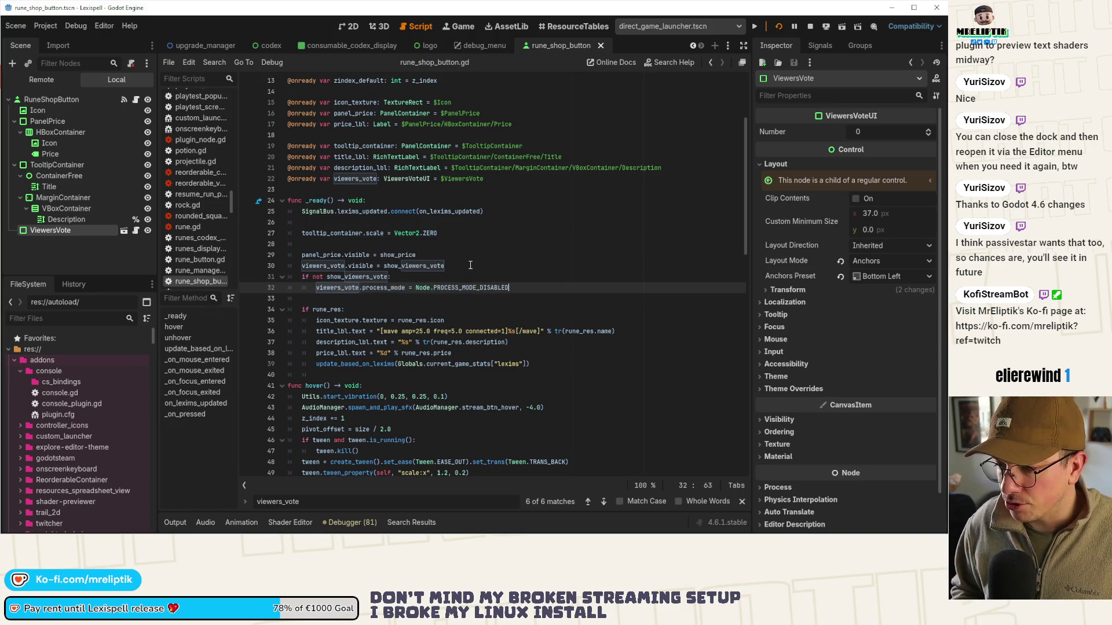
key(Delete)
key(Delete)
key(Delete)
key(ctrl+s)
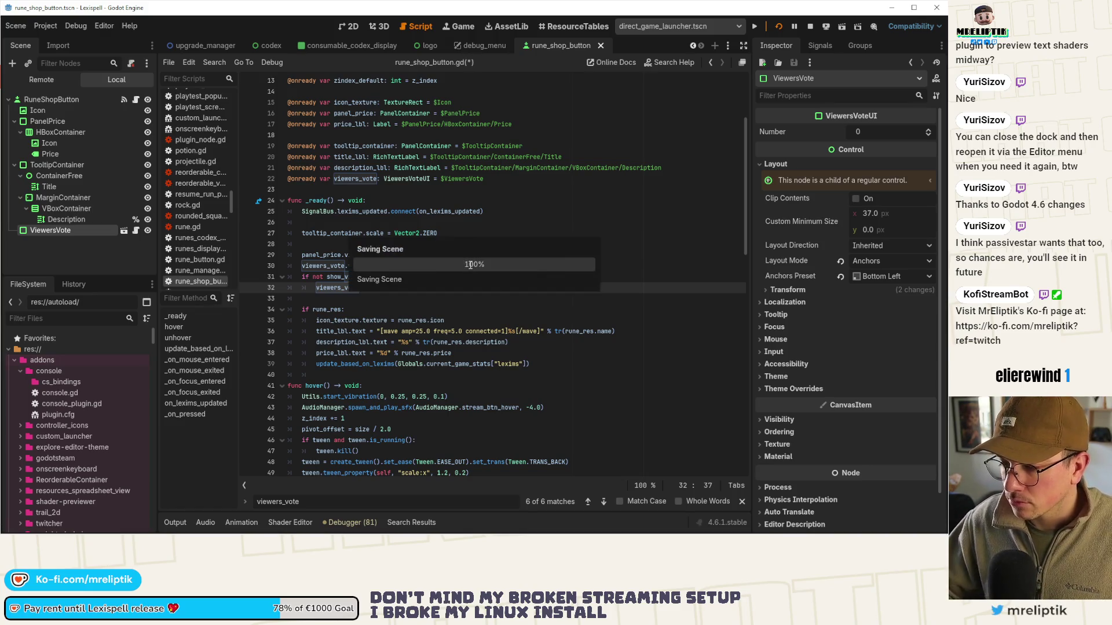
drag(504, 288, 262, 282)
key(ctrl+c)
key(ctrl+s)
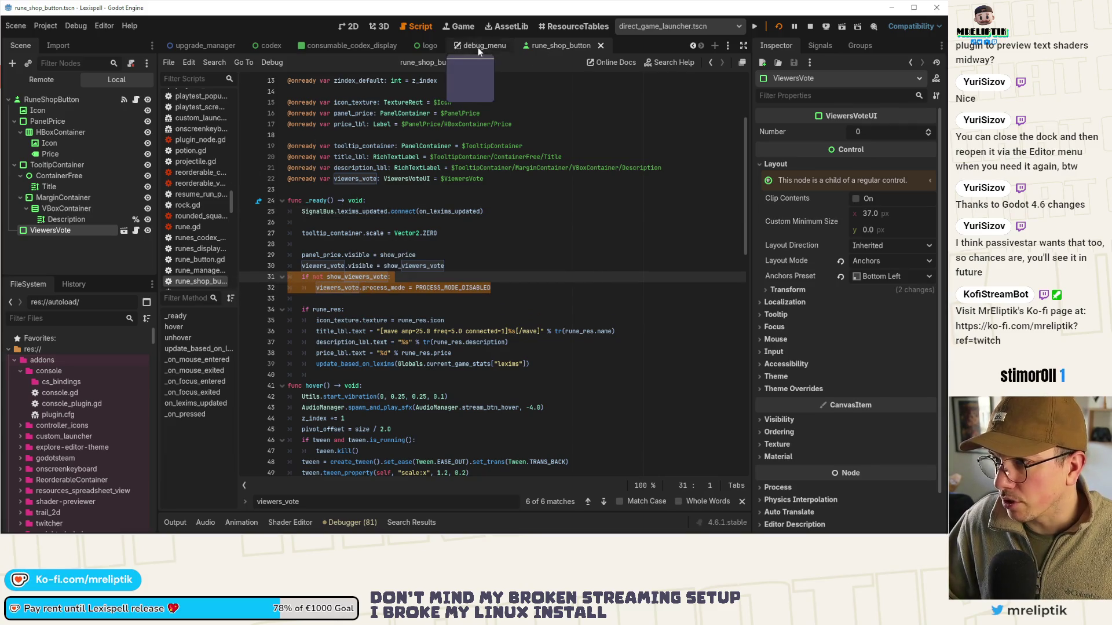
key(ctrl+shift+o)
Quick-open consumable_shop_button.tscn by searching 'able'
text(consumable)
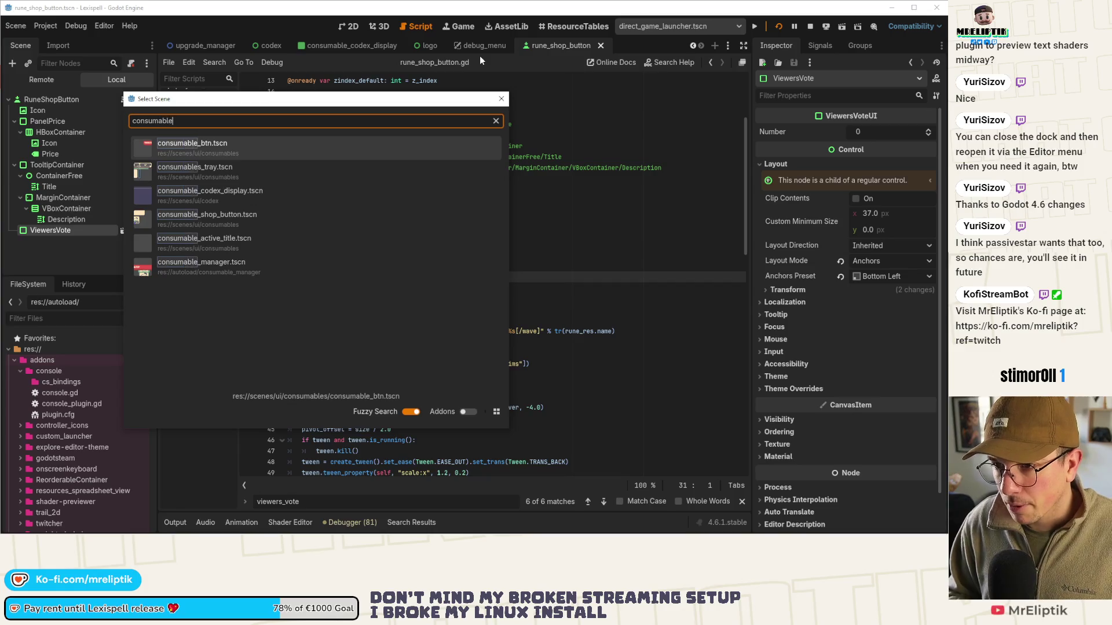
key(Down)
key(Down)
key(Down)
key(Return)
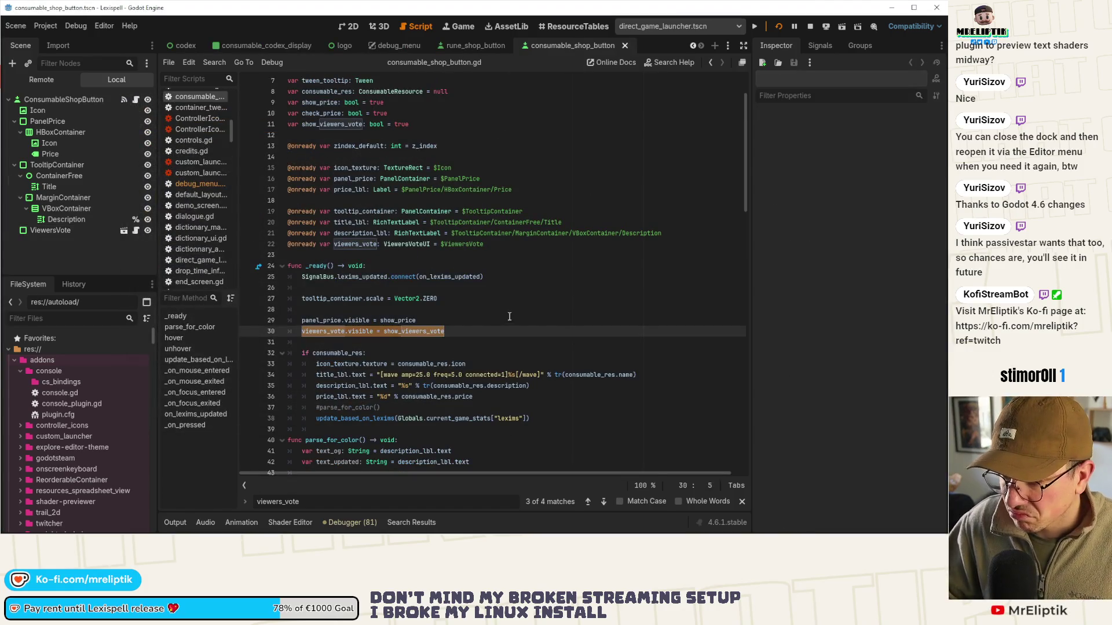
Paste the viewers_vote-disabling if block after line 30, unindent it, save, and run the game
click(486, 330)
key(ctrl+v)
key(ctrl+s)
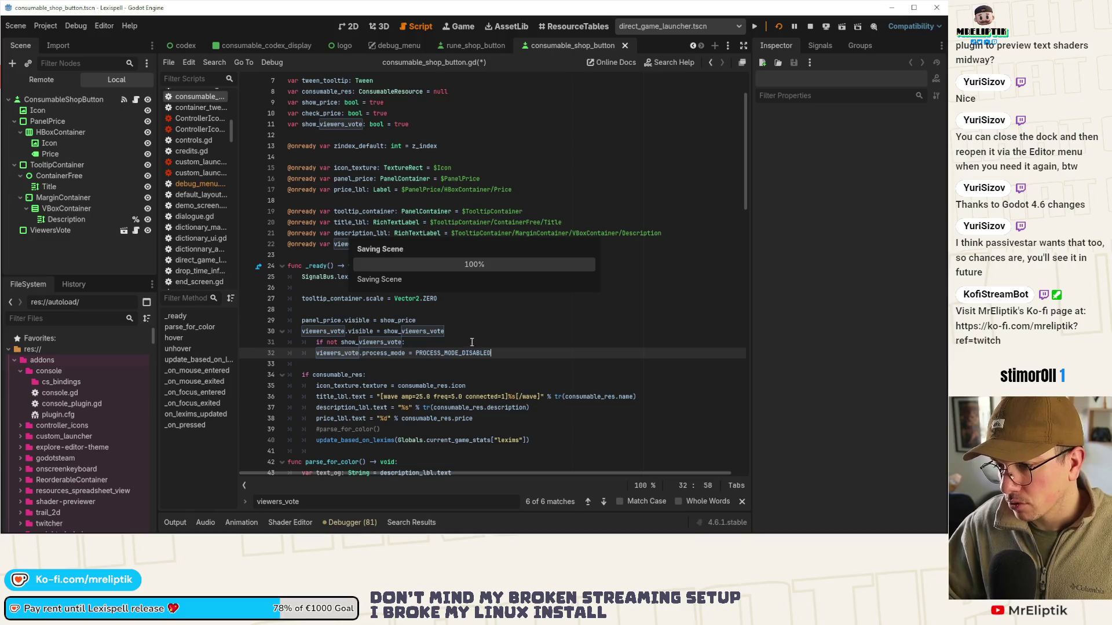
click(472, 342)
key(shift+Tab)
key(Up)
key(Up)
key(Up)
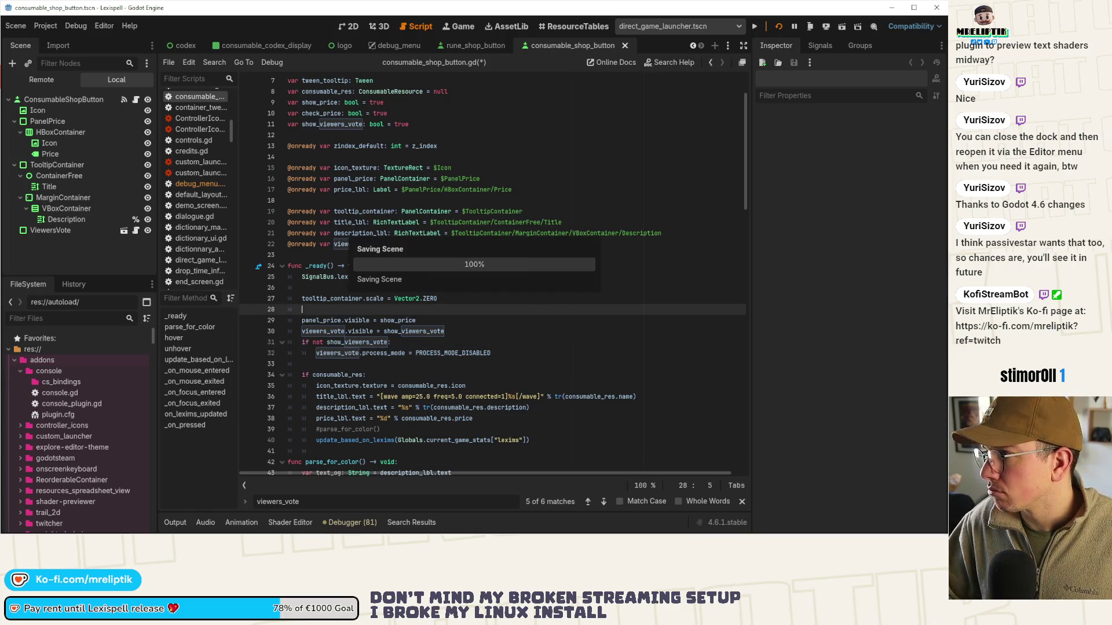
click(779, 28)
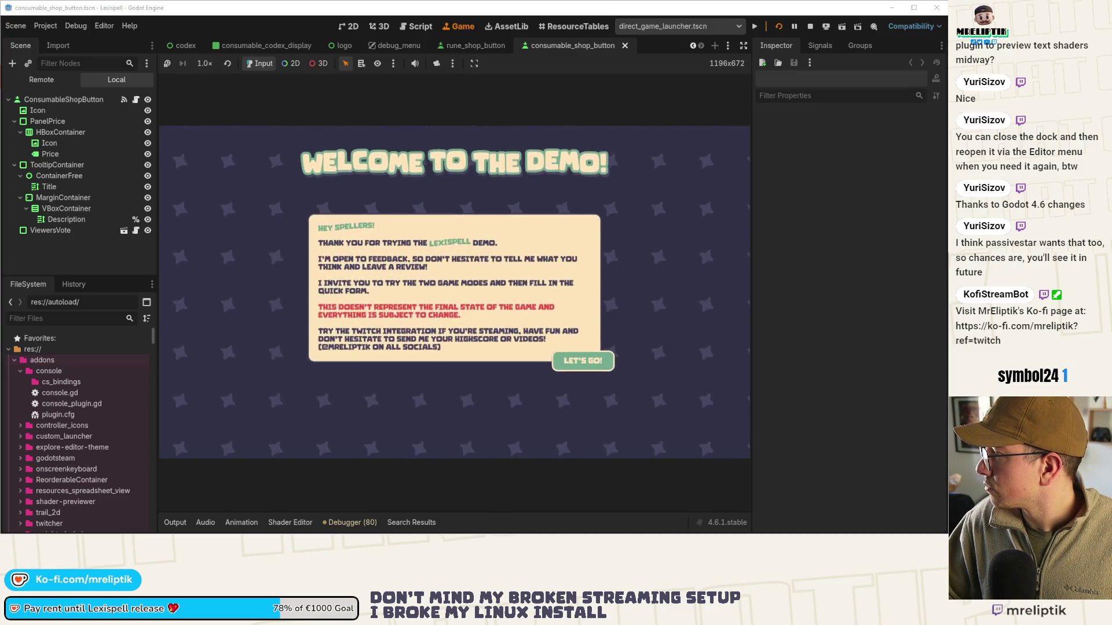
Start the game past the welcome panel, then open and close the Lexicopedia and Librarium screens
click(563, 367)
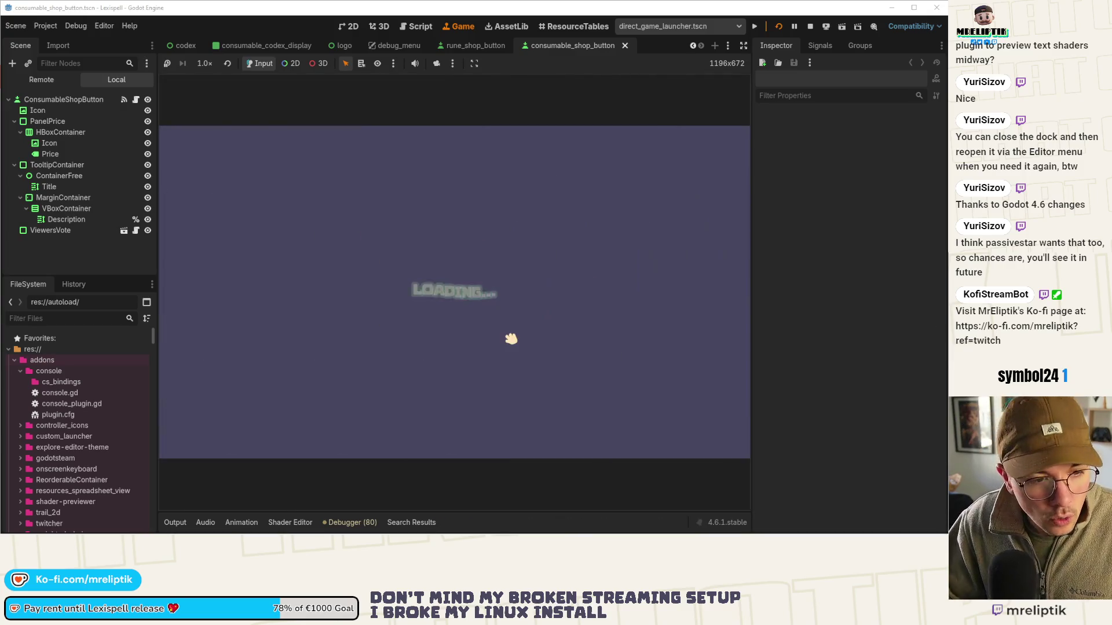
click(191, 391)
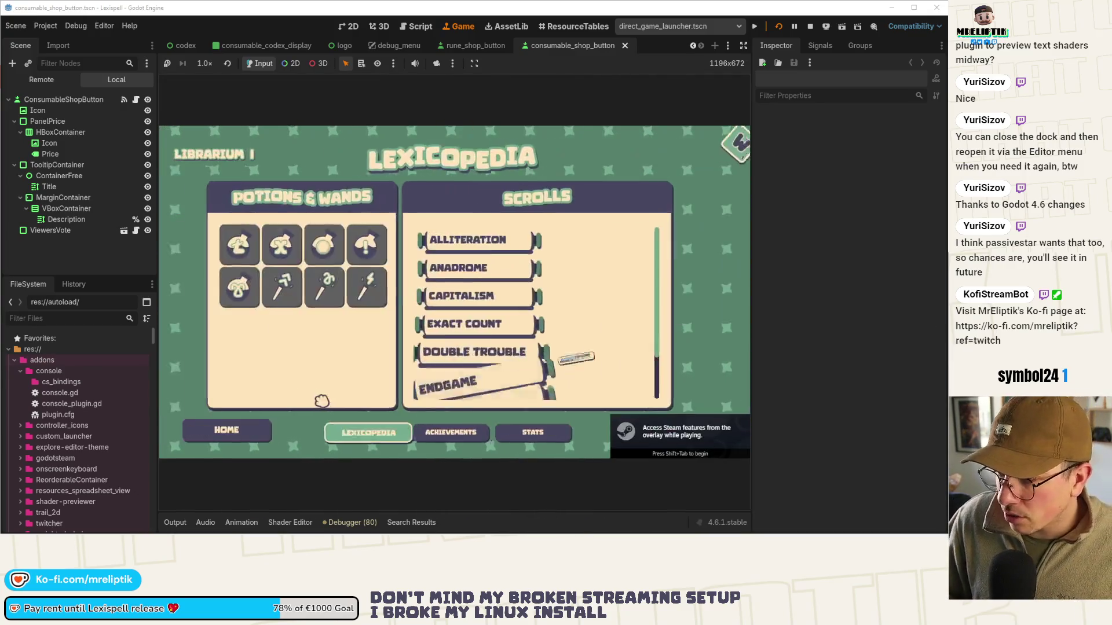
key(Escape)
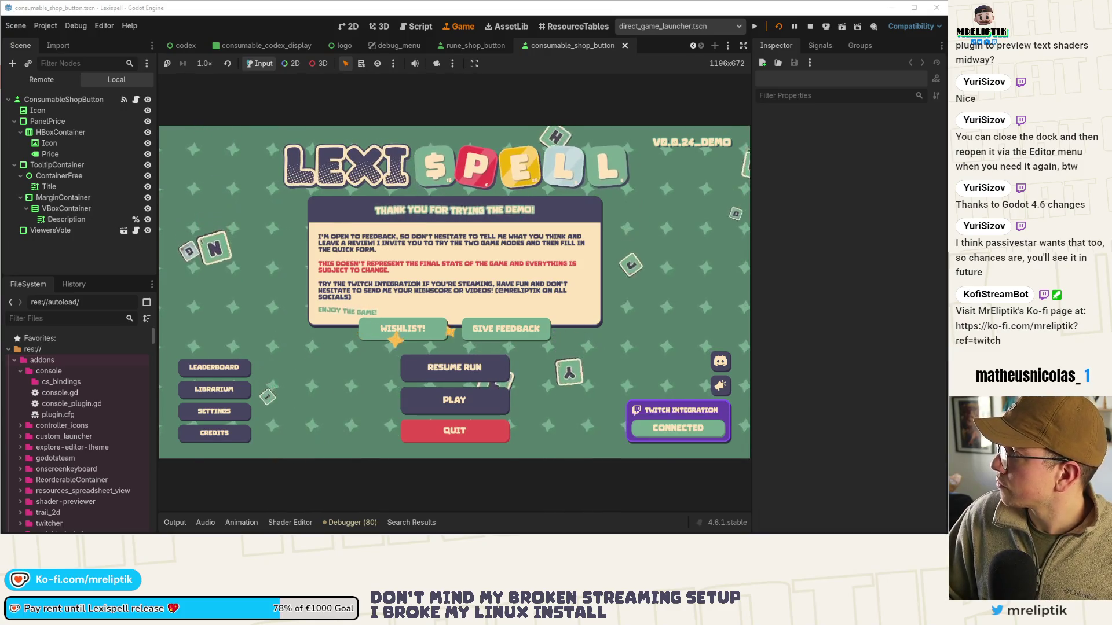
click(214, 389)
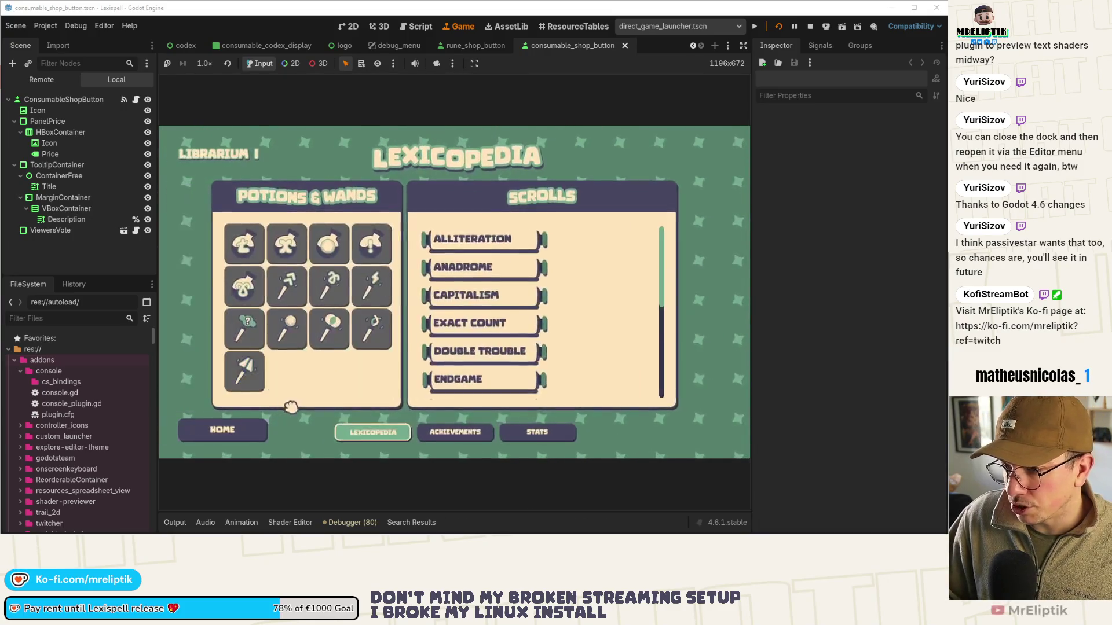
key(Escape)
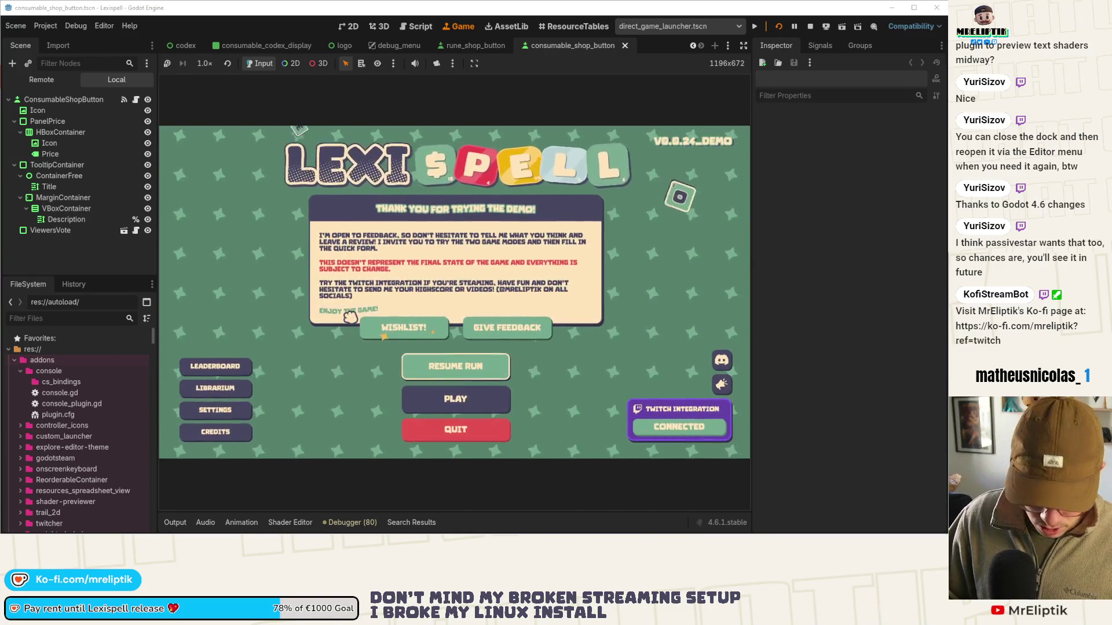
Toggle the F1 debug item overlay, then reopen the consumable shop button's script
key(F1)
mouse_move(371, 216)
mouse_move(219, 211)
key(F1)
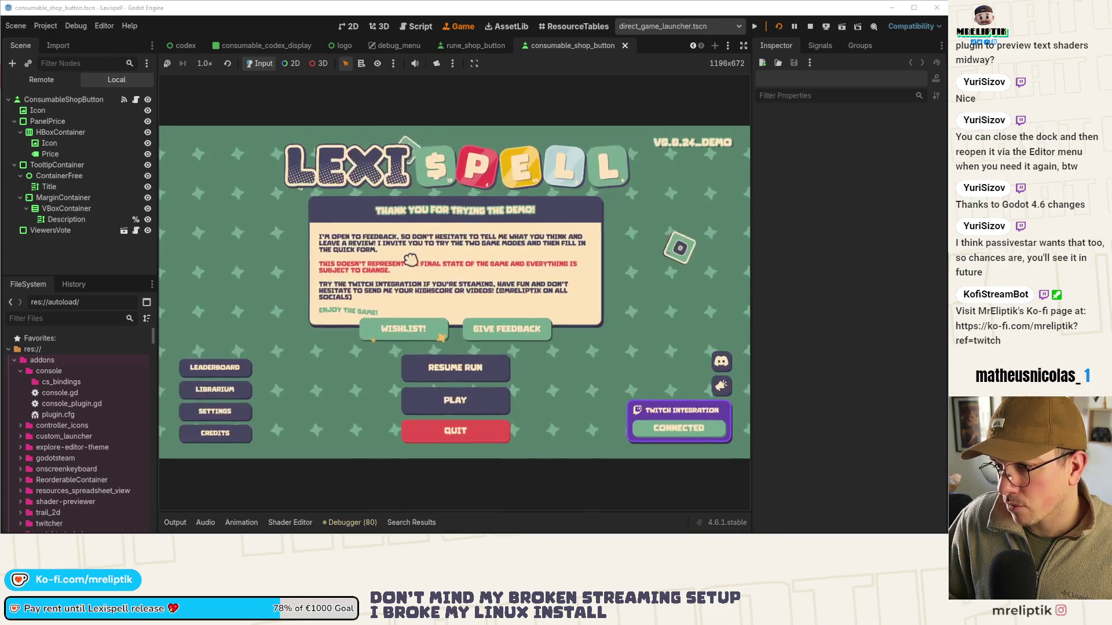
click(135, 99)
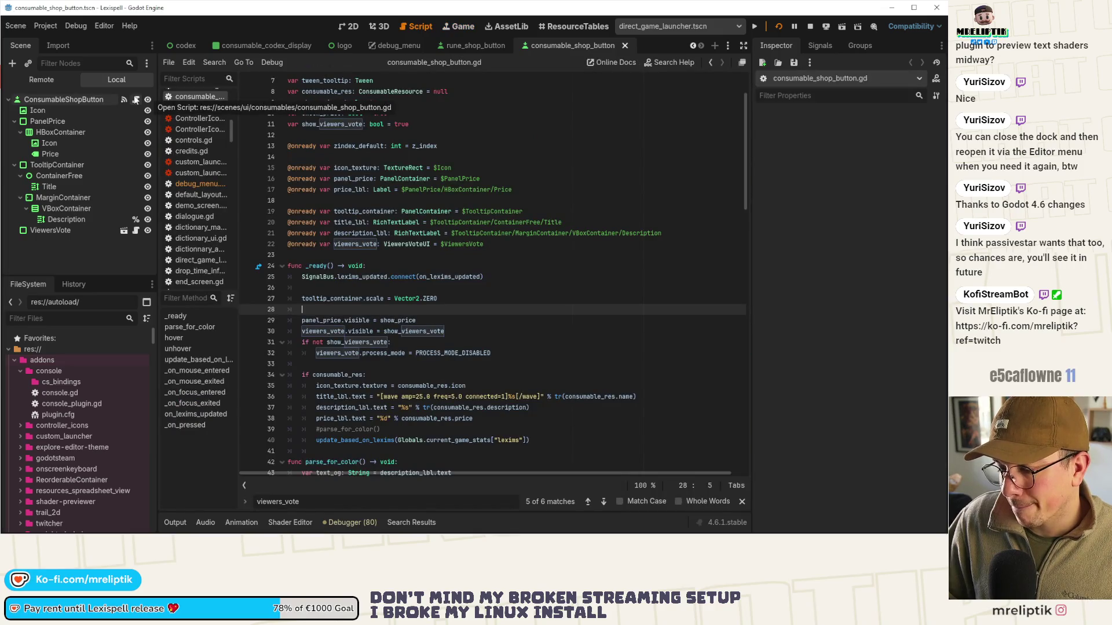
In consumable_shop_button.gd, delete the process_mode line under the show_viewers_vote check
double_click(368, 342)
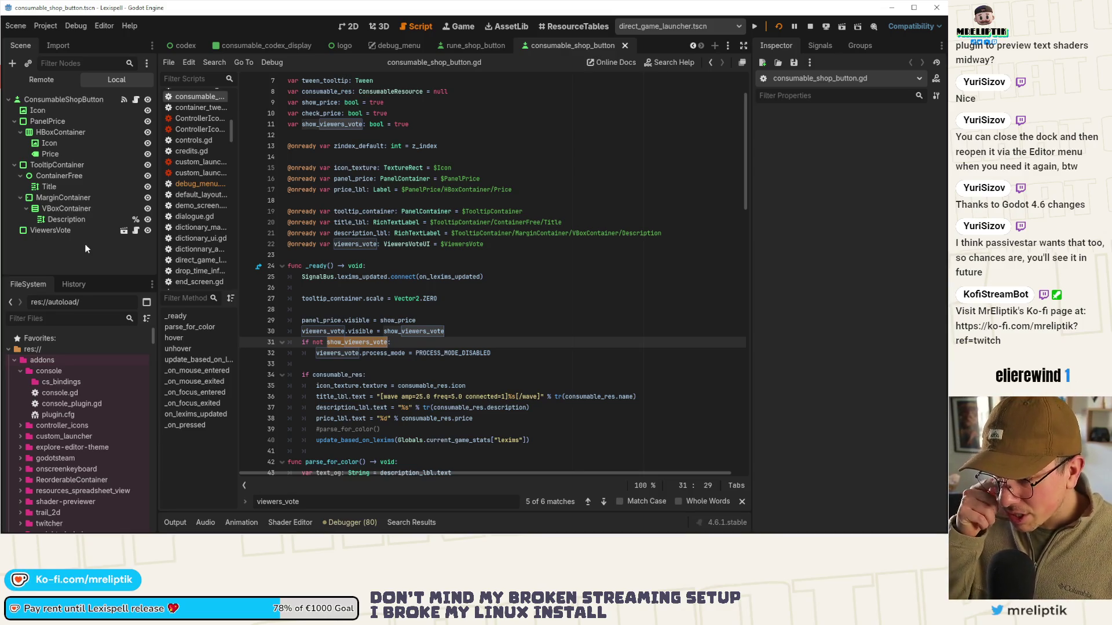
click(137, 231)
click(135, 99)
click(334, 342)
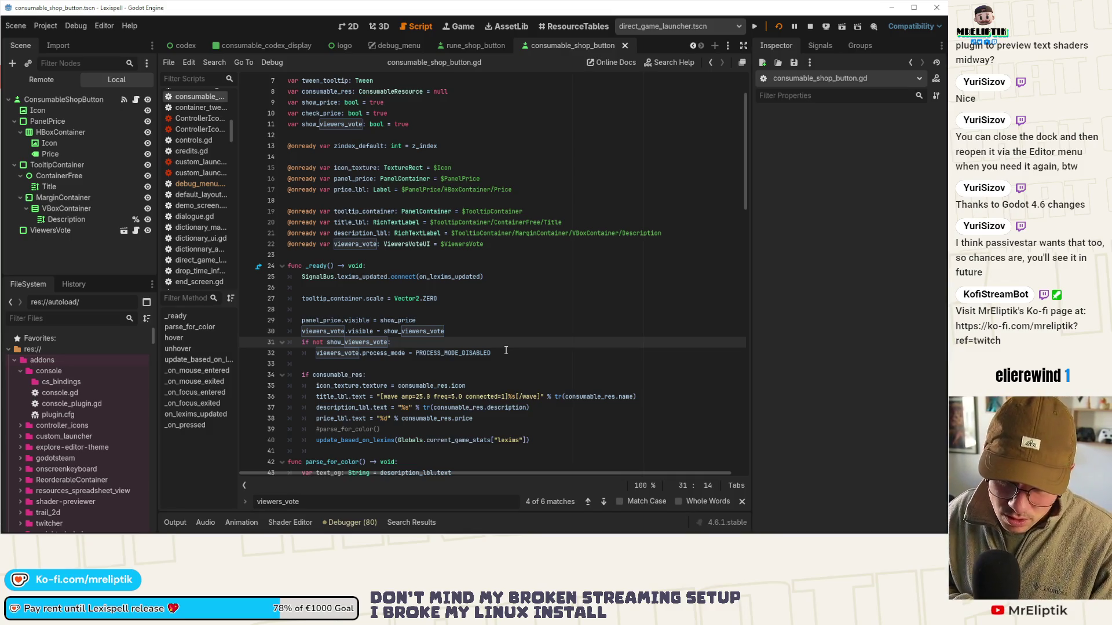
drag(506, 350, 302, 343)
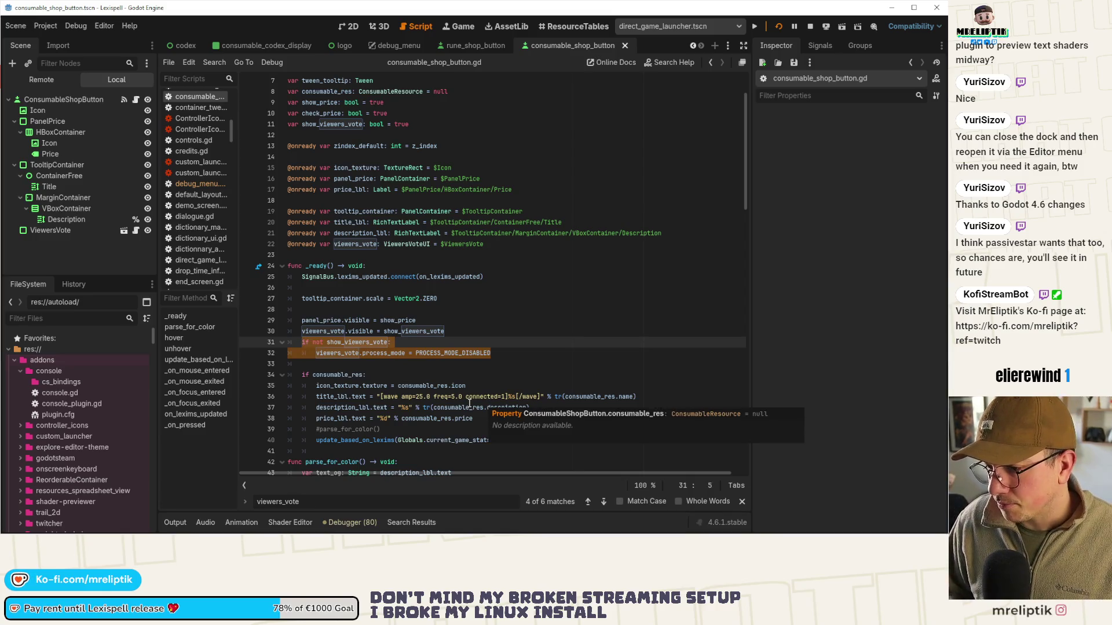
click(510, 350)
key(ctrl+shift+k)
Add viewers_vote.queue_free() under the if on line 31 and save
click(417, 343)
key(Return)
text(viewer)
key(Return)
text(.queue)
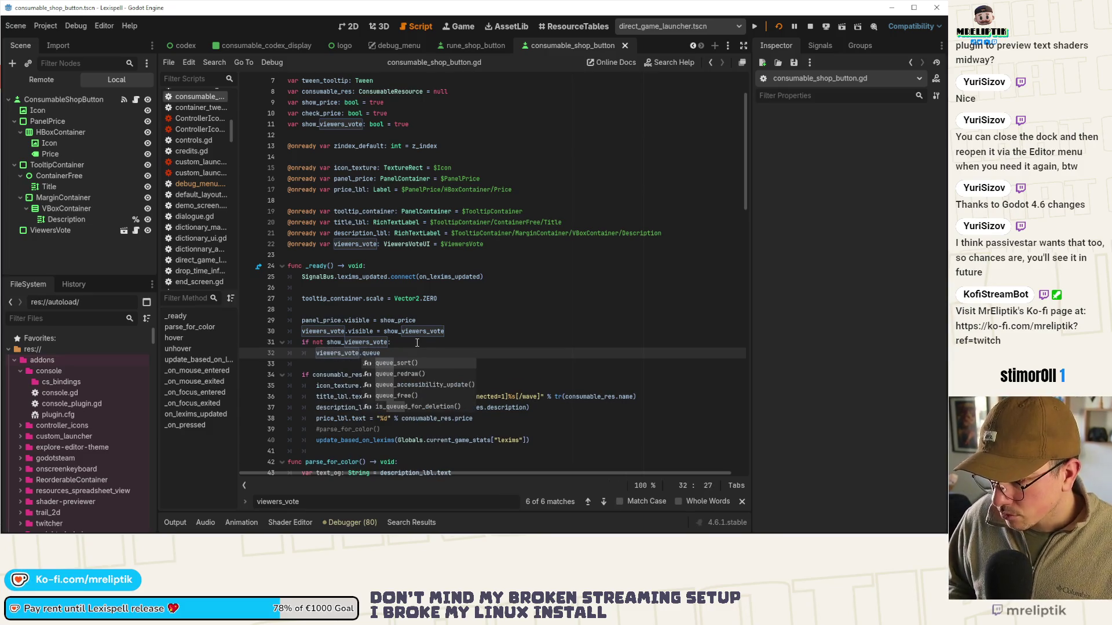
key(Return)
key(ctrl+s)
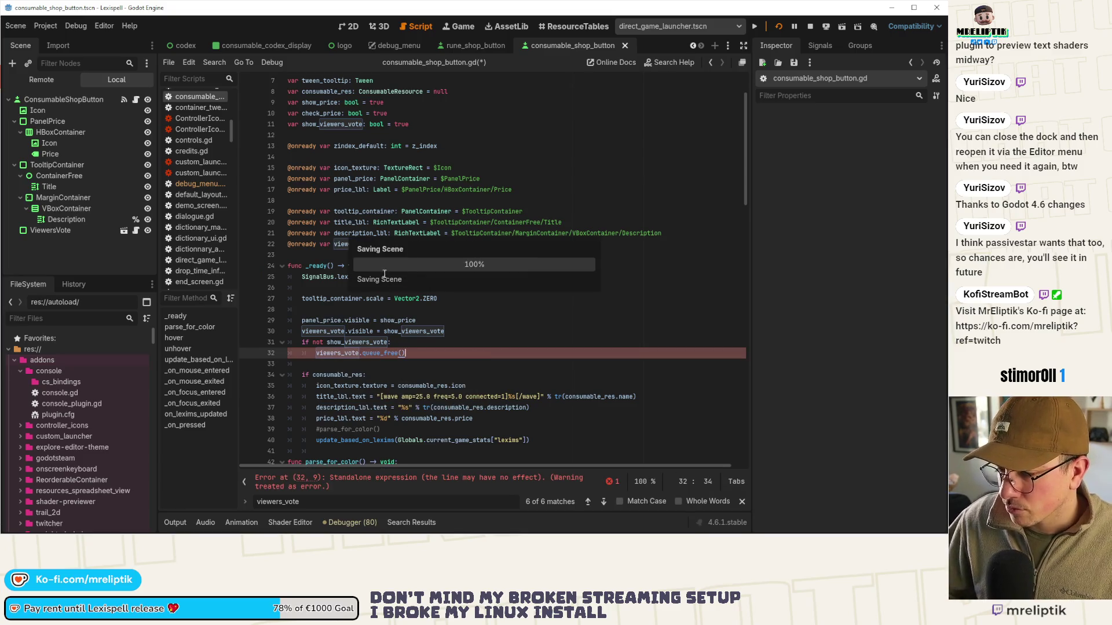
Step through the viewers_vote search matches and copy the if block on lines 31–32
double_click(356, 246)
key(ctrl+f)
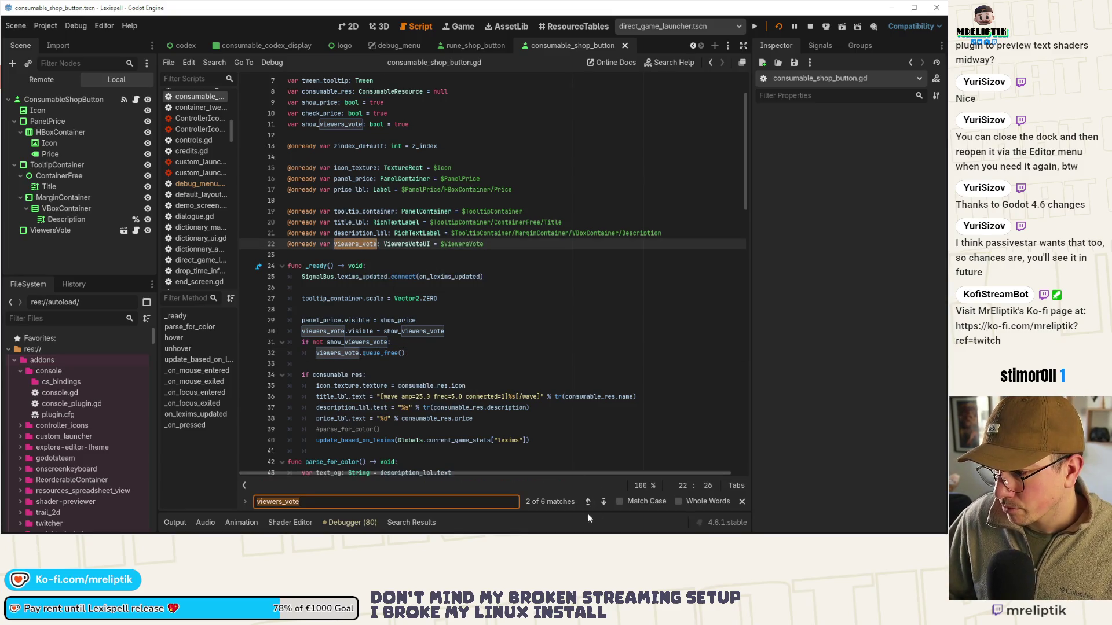
click(602, 501)
click(603, 501)
click(603, 501)
click(603, 501)
click(602, 502)
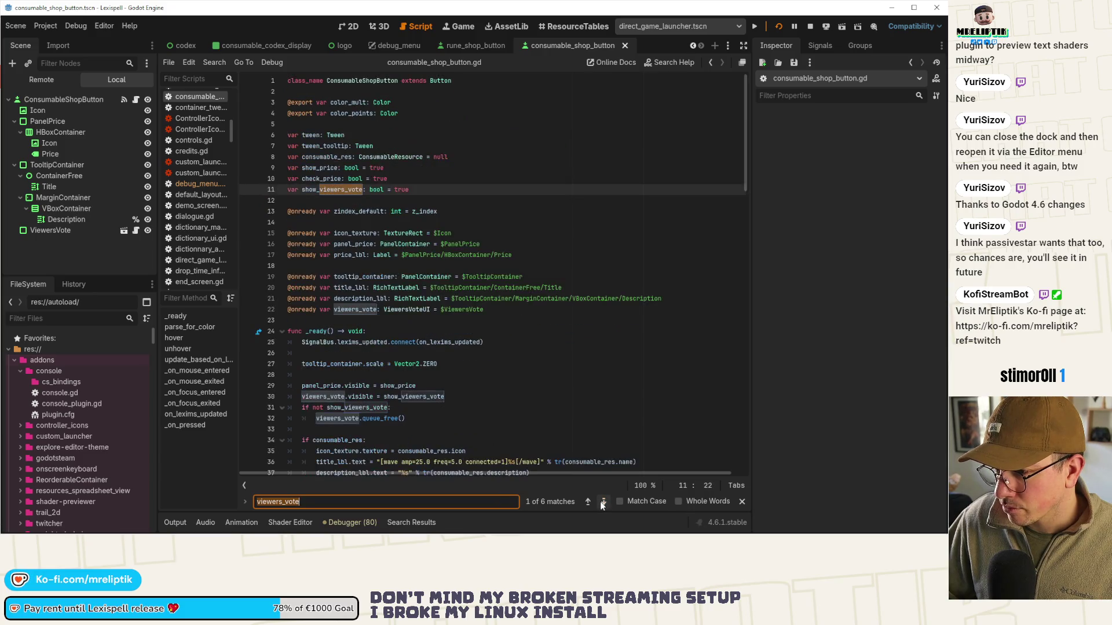
click(603, 501)
click(603, 501)
click(603, 502)
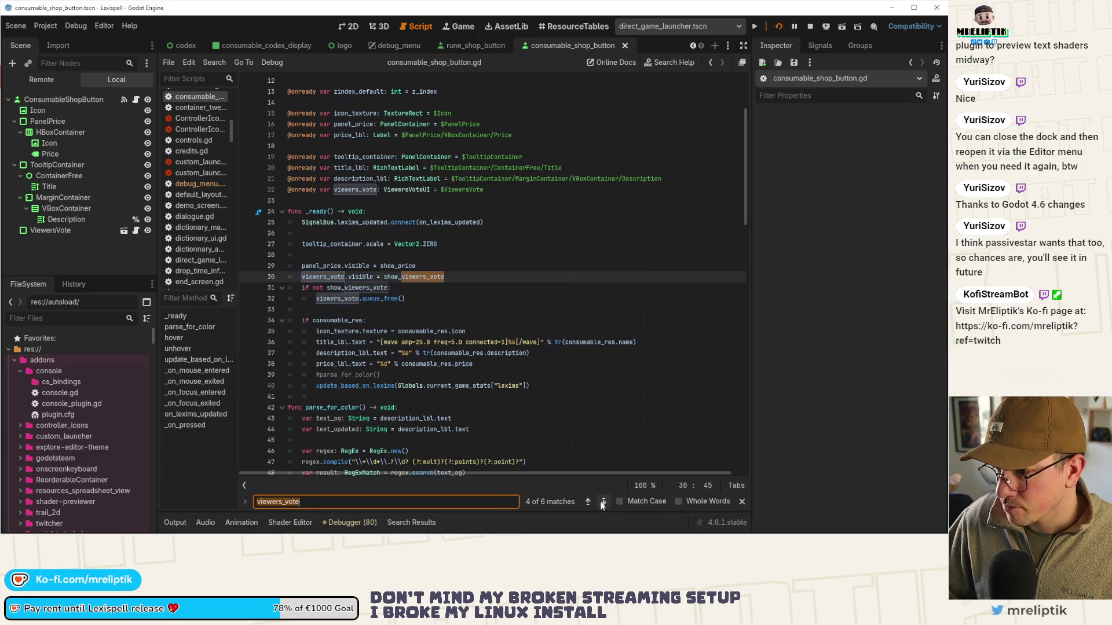
click(603, 502)
click(408, 278)
drag(422, 289, 288, 277)
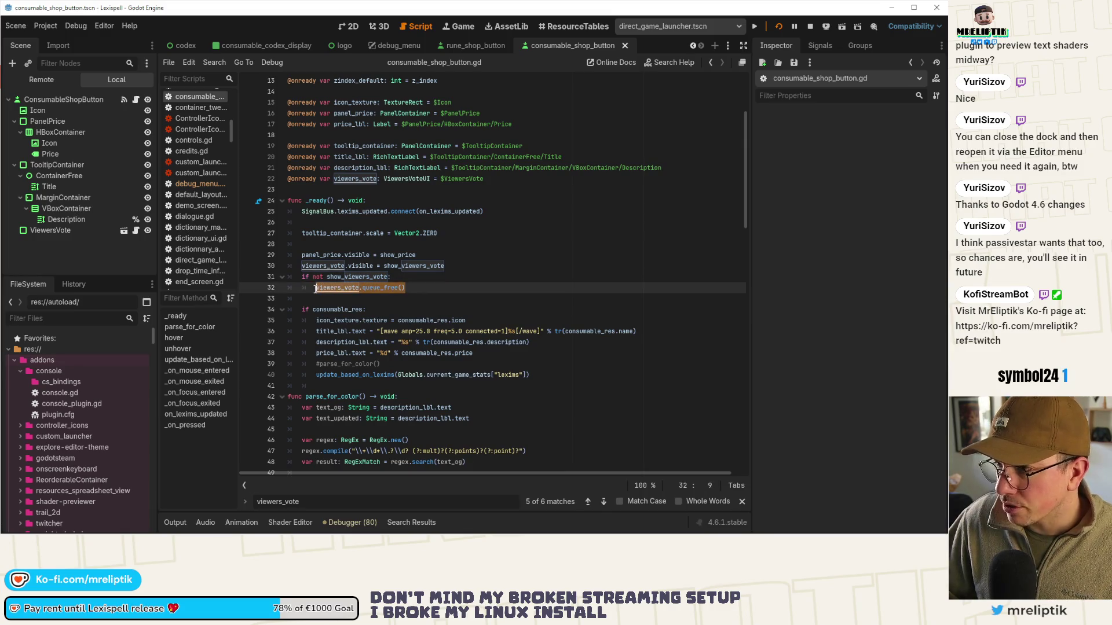
key(ctrl+v)
key(ctrl+s)
In rune_shop_button.gd, replace the process_mode assignment with queue_free(), save, and relaunch the game
click(474, 44)
key(Right)
key(ctrl+shift+Left)
key(ctrl+shift+Left)
key(ctrl+shift+Left)
text(queue_free())
key(ctrl+s)
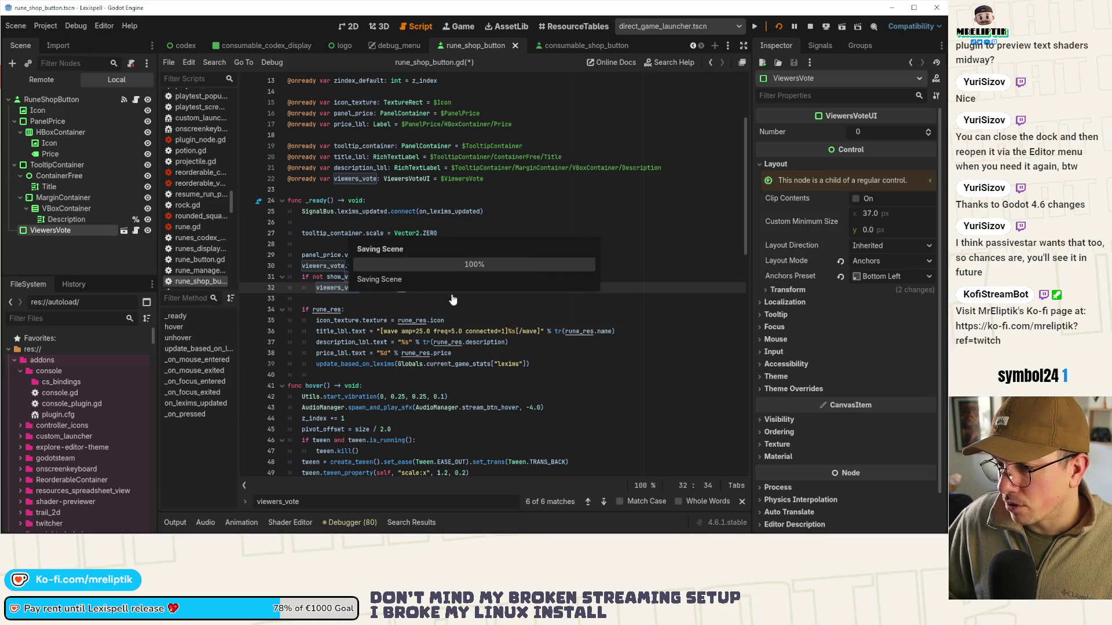
click(811, 26)
key(F5)
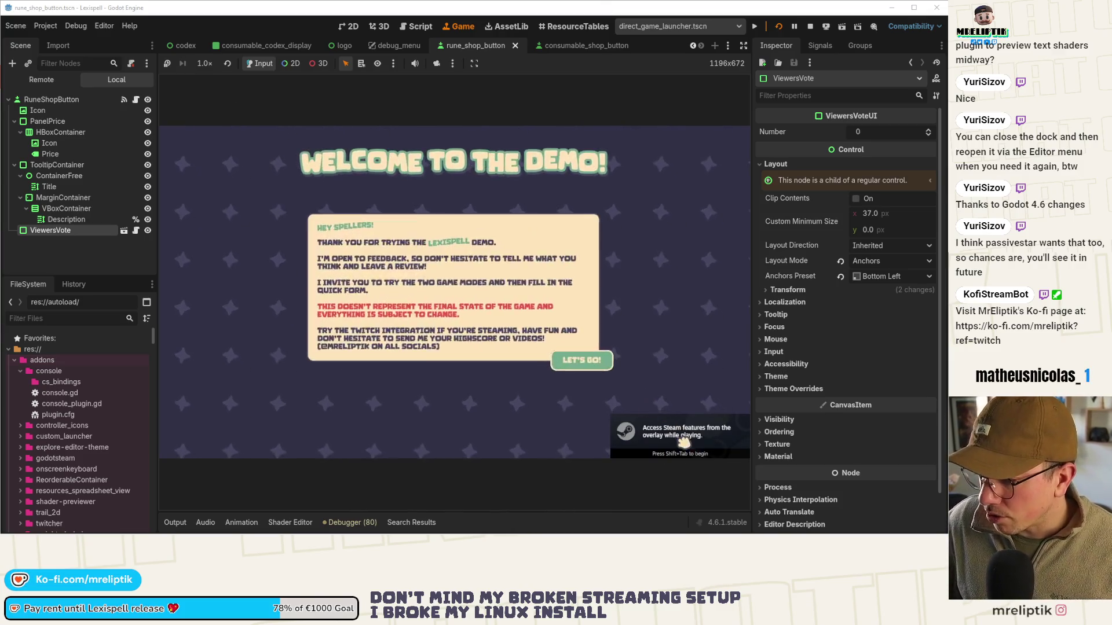
click(582, 360)
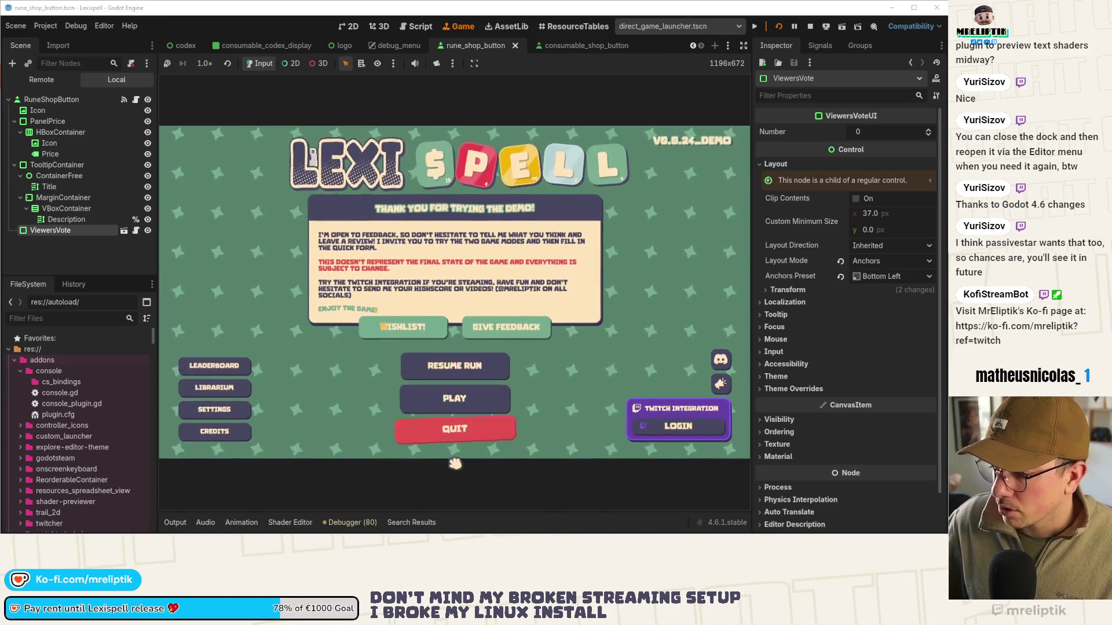
key(F1)
key(F1)
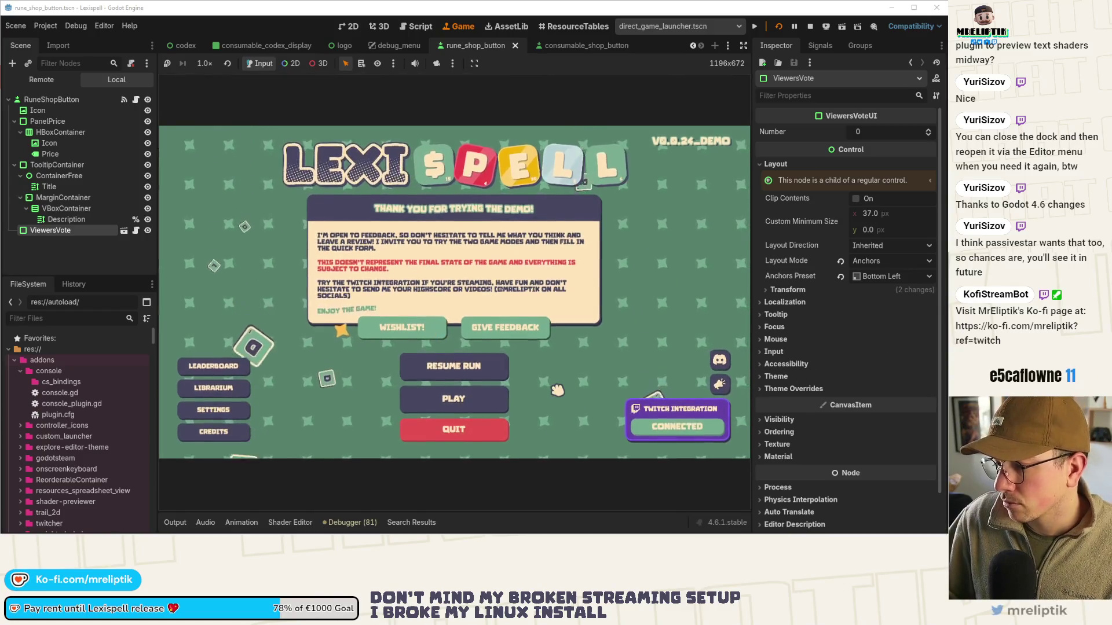
key(F1)
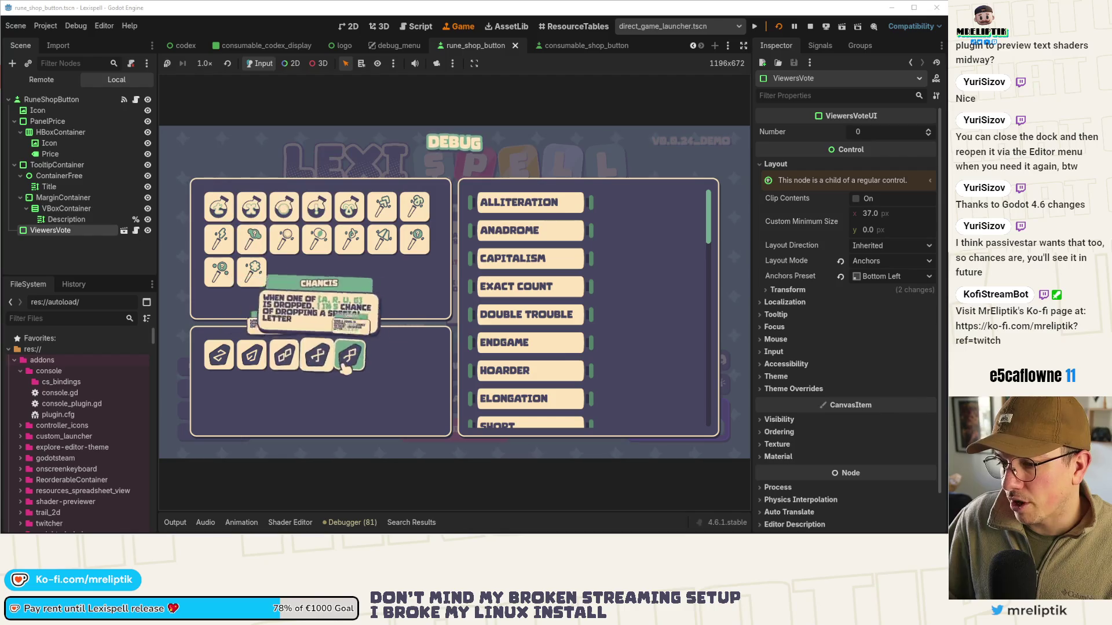
key(F1)
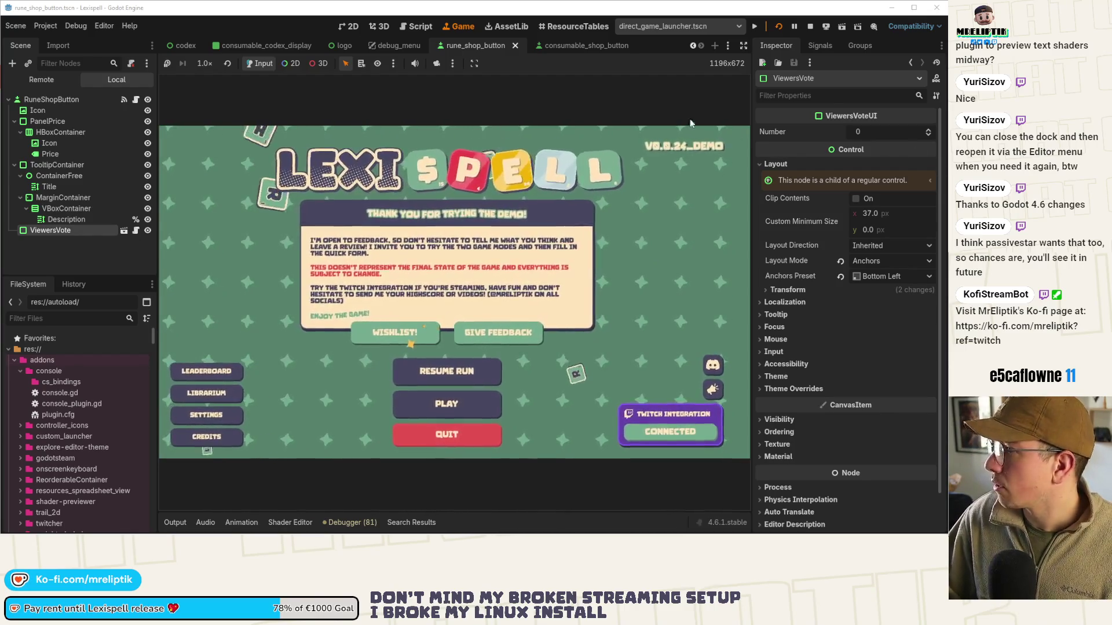
key(F8)
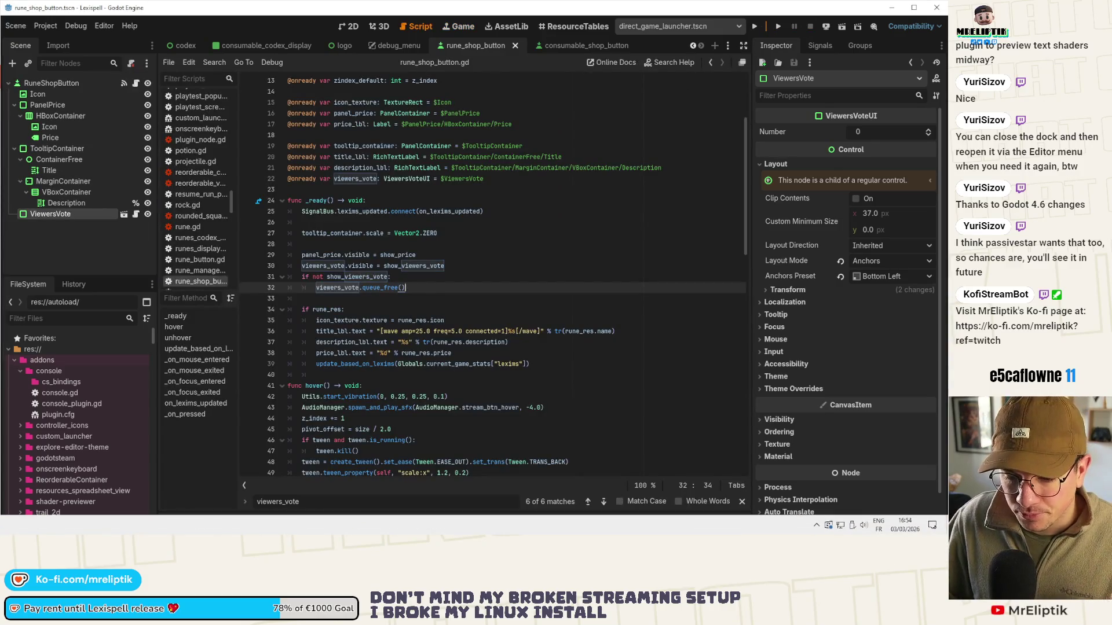
key(alt+Tab)
Stage the deleted addons debug_menu files and the new autoload debug_menu files
click(67, 108)
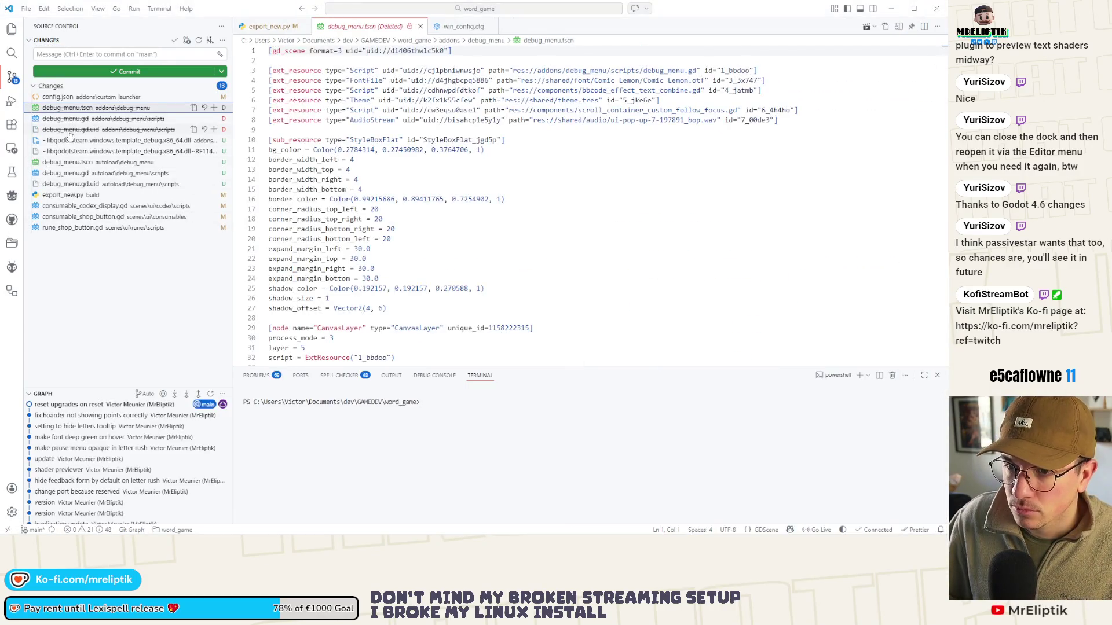
shift+click(68, 131)
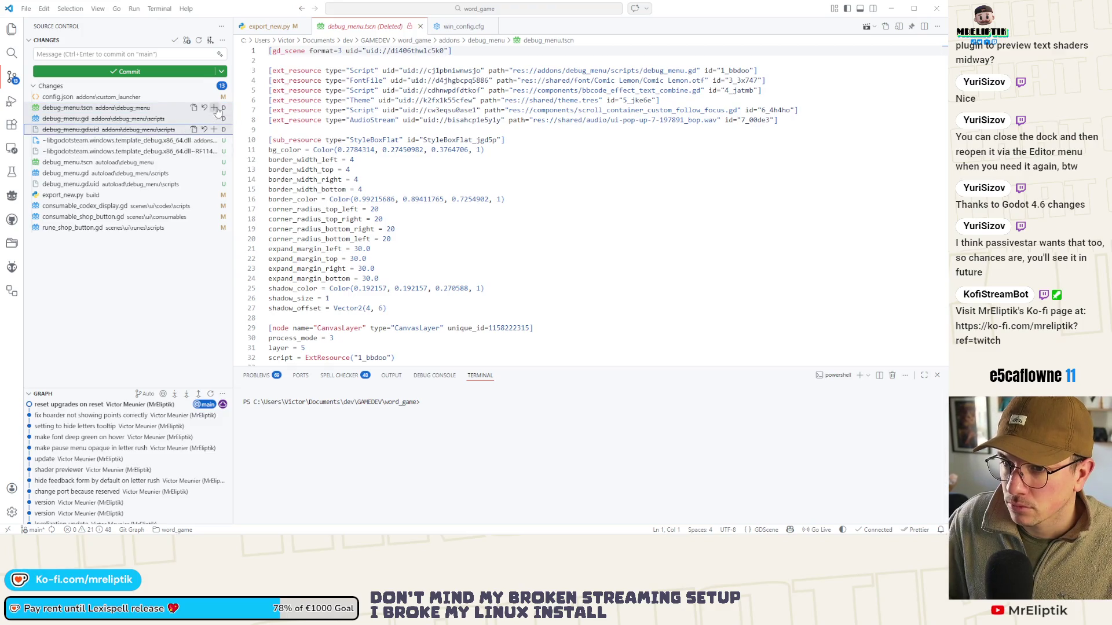
click(216, 109)
click(65, 173)
shift+click(63, 195)
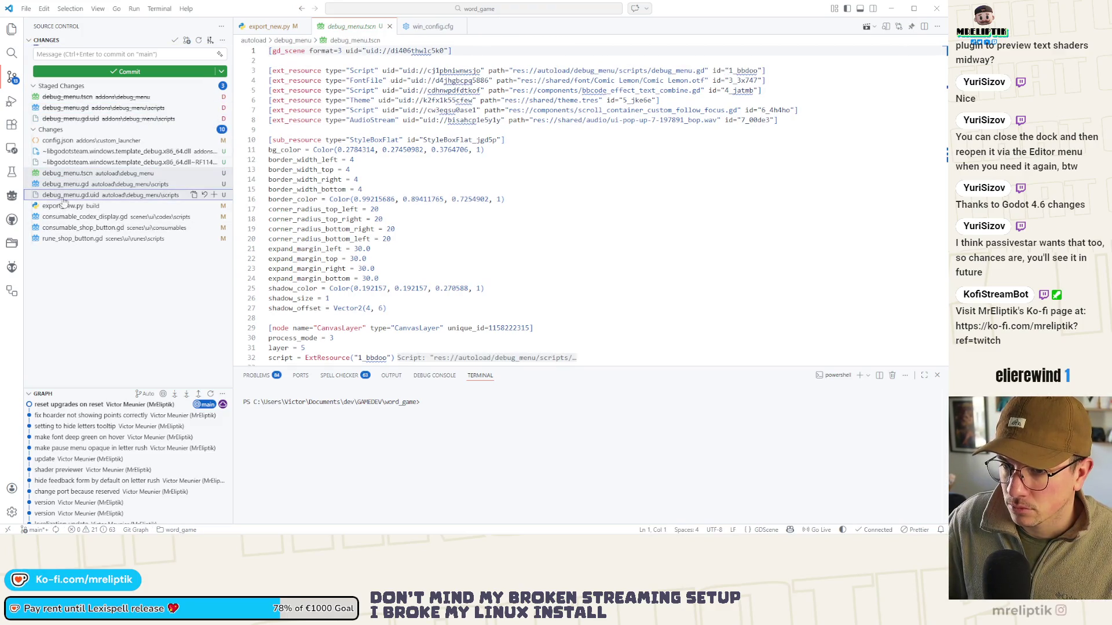
click(213, 174)
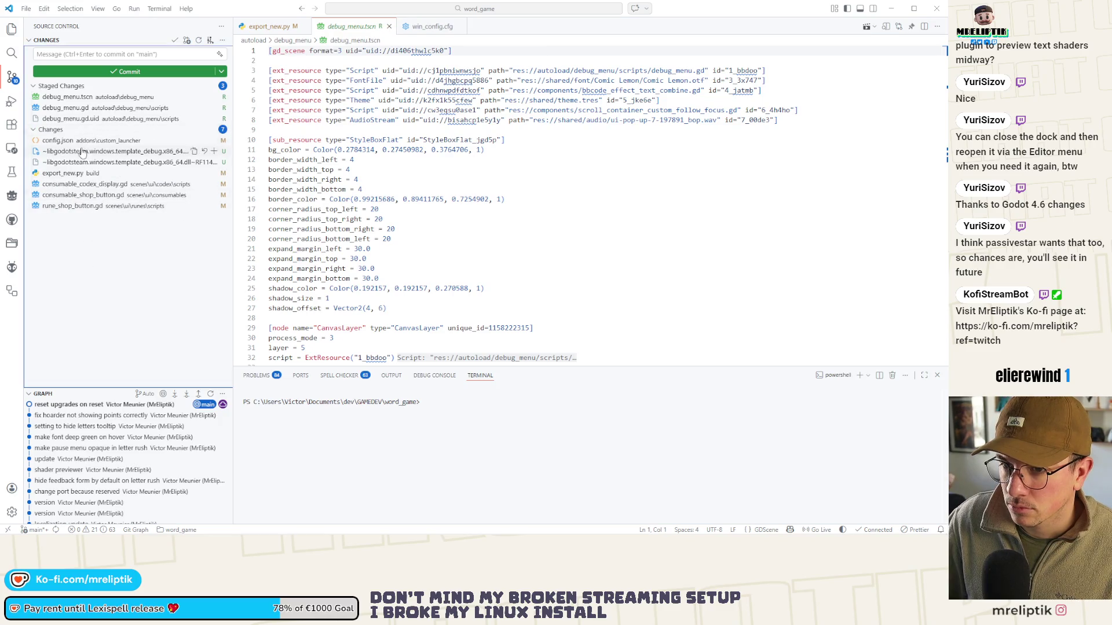
Commit the staged files with the message 'move debug menu to autoload'
click(71, 55)
text(move debug)
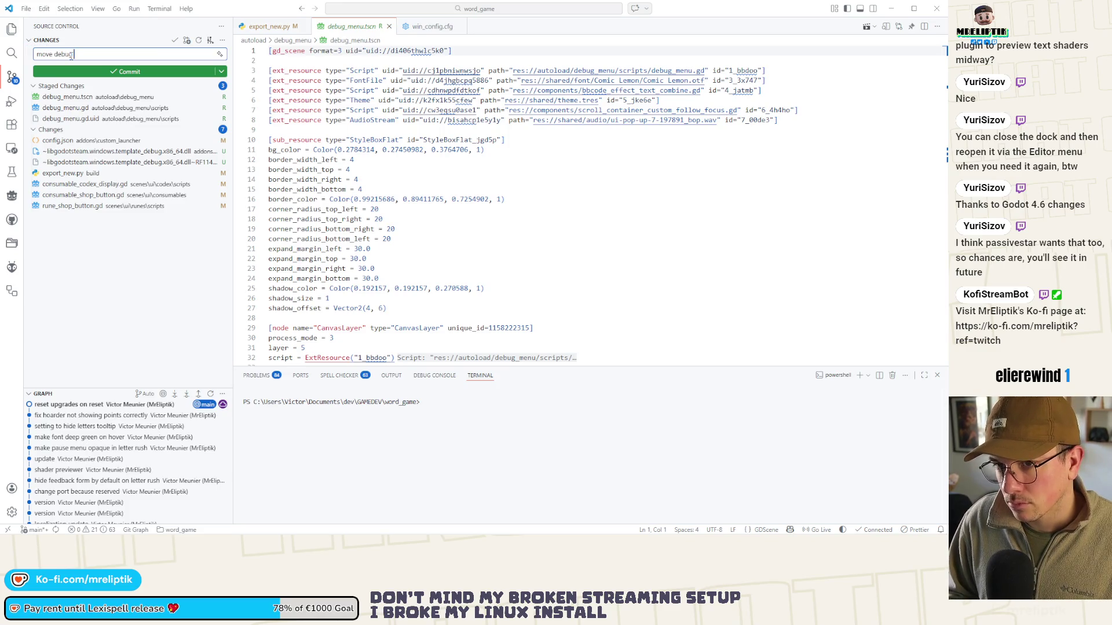
text(autoload)
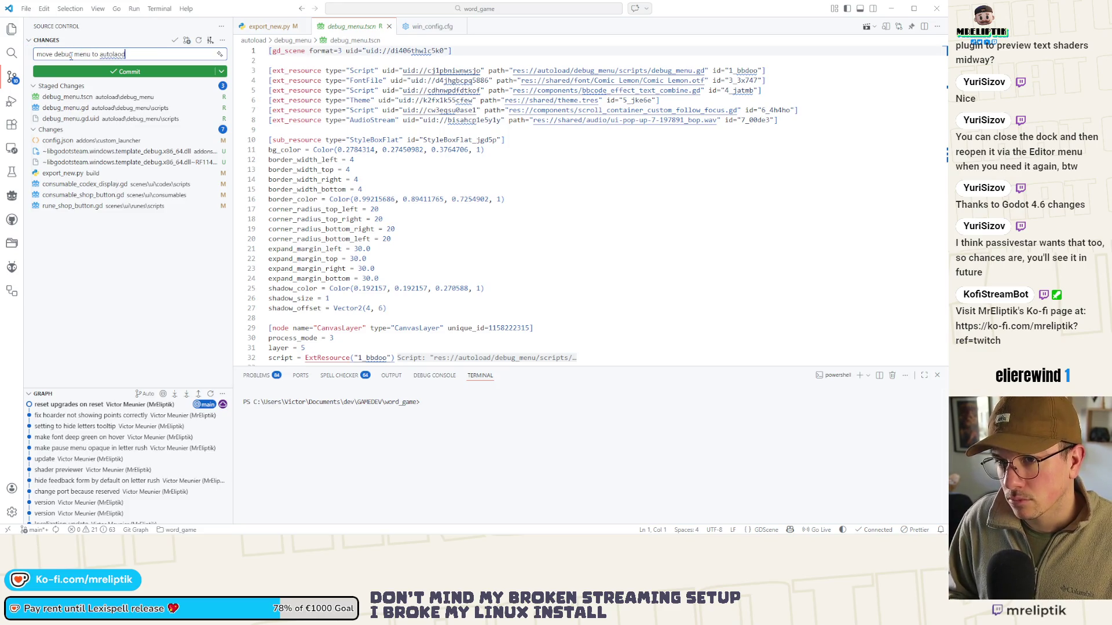
key(ctrl+Return)
click(75, 140)
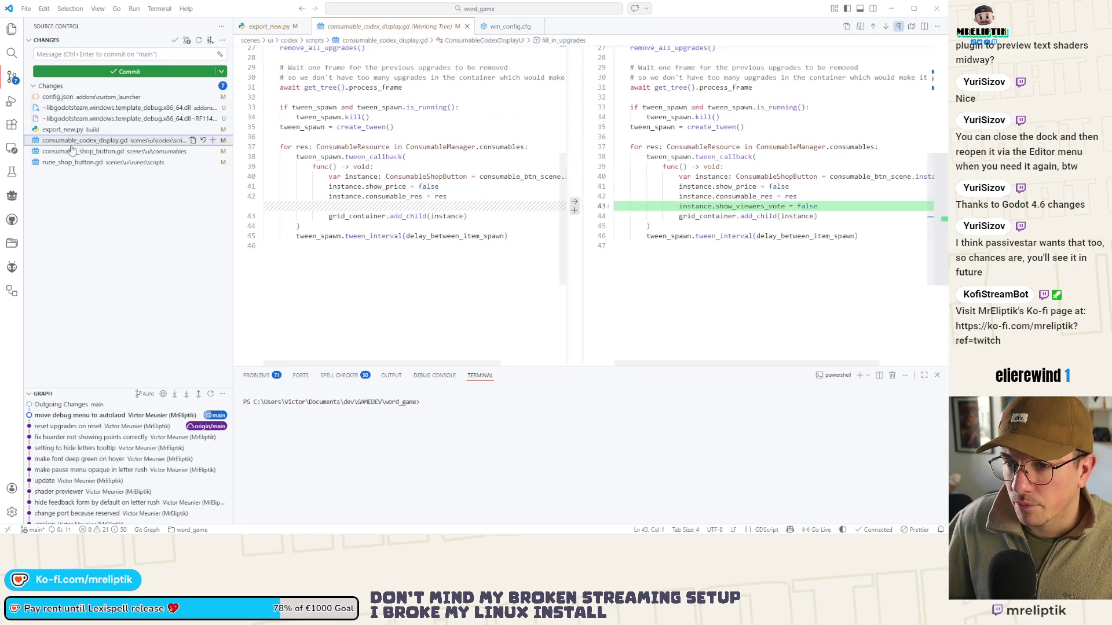
Stage consumable_codex_display.gd, consumable_shop_button.gd and rune_shop_button.gd and begin the message with 'hide'
shift+click(70, 162)
click(213, 152)
click(110, 55)
text(hide)
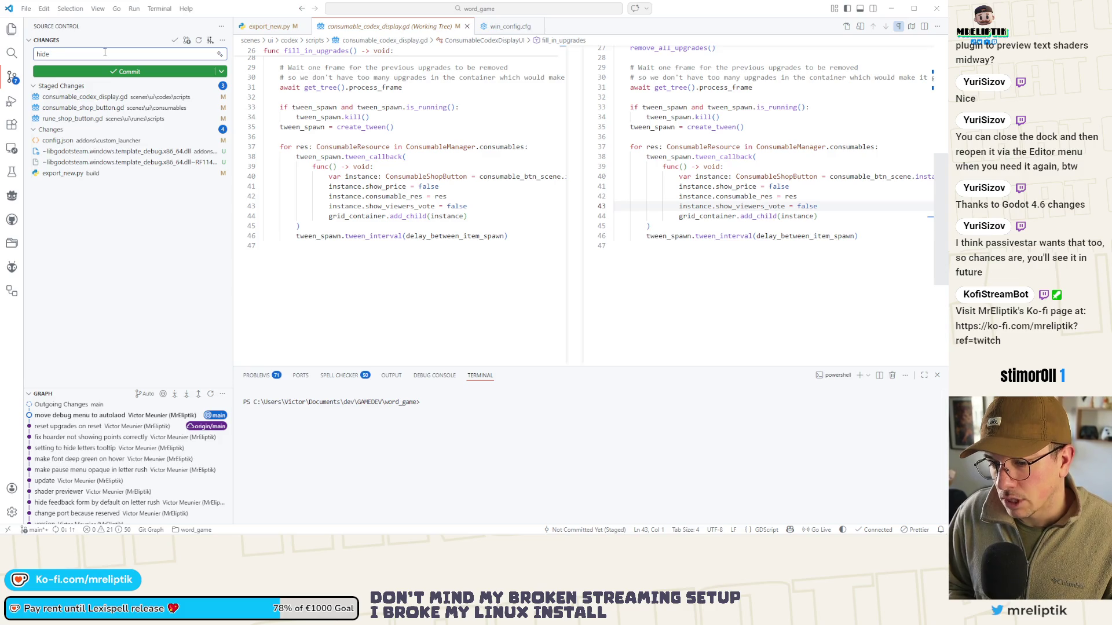
Finish the message as 'hide viewers vote in Lexicopedia' and commit
text( viewers)
text( vode in)
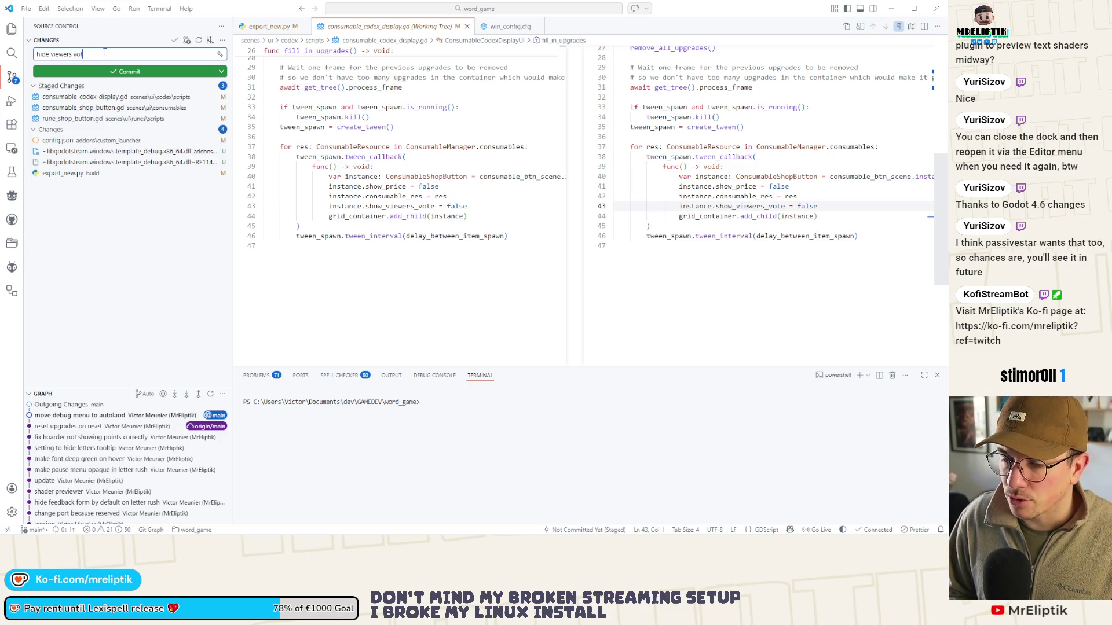
key(BackSpace)
key(BackSpace)
text(https://s.team/a/4053960/cop)
key(ctrl+shift+Left)
key(ctrl+shift+Left)
key(ctrl+shift+Left)
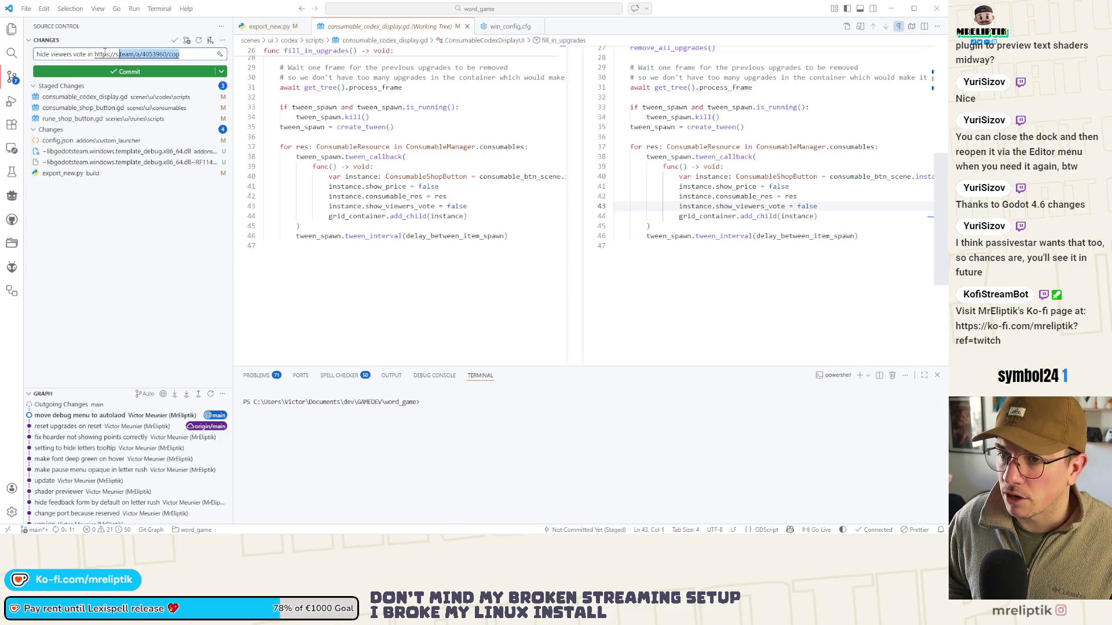
text(Lex)
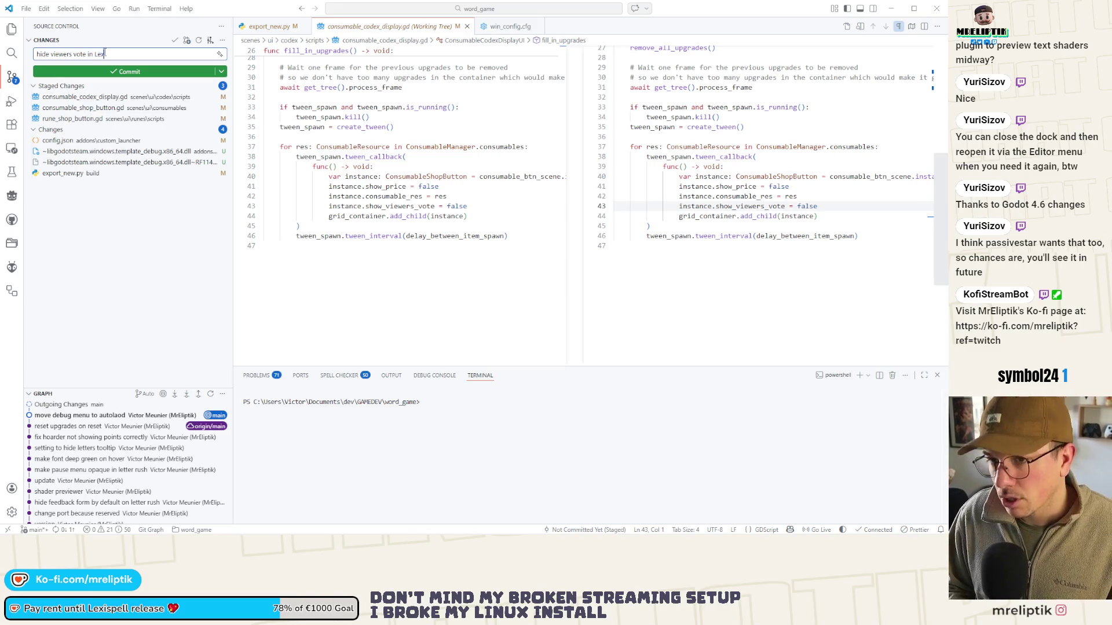
text(icopedia)
key(ctrl+Return)
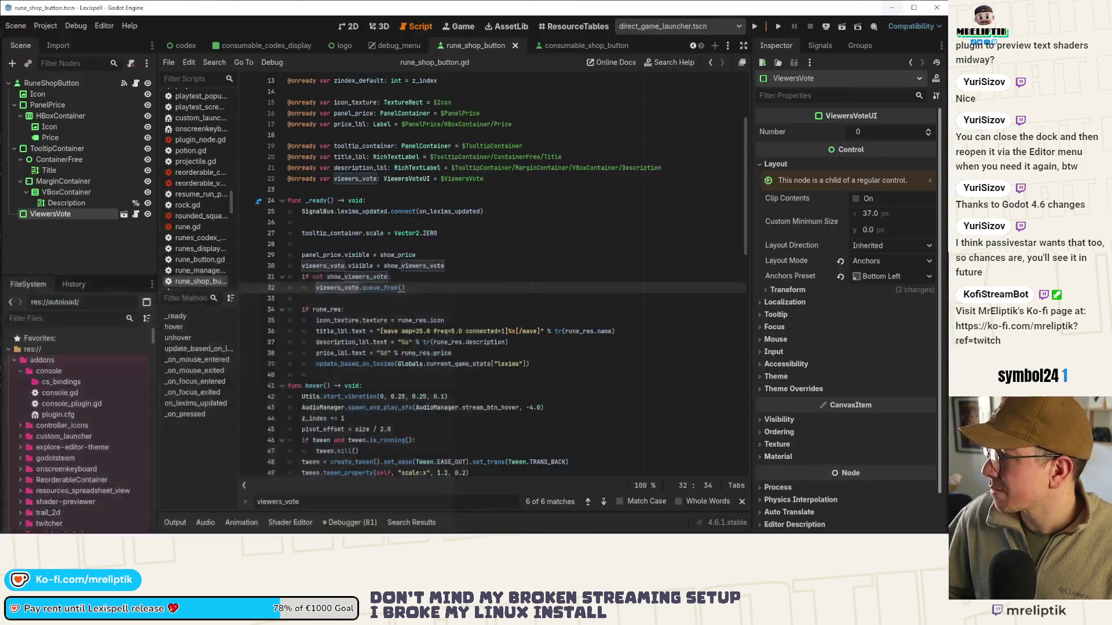
click(892, 9)
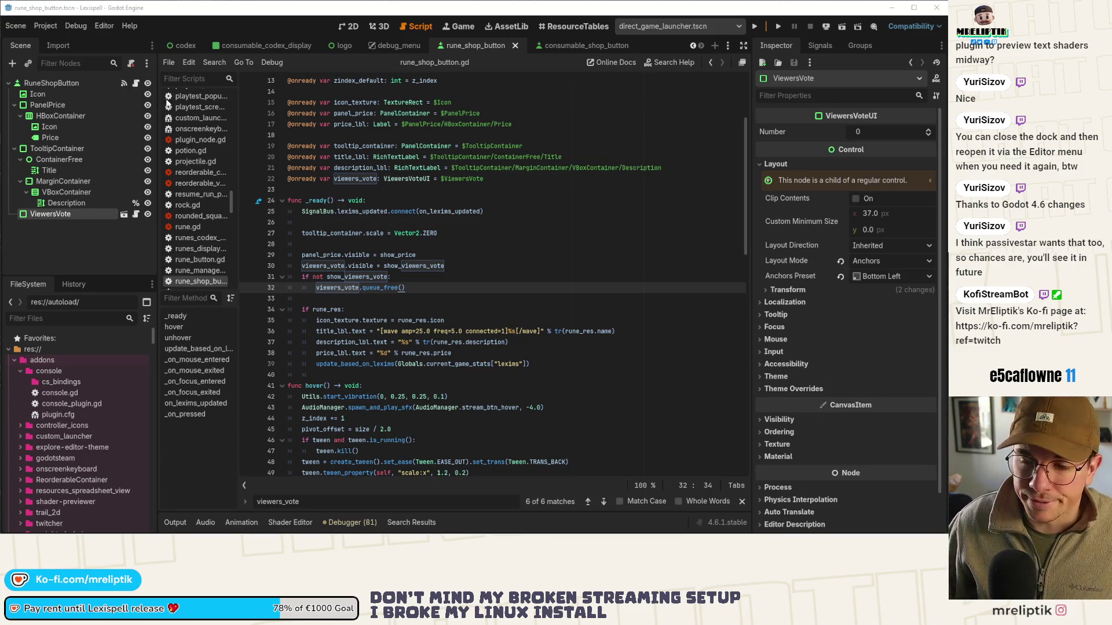
Deselect the ViewersVote node and close the rune_shop_button and debug_menu scenes
click(130, 256)
middle_click(457, 44)
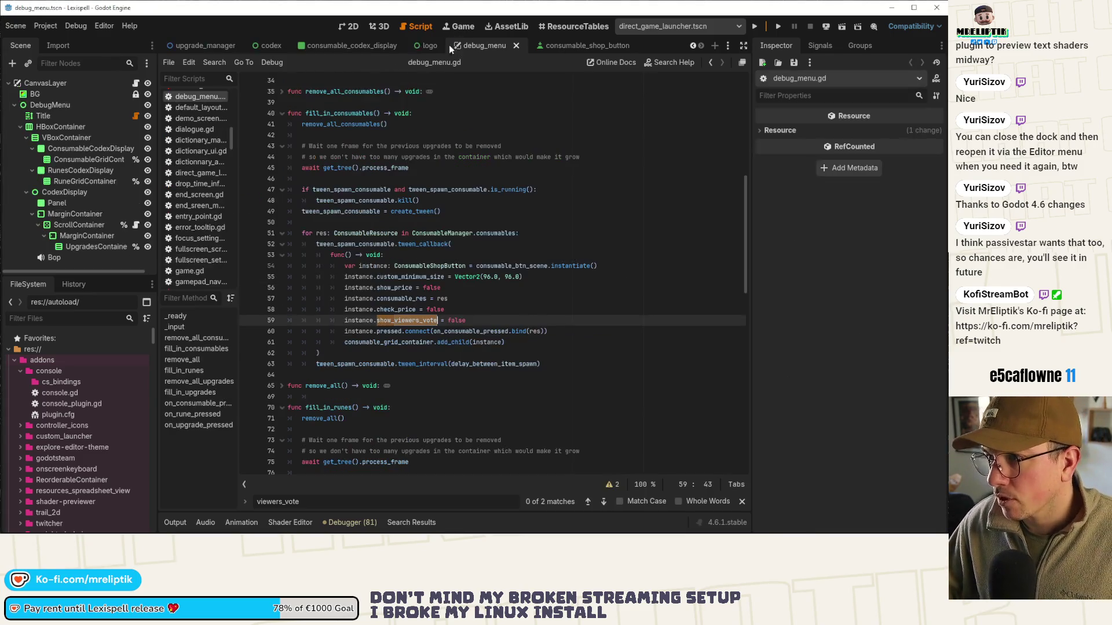
middle_click(614, 48)
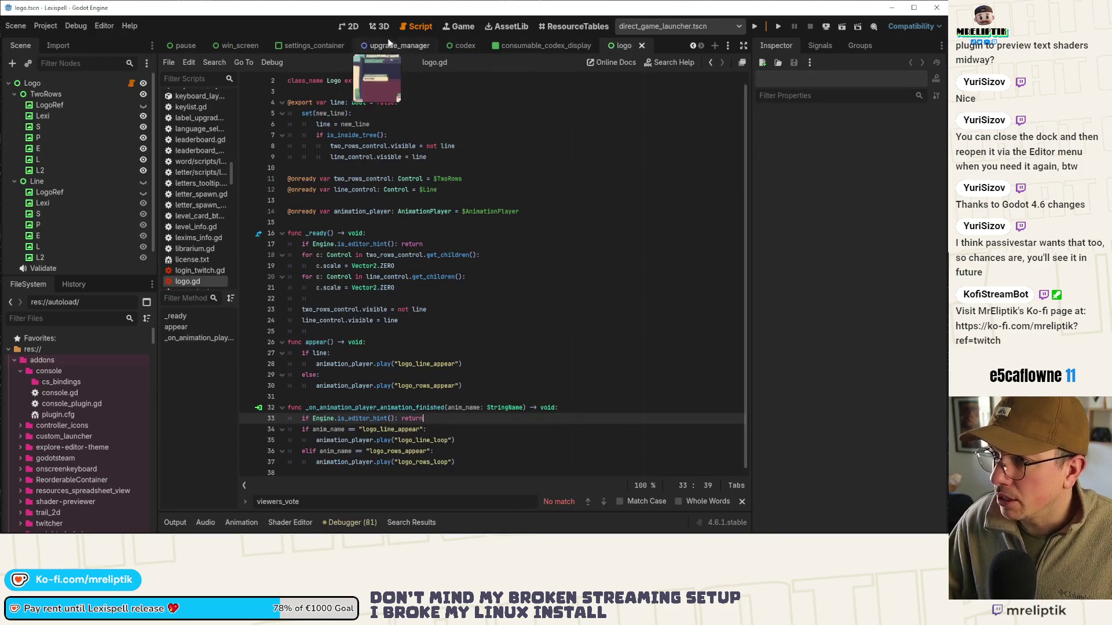
Bring up the logo scene in 2D, then close the settings_container and win_screen scenes
click(349, 26)
scroll(427, 227, up, 3)
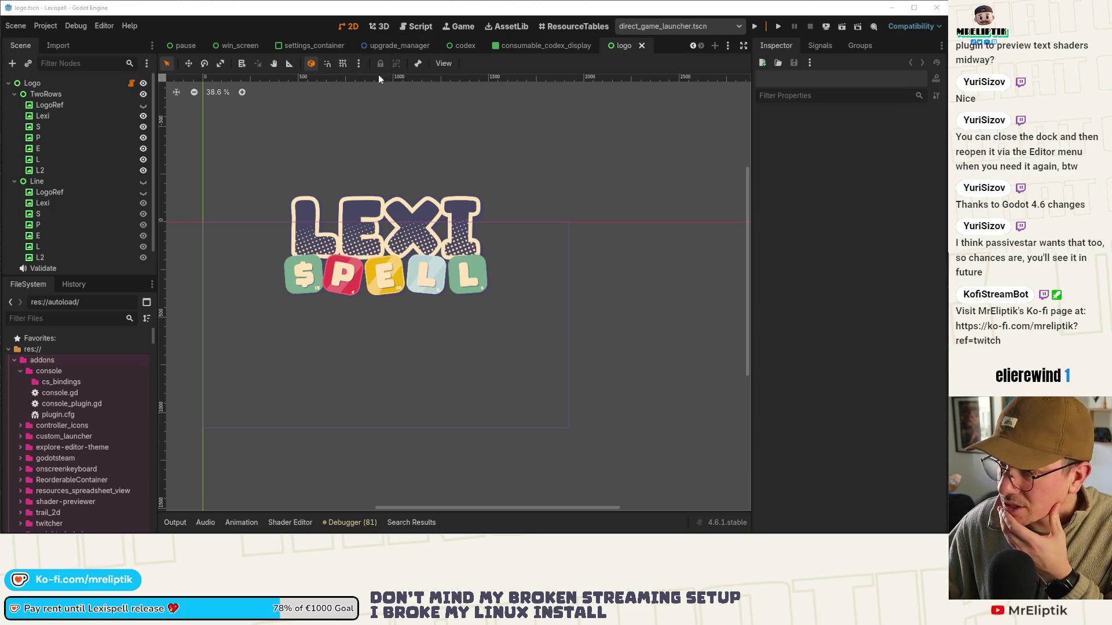
click(401, 46)
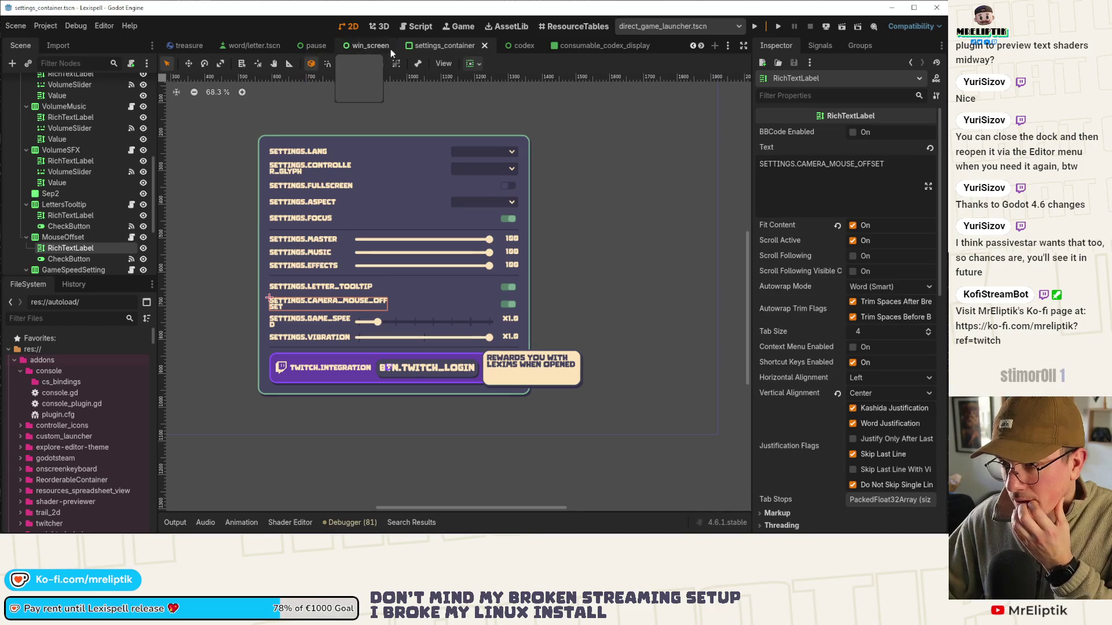
middle_click(426, 44)
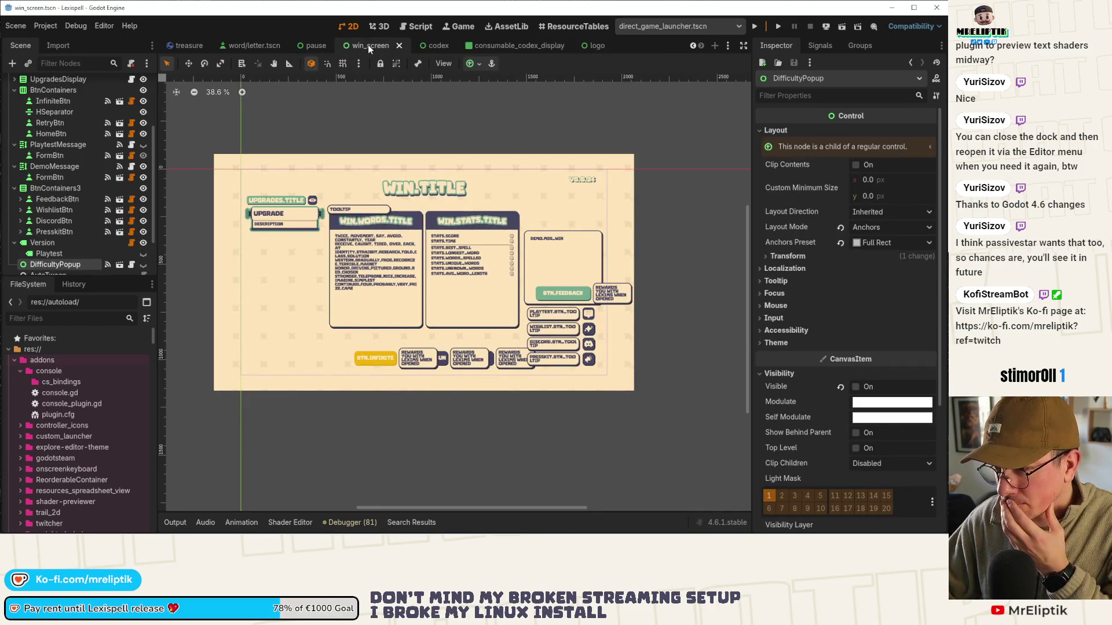
middle_click(367, 44)
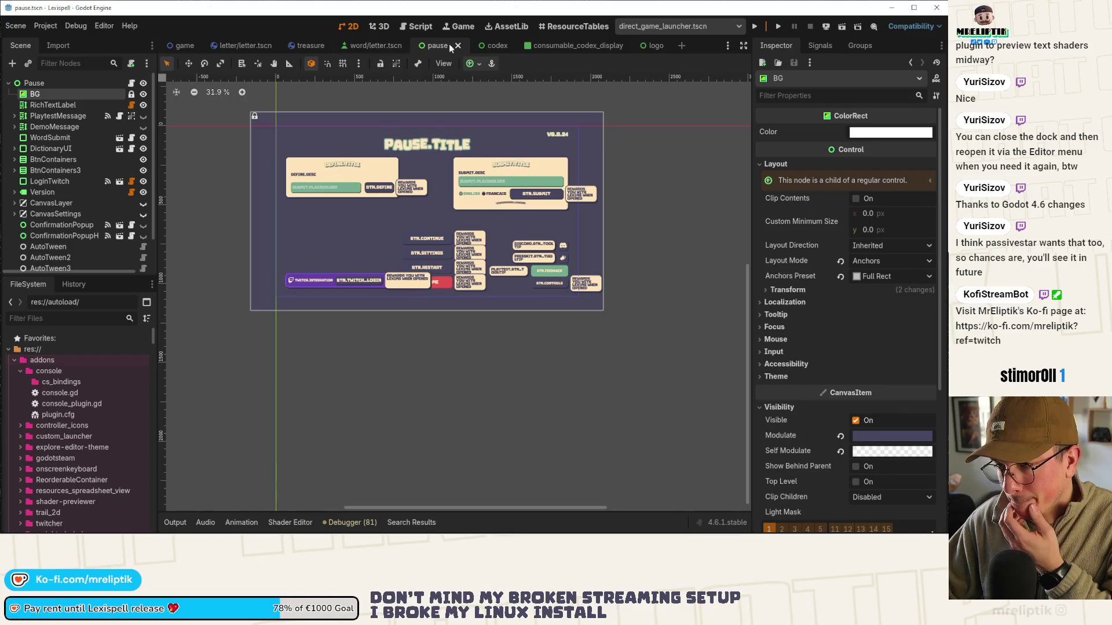
Close the word/letter.tscn, treasure and pause scenes
click(382, 44)
middle_click(382, 44)
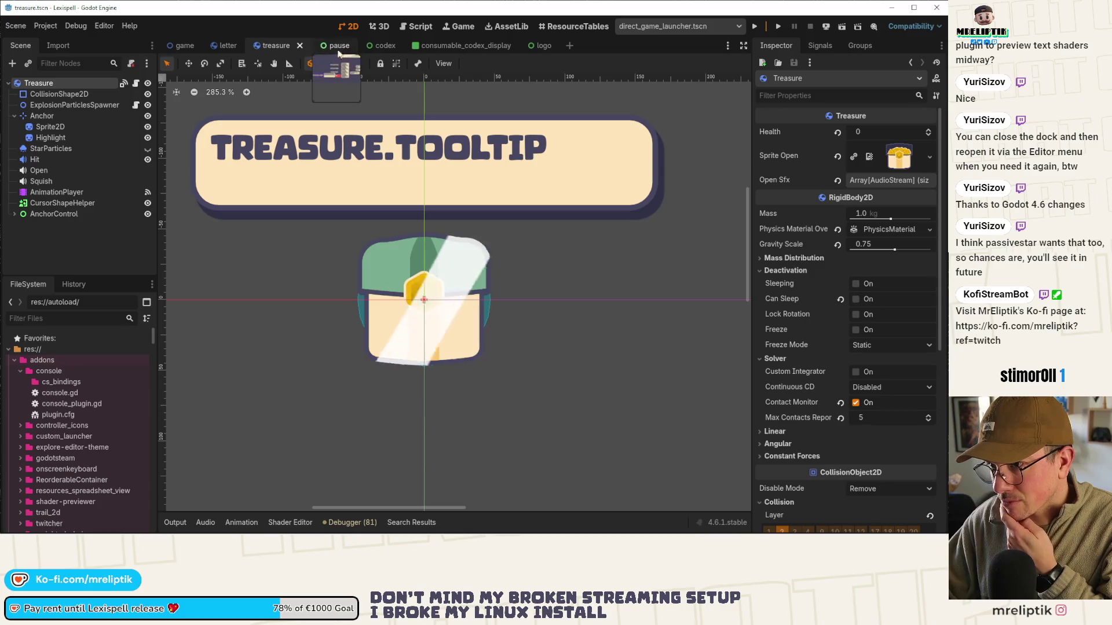
middle_click(288, 44)
click(281, 45)
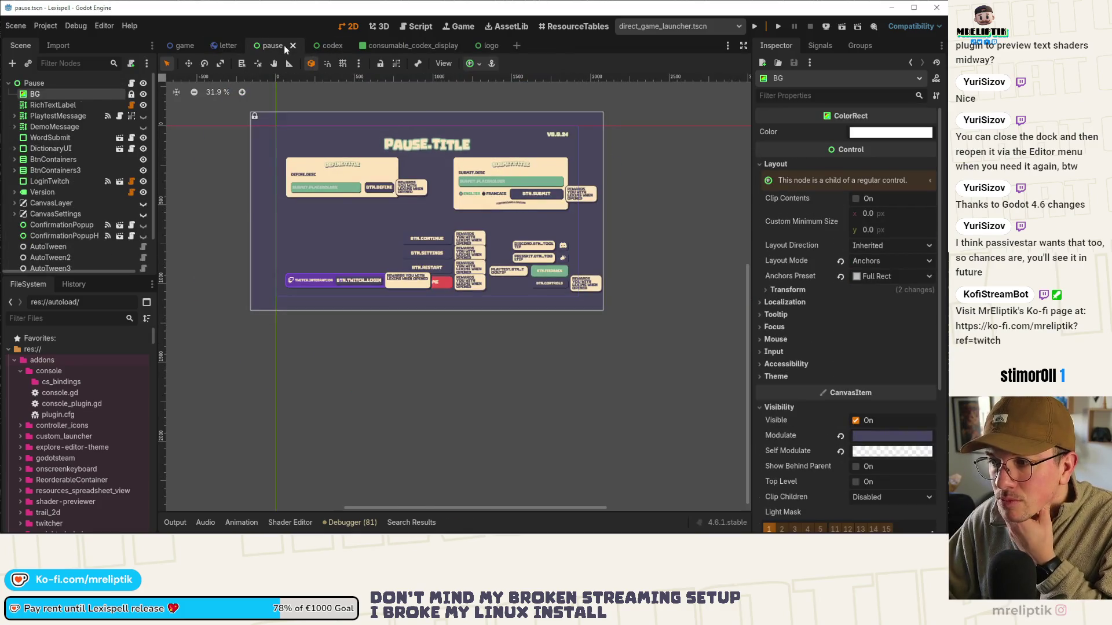
middle_click(284, 45)
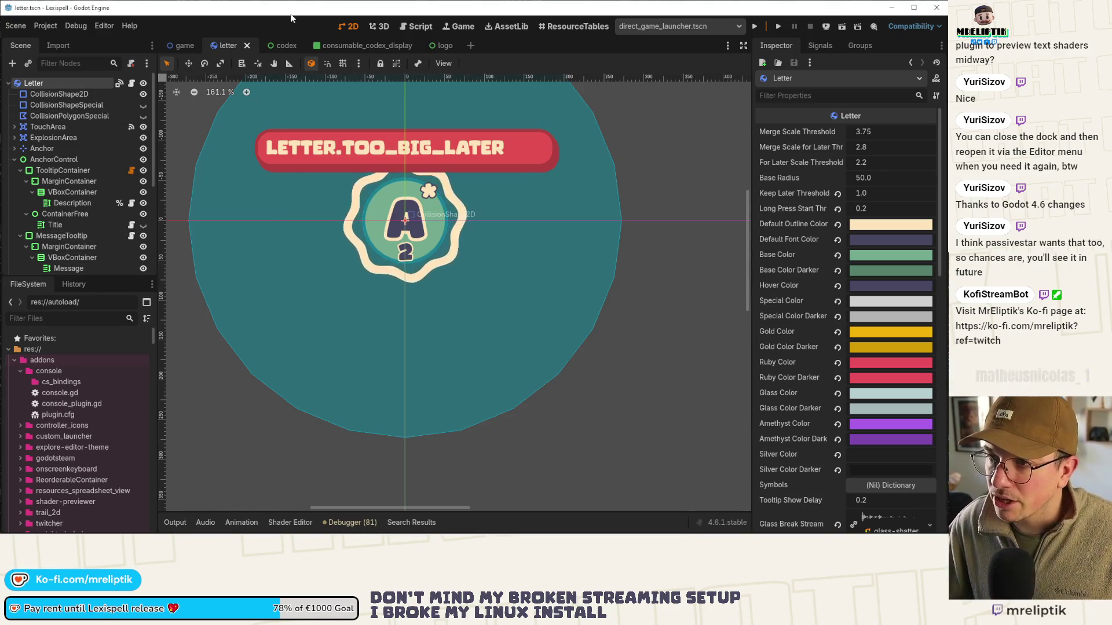
Search quick-open for 'Lexi' and open codex_display.tscn
click(175, 47)
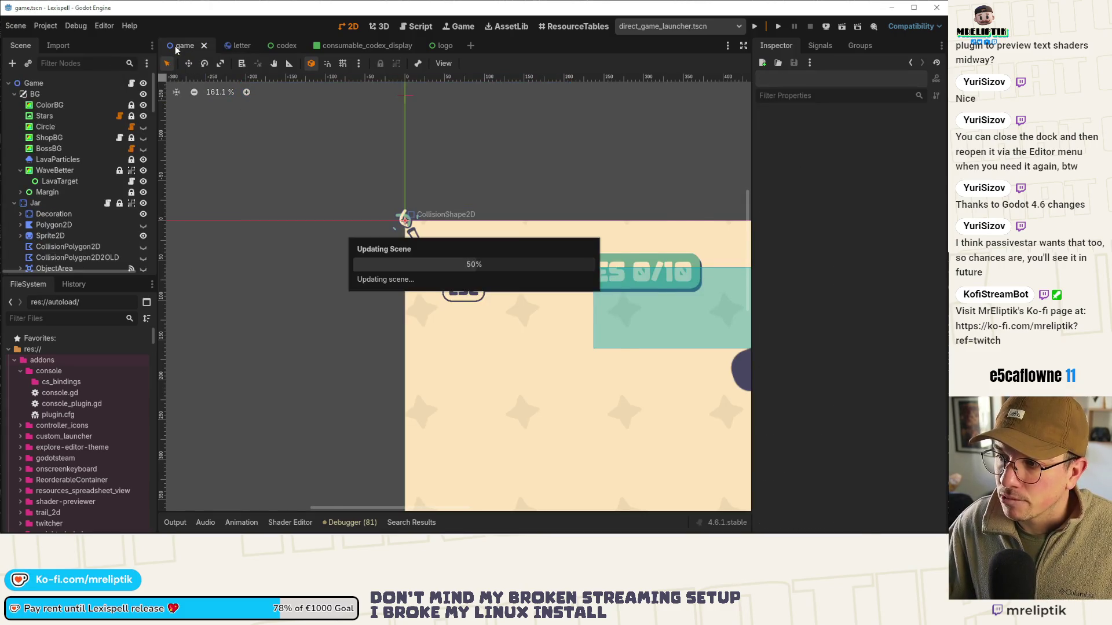
key(ctrl+shift+o)
text(le)
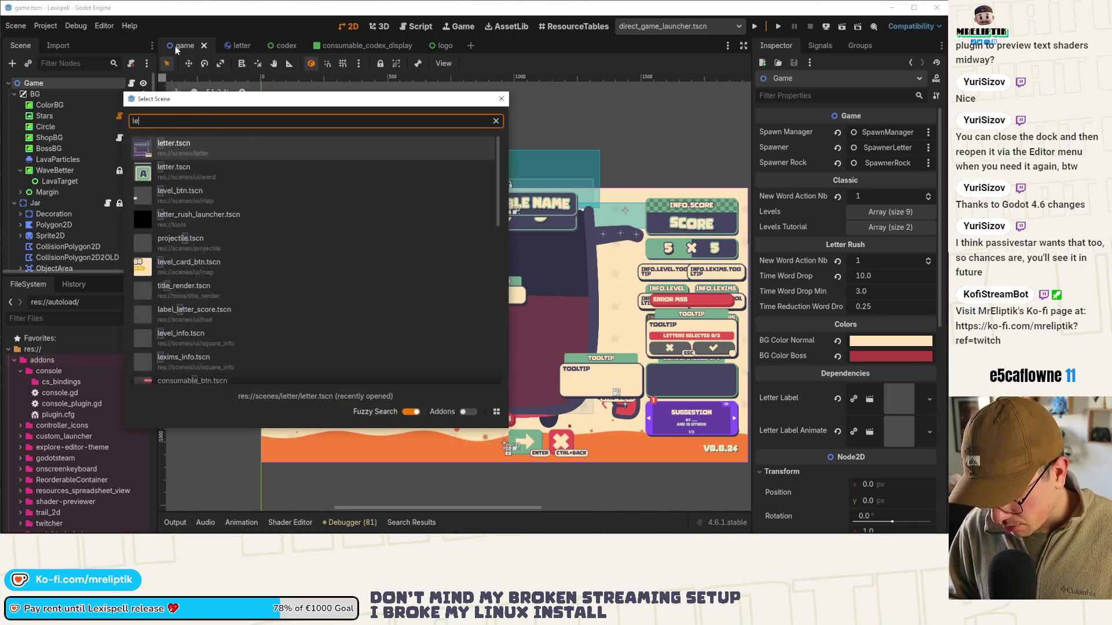
text(https://s.team/a/4053960/cop)
key(ctrl+a)
text(l)
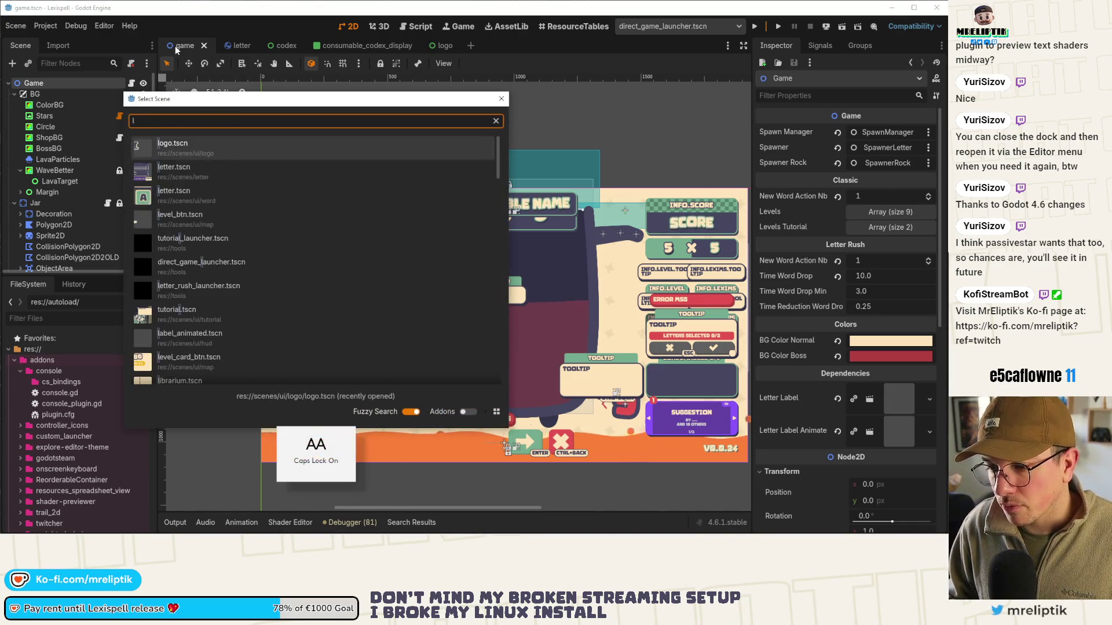
key(BackSpace)
text(L)
key(Caps_Lock)
text(exi)
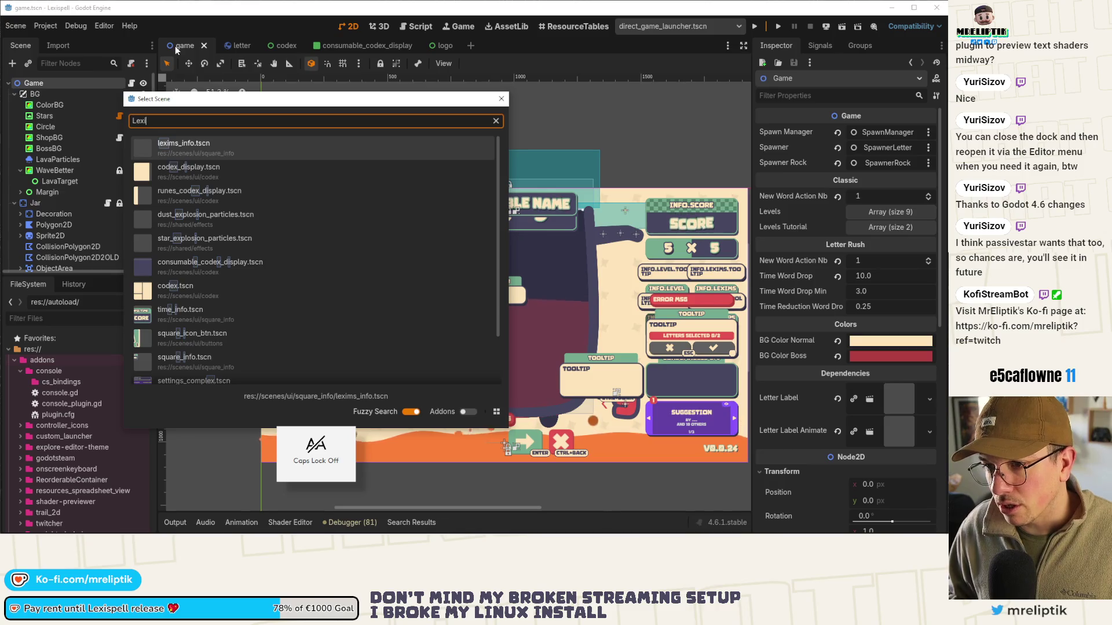
key(Down)
key(Return)
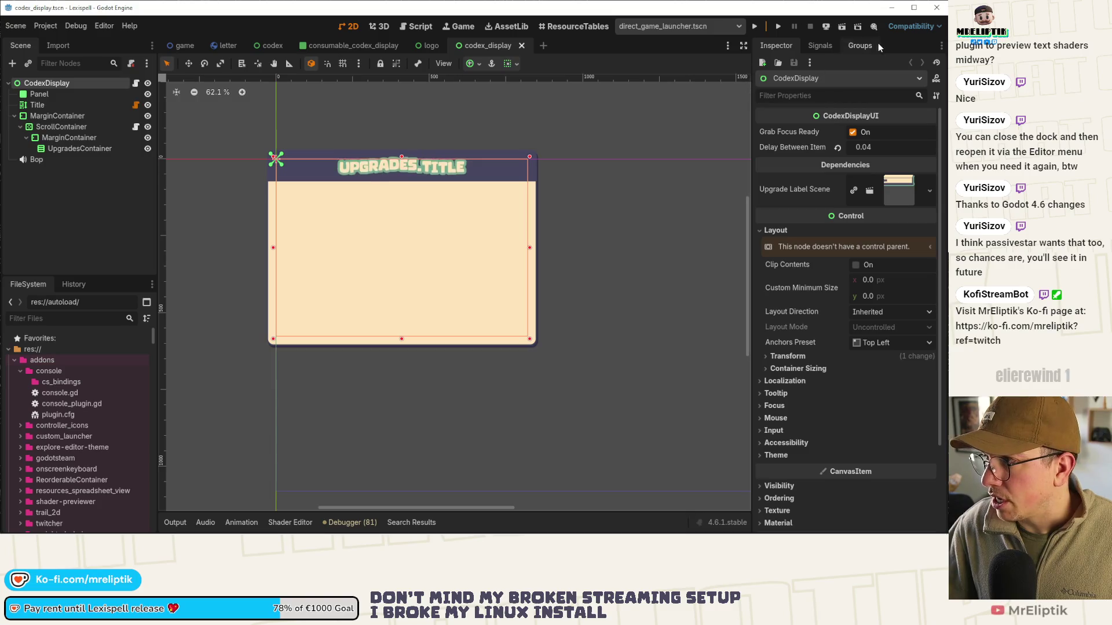
Run codex_display with F6, scroll the Scrolls list up and down, then return to the script
key(F6)
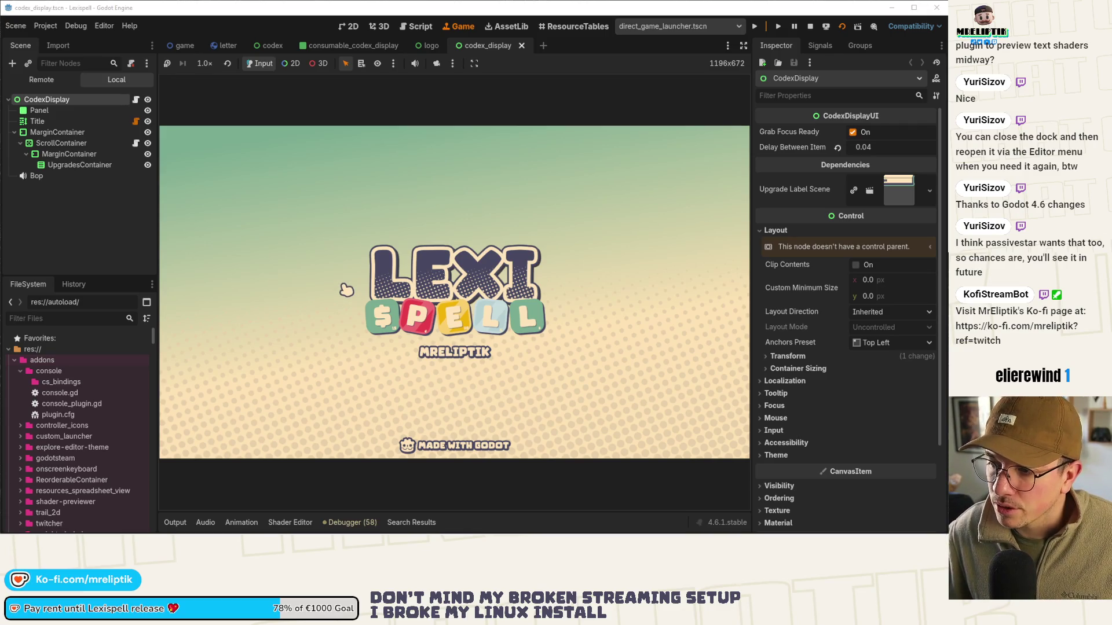
scroll(350, 294, down, 10)
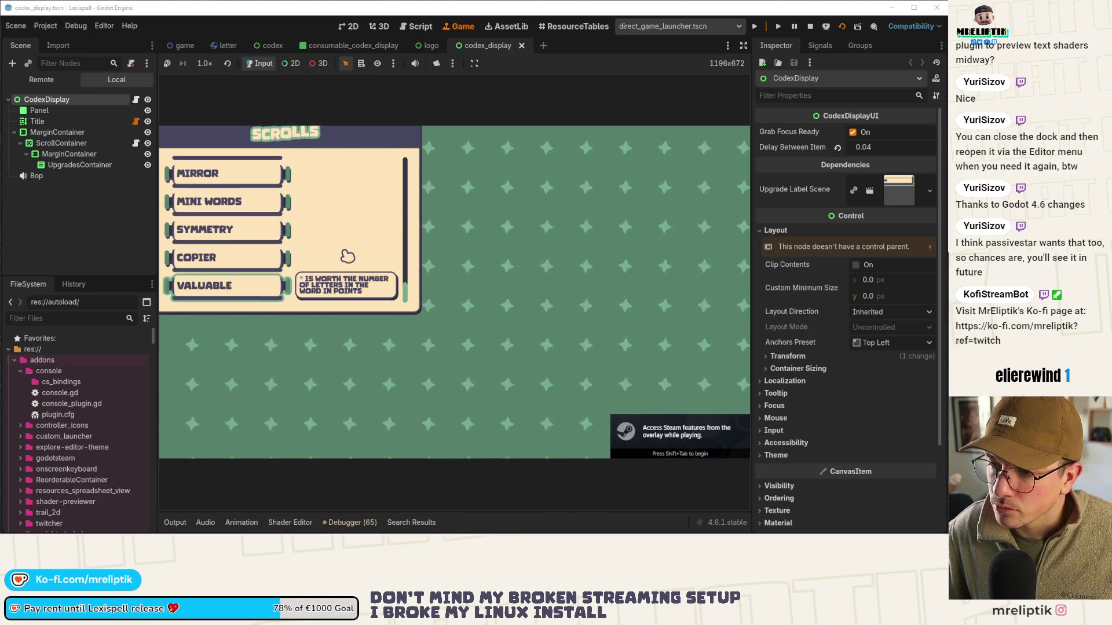
scroll(347, 257, up, 9)
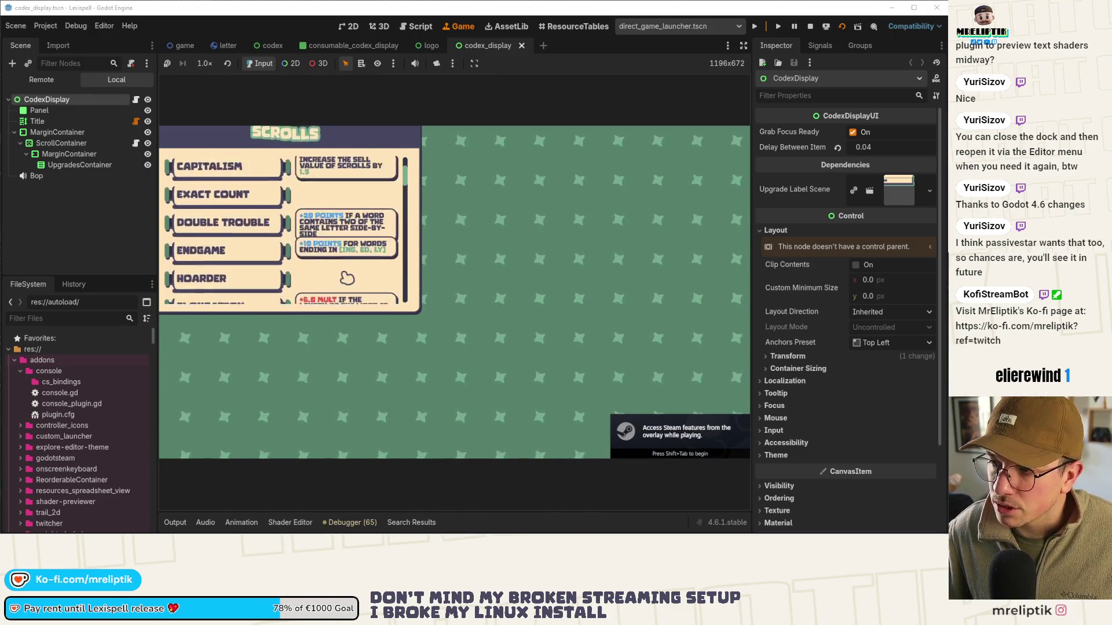
scroll(347, 278, up, 2)
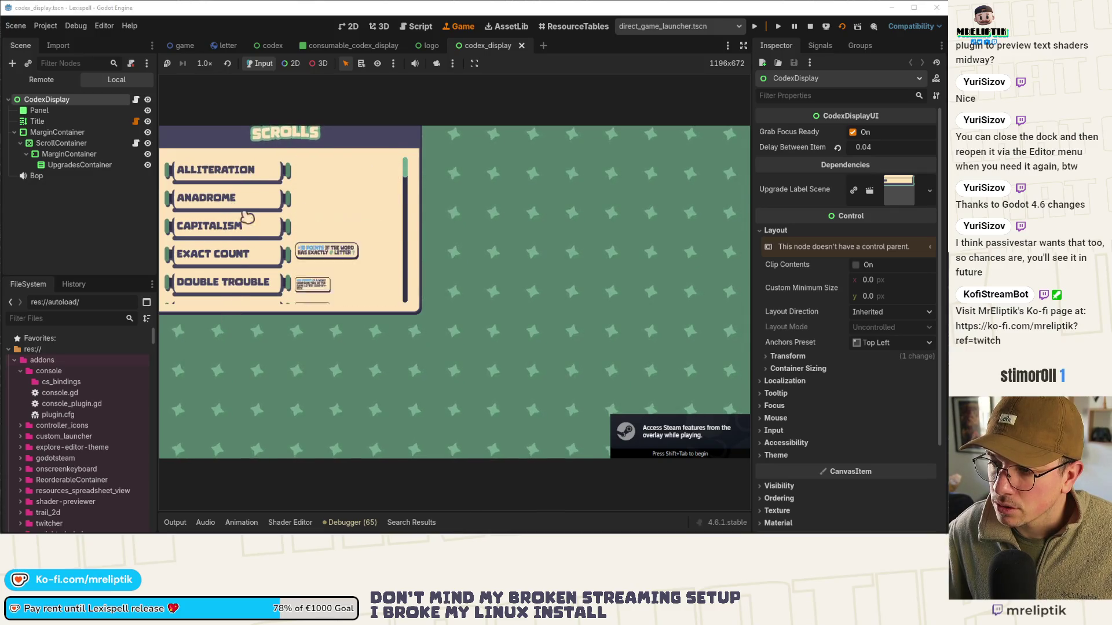
scroll(248, 217, down, 6)
scroll(248, 253, down, 3)
scroll(265, 245, down, 8)
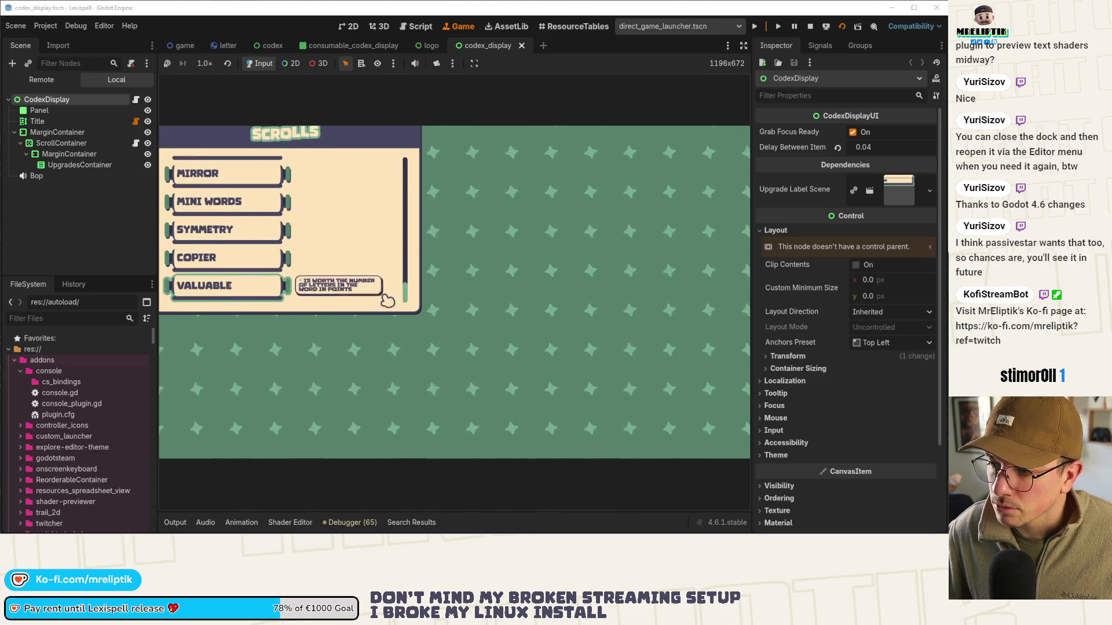
key(ctrl+F3)
Select the InputEventMouseButton type name on line 39 of the follow-focus scroll script
scroll(421, 269, down, 1)
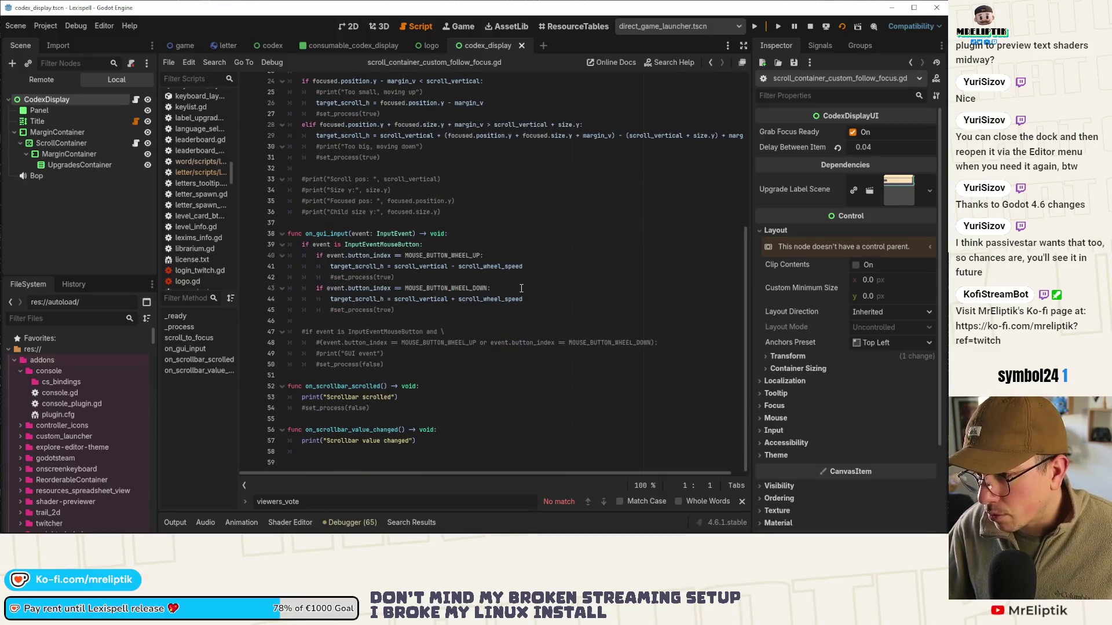
double_click(388, 245)
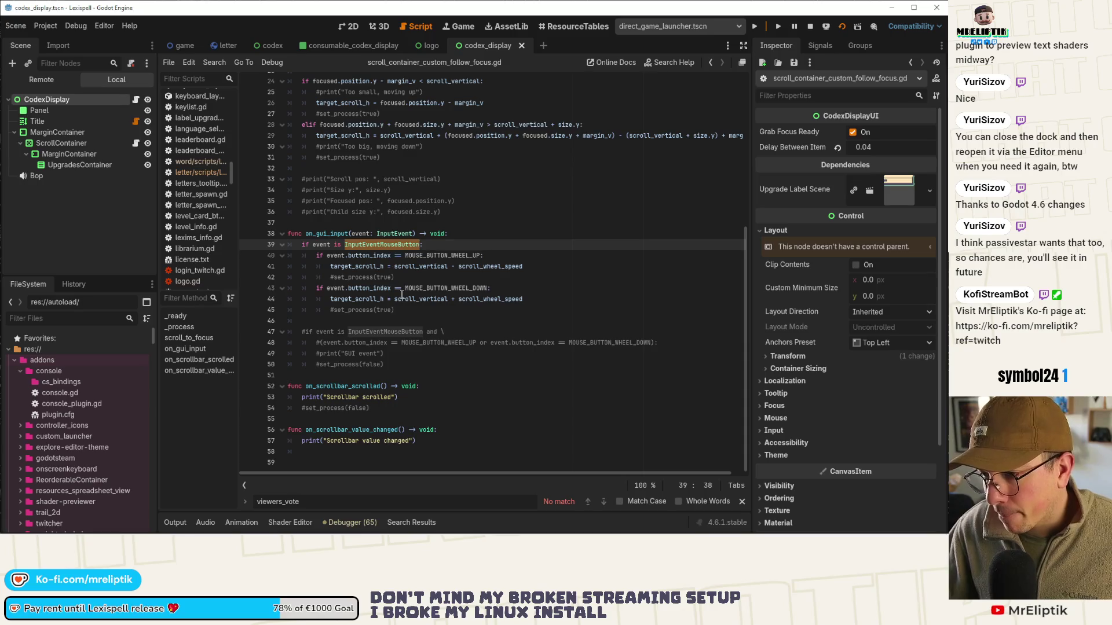
mouse_move(401, 295)
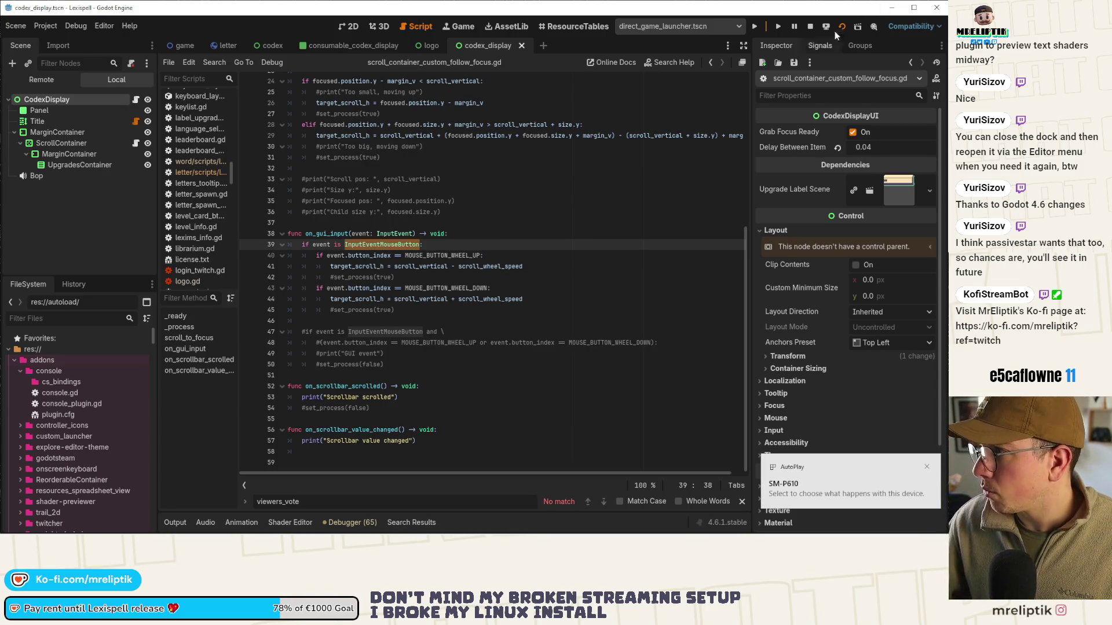
Stop the running game and redeploy it to the Samsung SM-P610 Android device
click(811, 26)
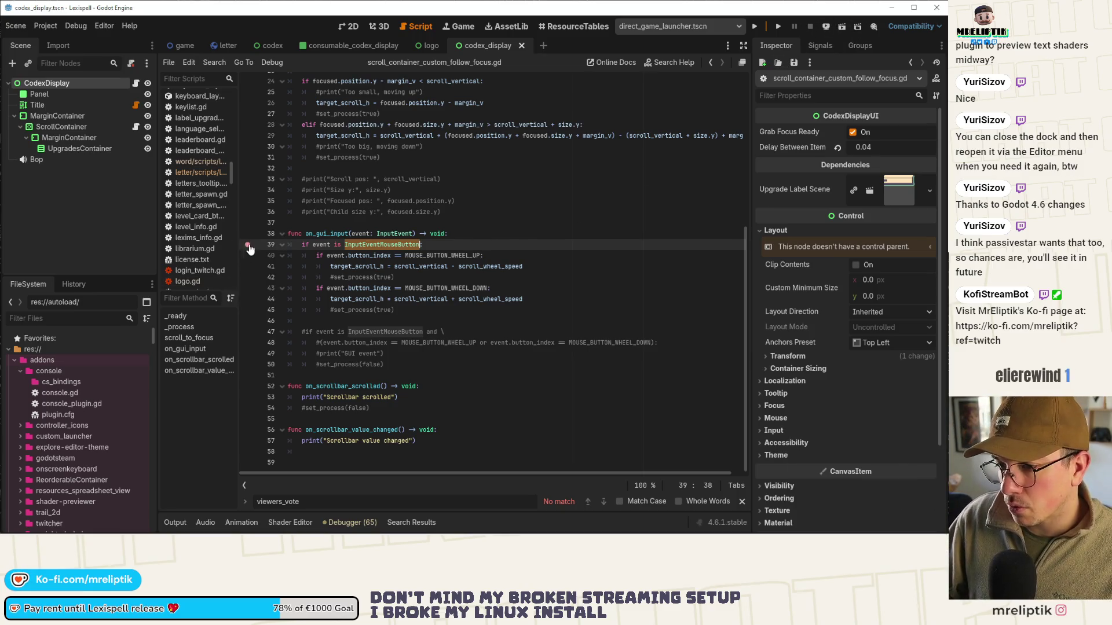
click(825, 28)
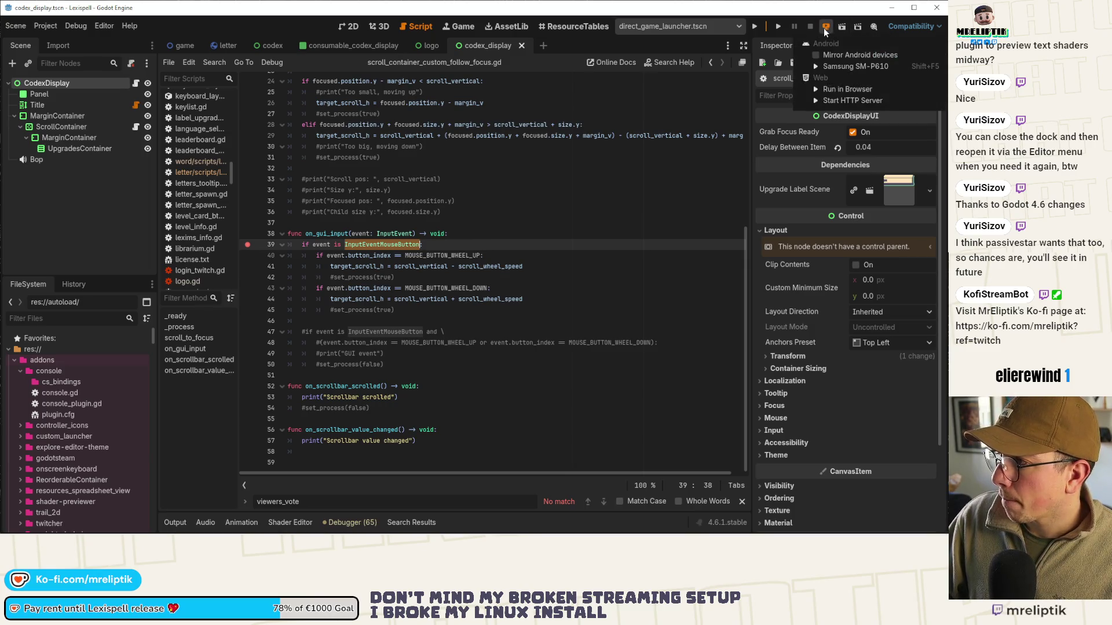
click(847, 67)
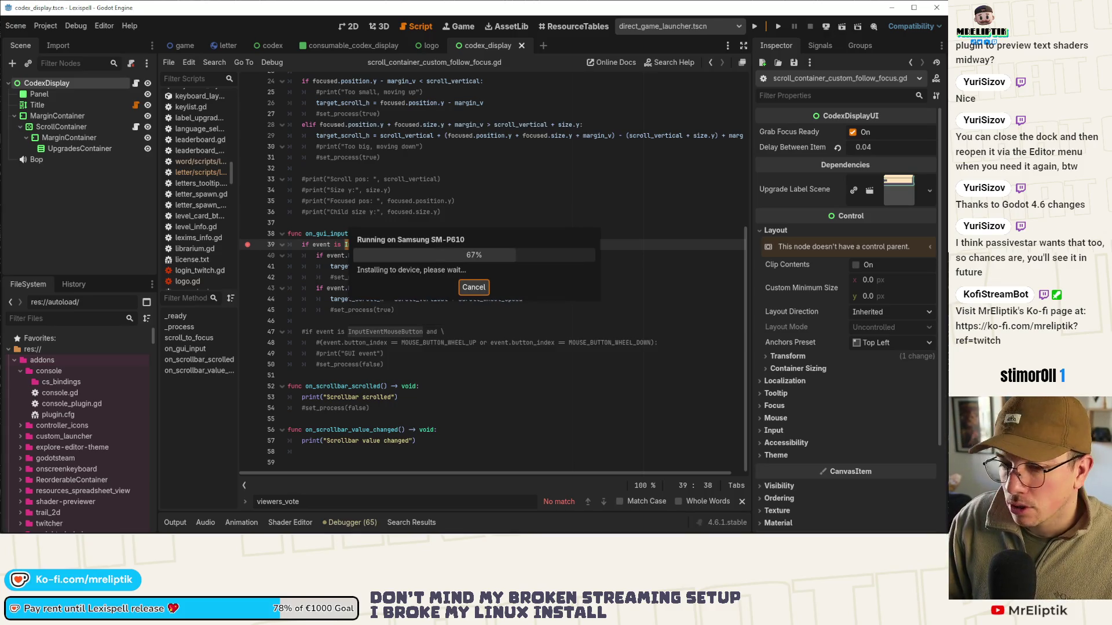
mouse_move(18, 525)
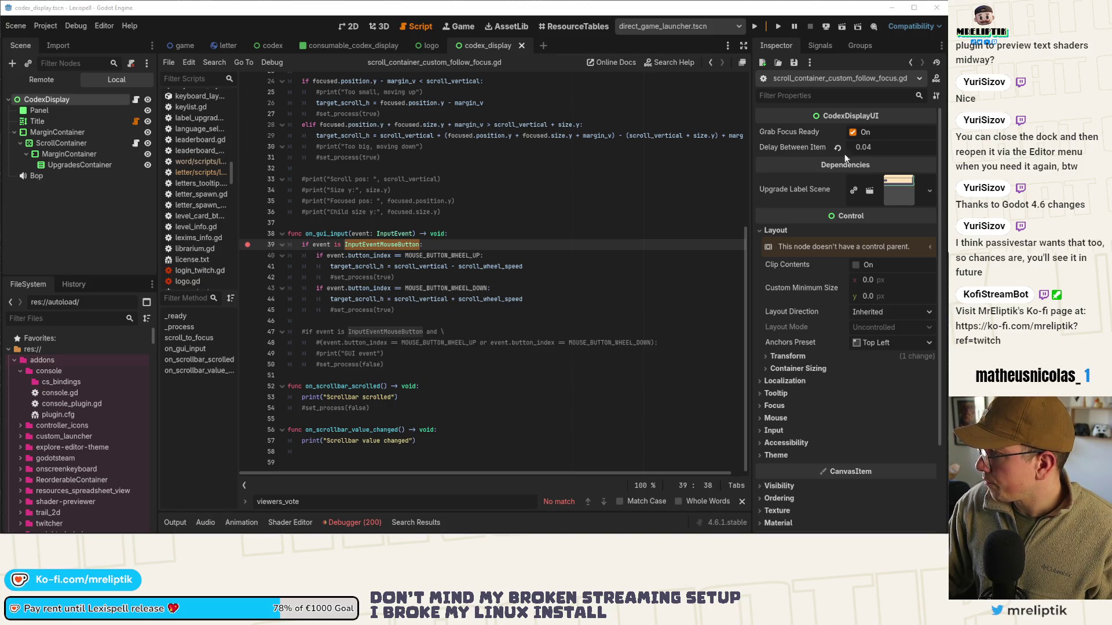
Filter Editor Settings for 'scr' and view the Export > Android scrcpy options
click(104, 25)
click(122, 39)
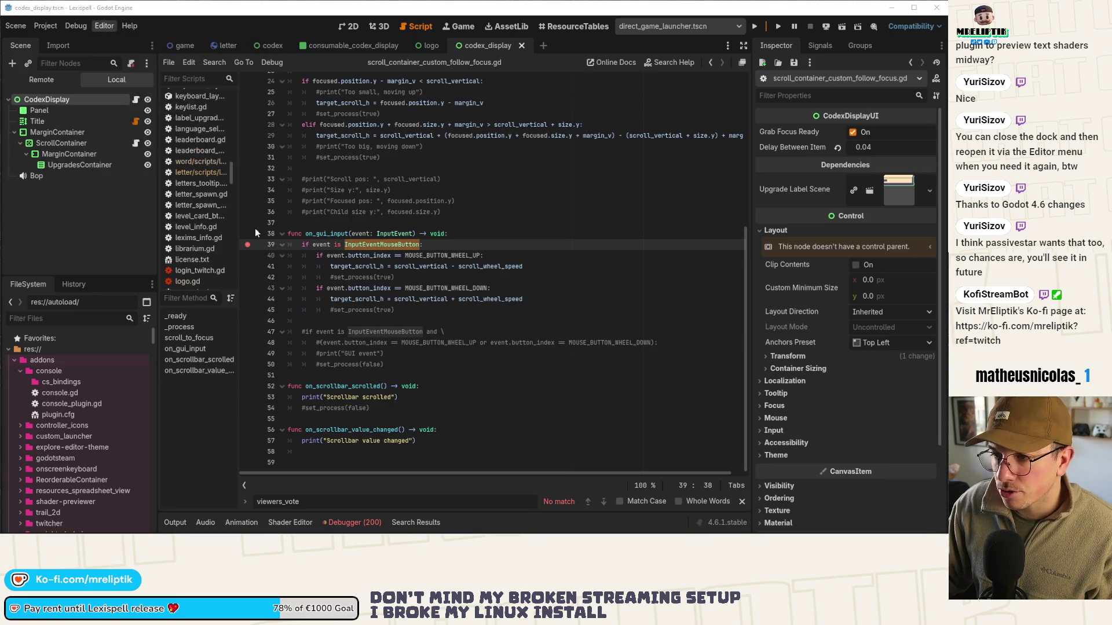
text(scr)
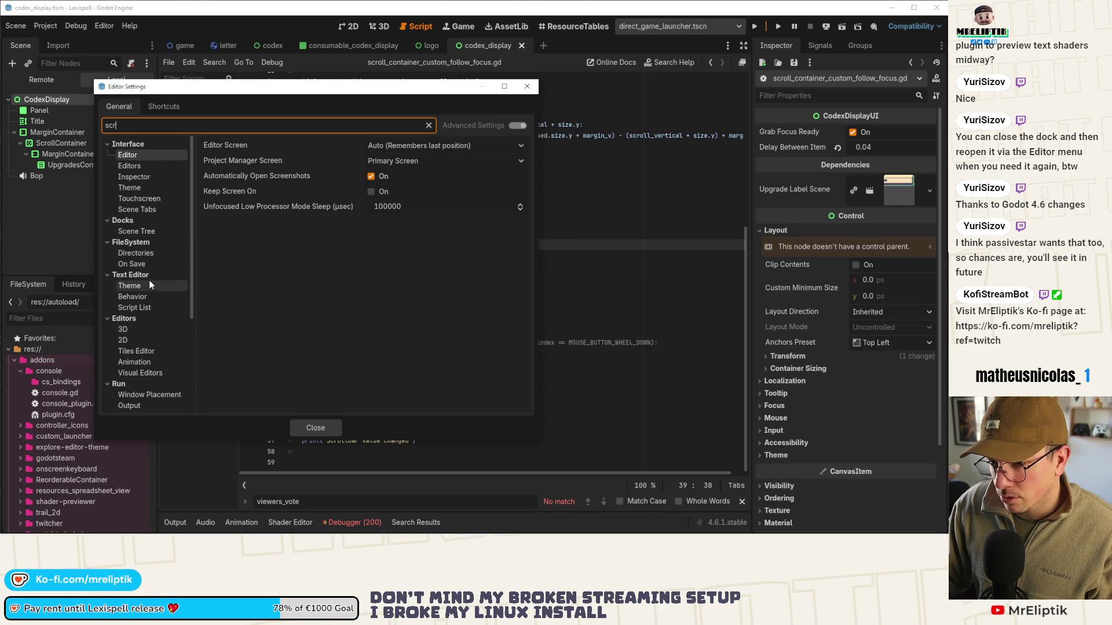
click(149, 398)
click(142, 407)
scroll(144, 388, down, 5)
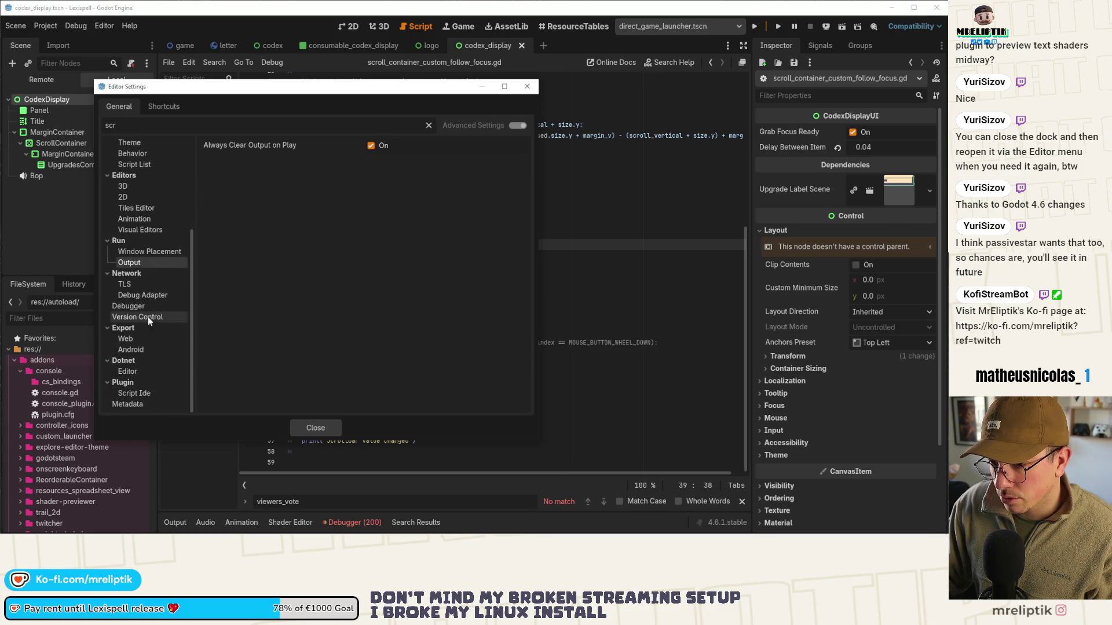
click(137, 340)
click(137, 349)
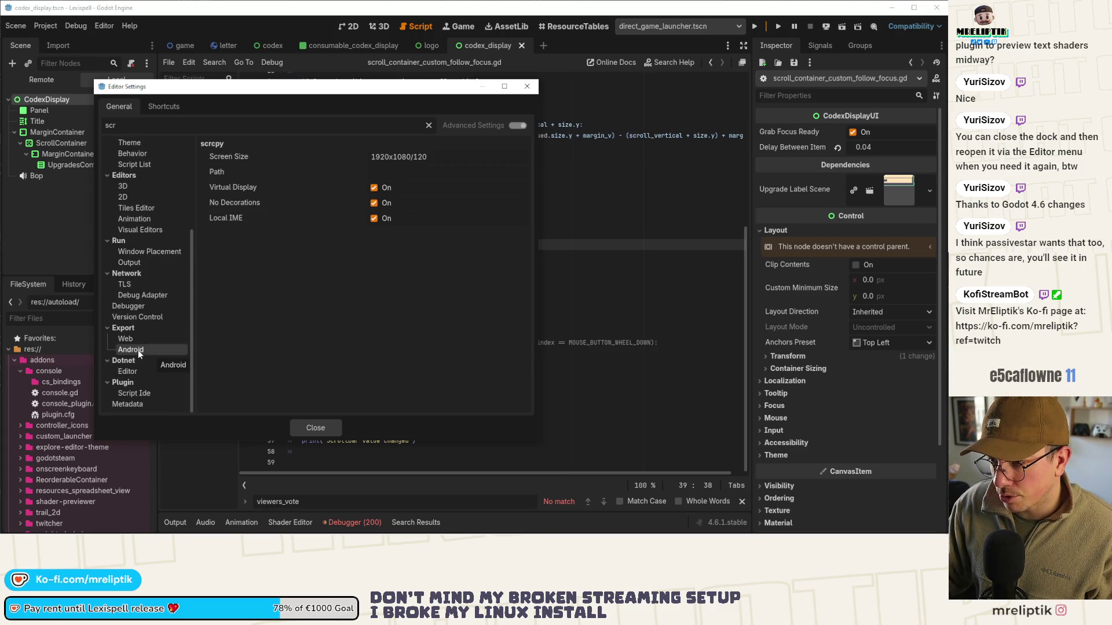
click(148, 341)
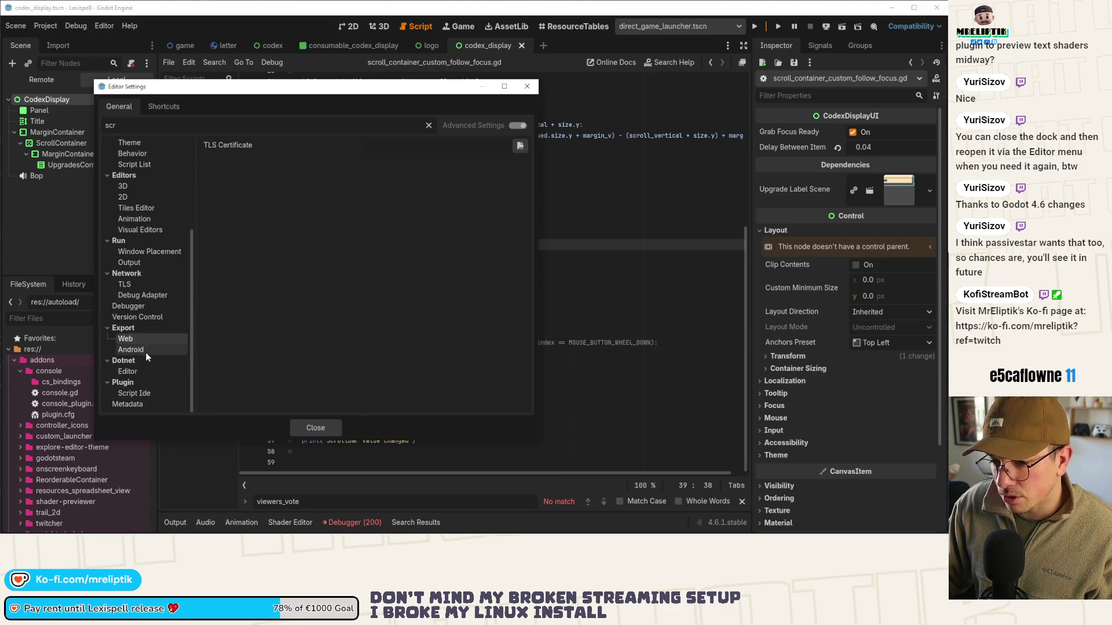
click(145, 351)
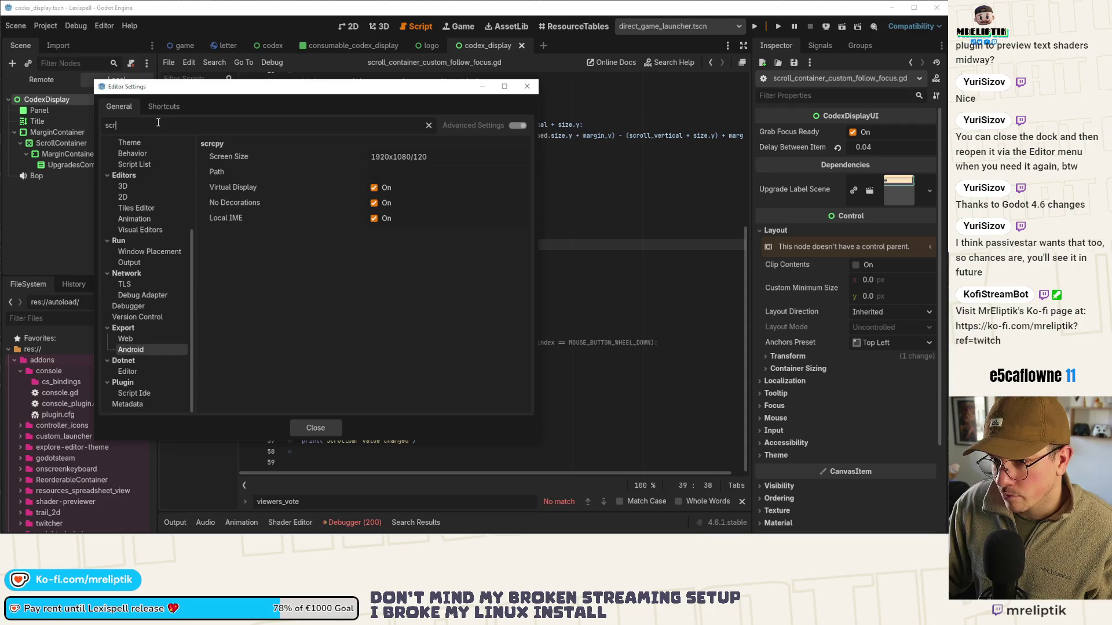
Refine the filter, browse the Inspector, Behavior, Visual Editors and Metadata matches, and close settings
text(cop)
key(BackSpace)
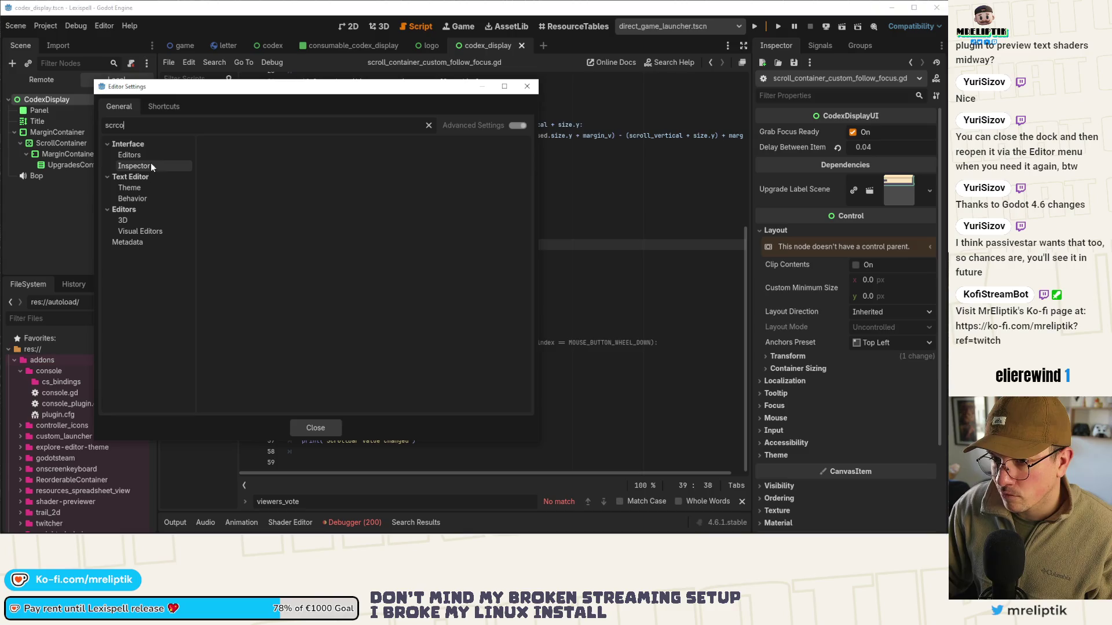
click(150, 164)
click(151, 154)
click(139, 199)
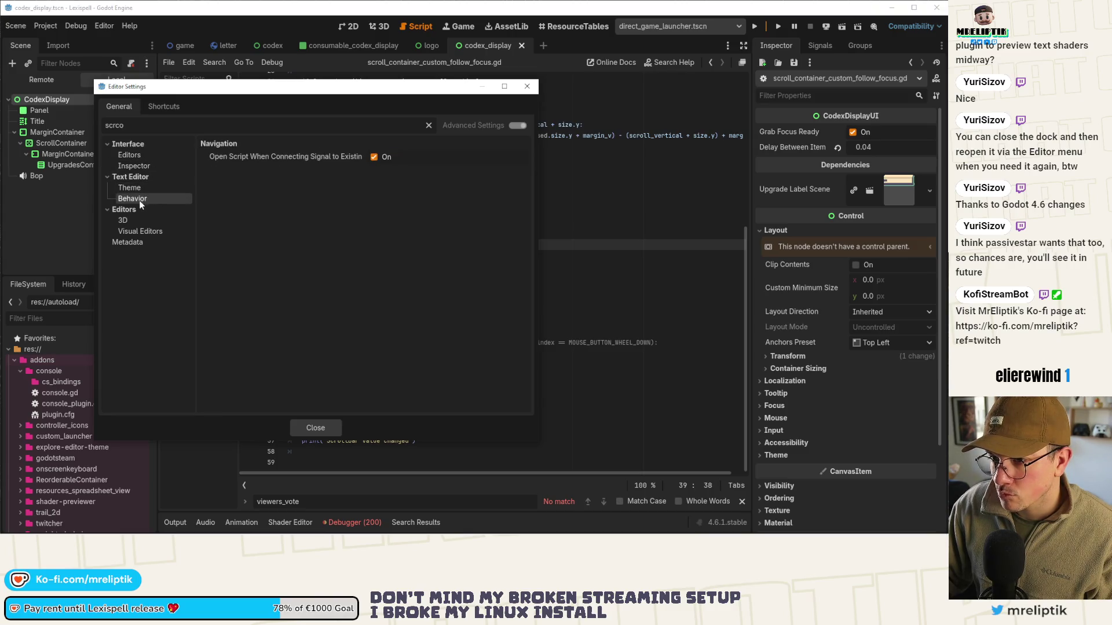
click(146, 231)
click(141, 242)
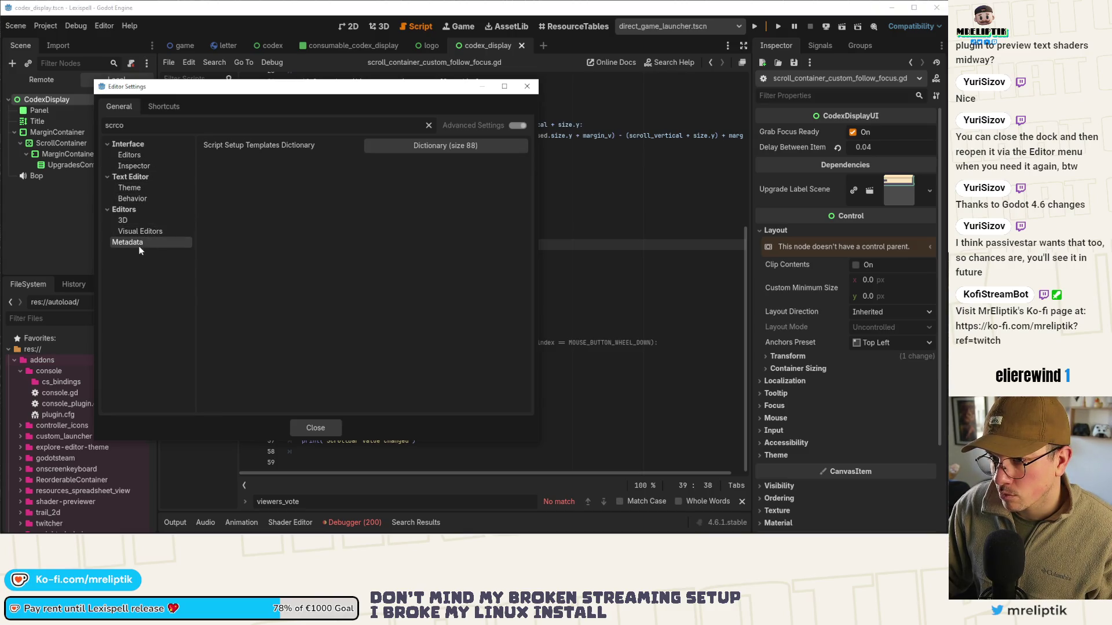
click(527, 86)
click(825, 28)
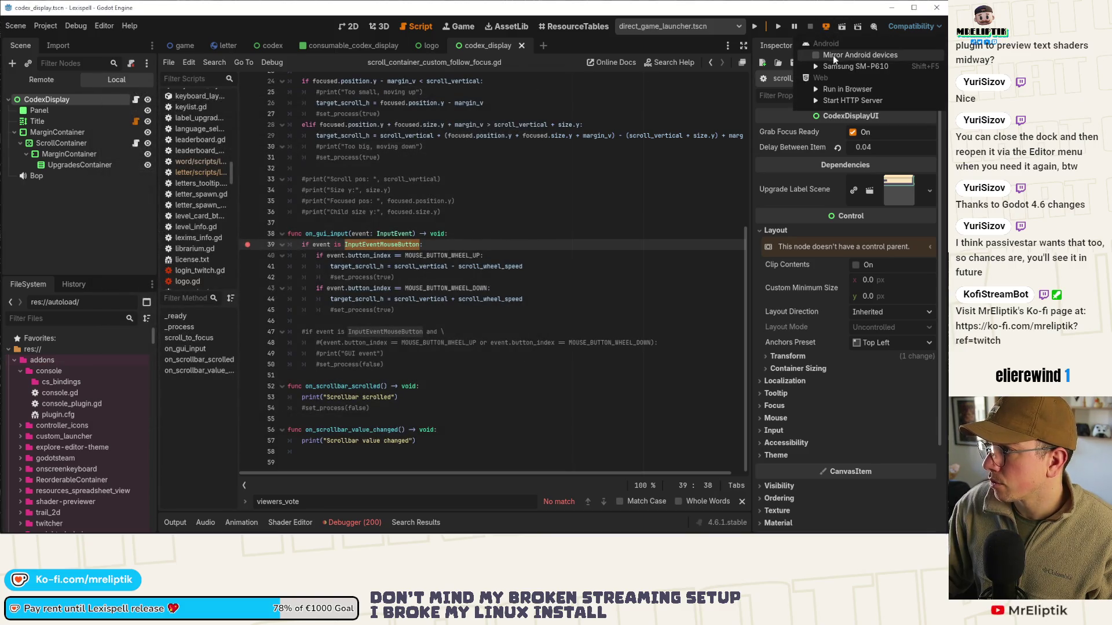
Show the Debugger's Errors list and enlarge the bottom panel
click(846, 52)
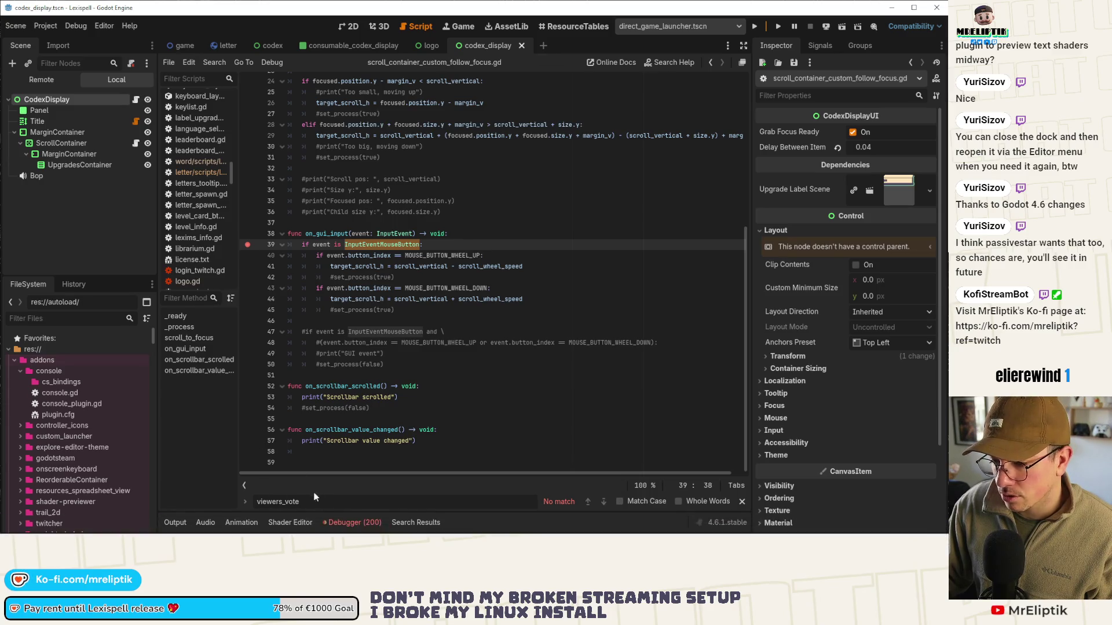
click(351, 522)
click(244, 399)
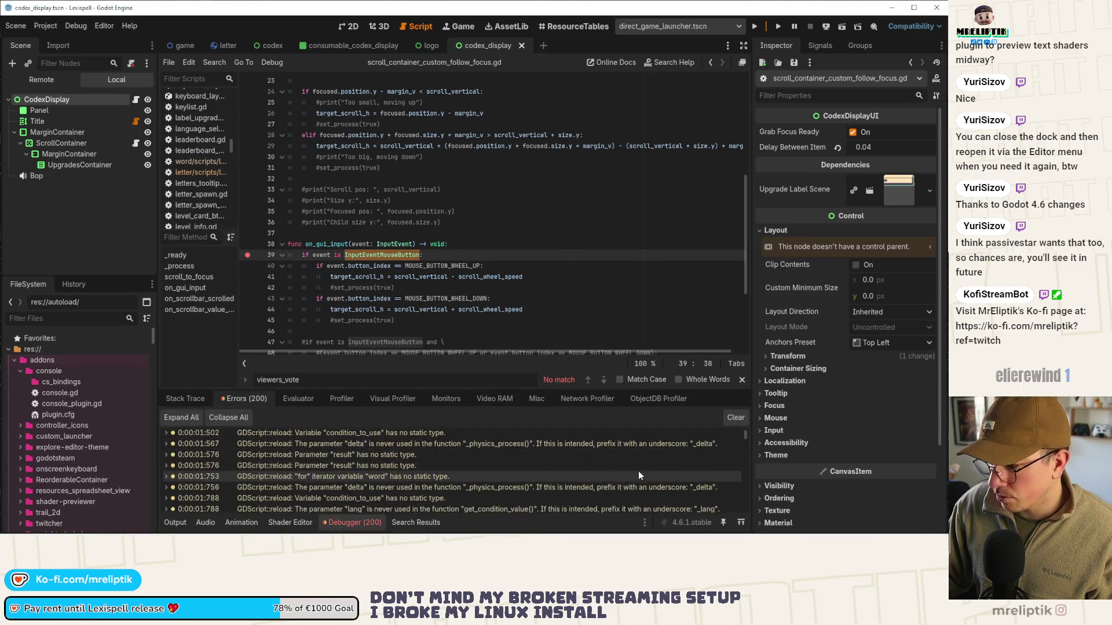
drag(745, 434, 745, 510)
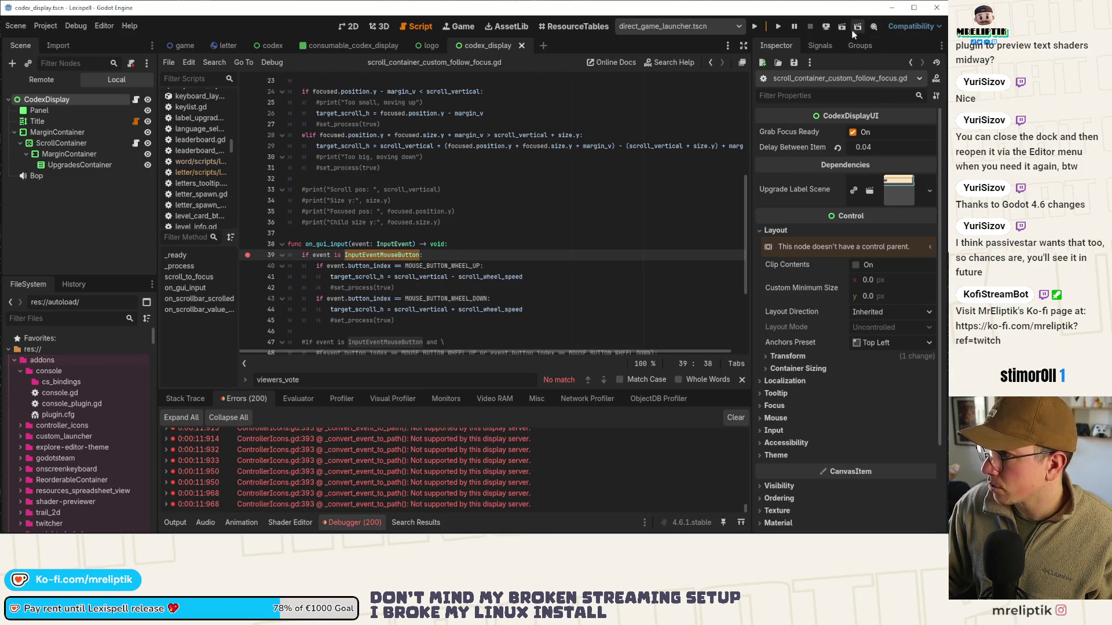
Enable Mirror Android devices, deploy to Samsung SM-P610, dismiss the scrcpy error and snip it
click(826, 26)
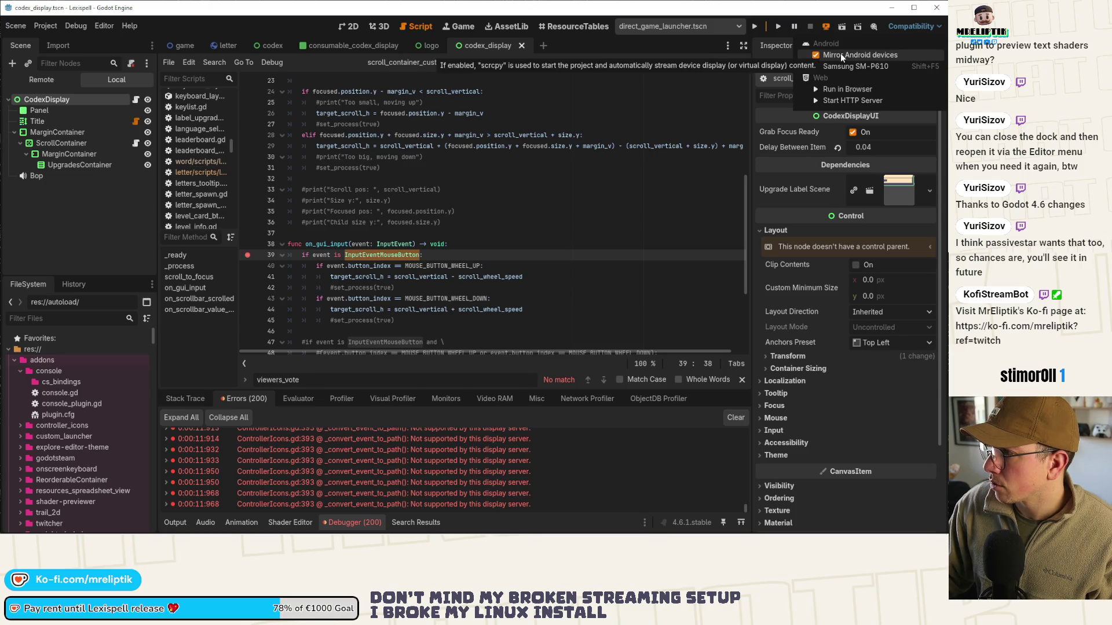
click(756, 28)
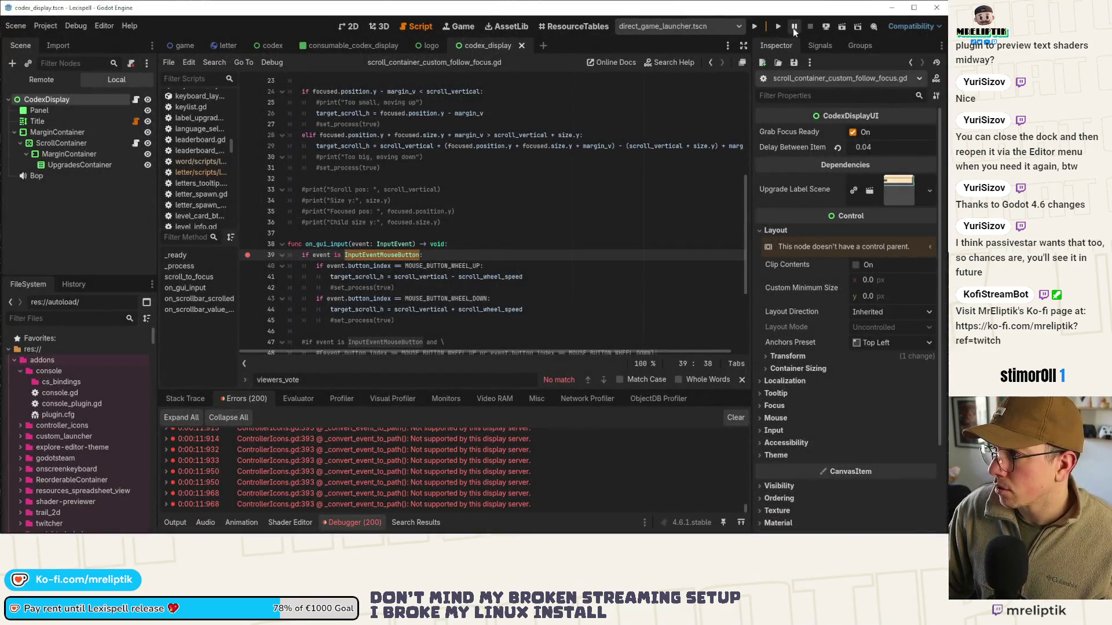
click(828, 27)
click(839, 64)
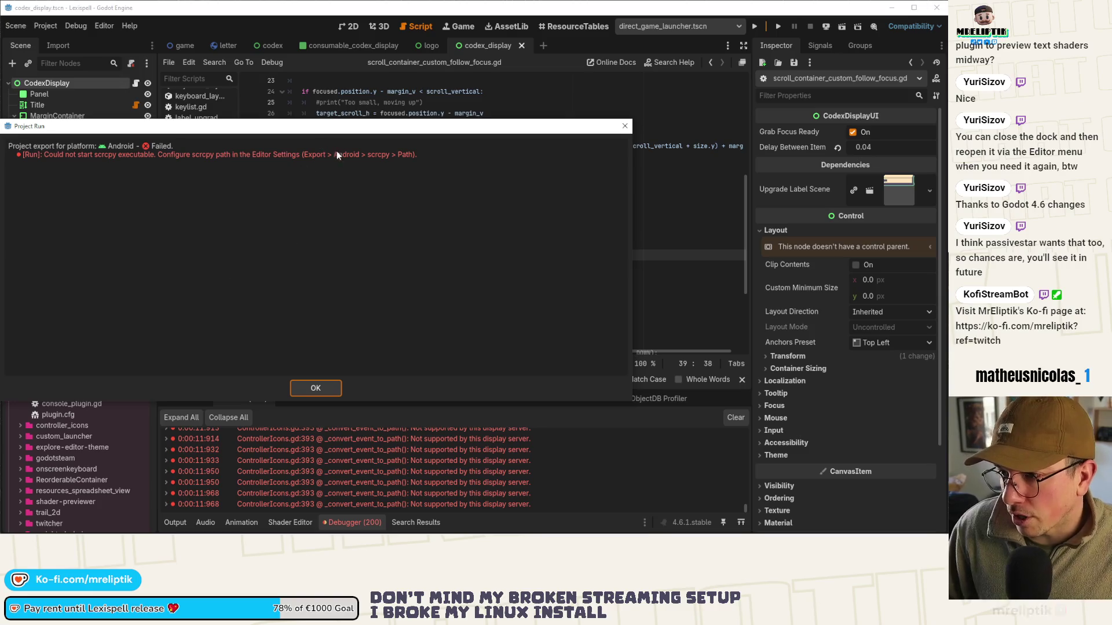
key(Escape)
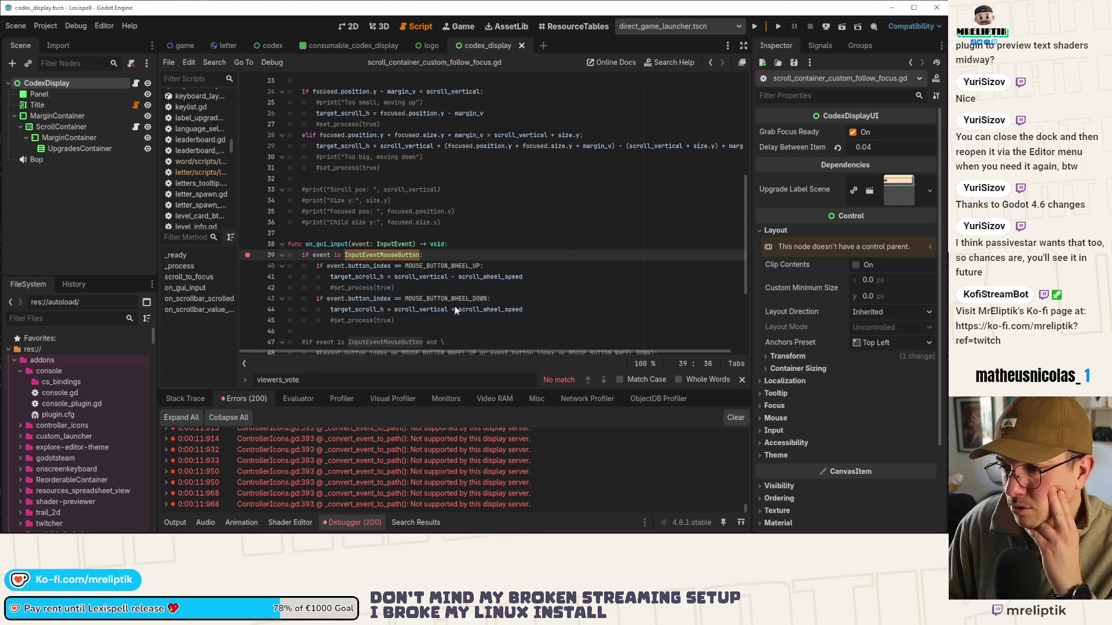
key(F5)
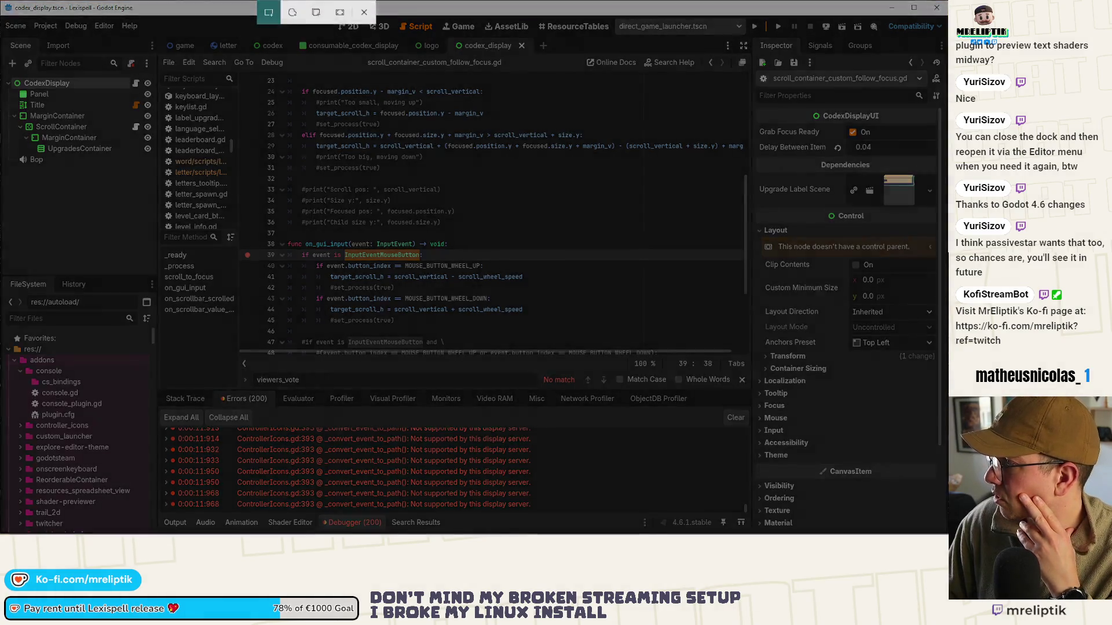
click(525, 256)
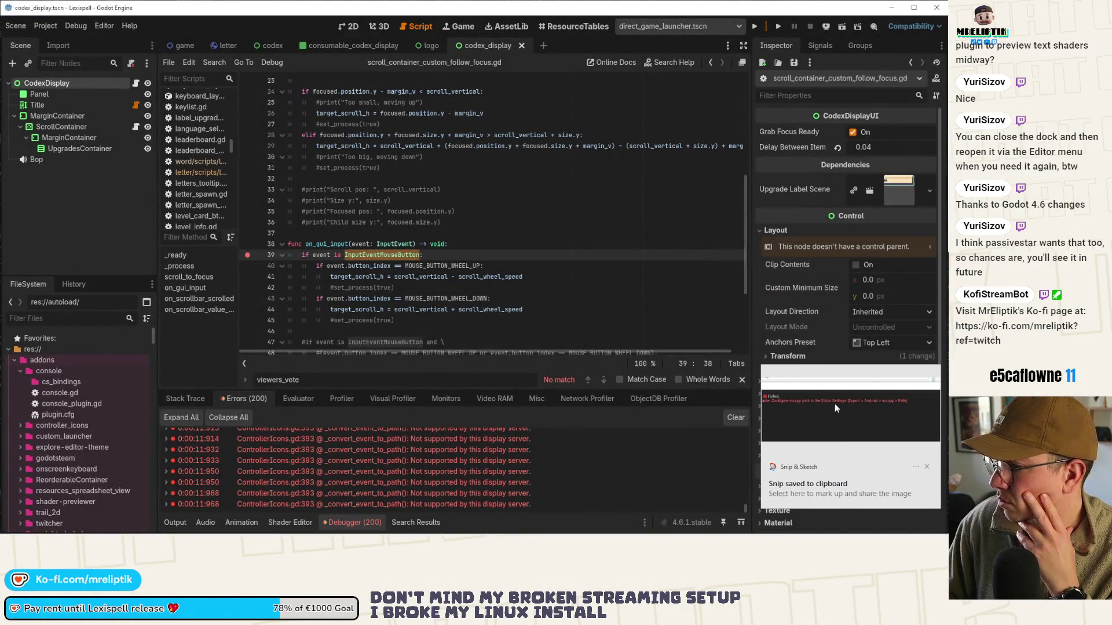
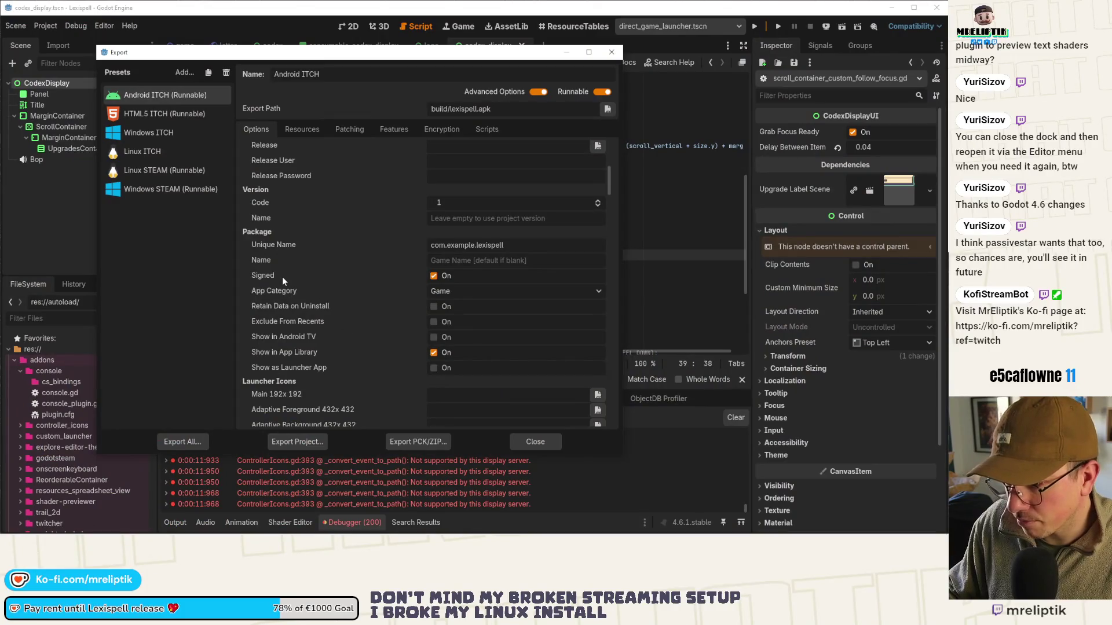
Review the Android ITCH preset's export options, then close the Export dialog
scroll(340, 250, down, 5)
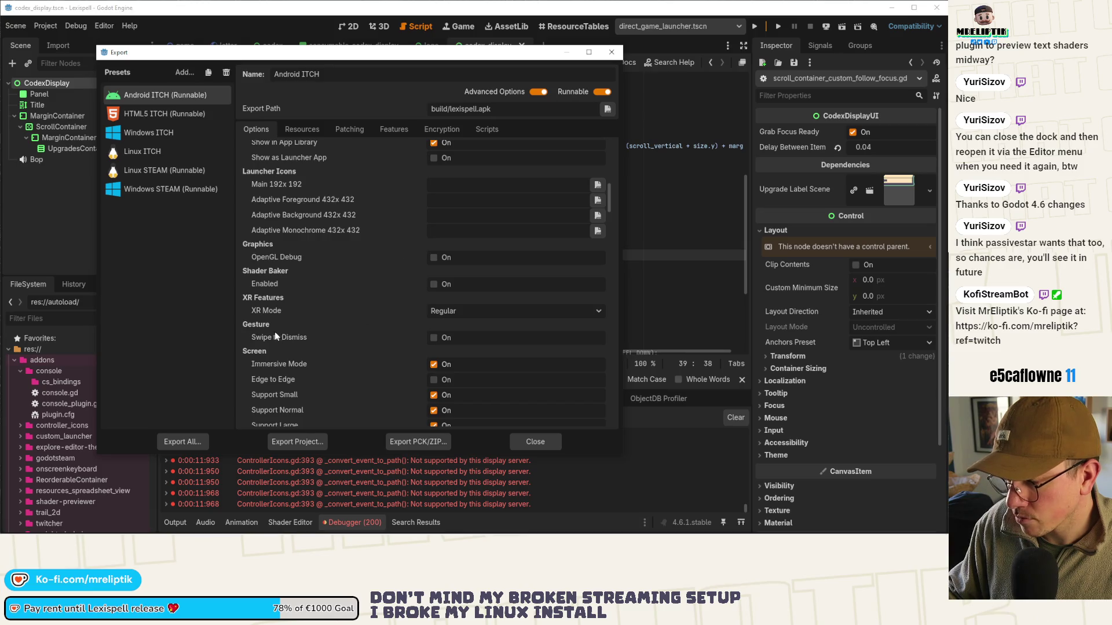
scroll(297, 338, down, 4)
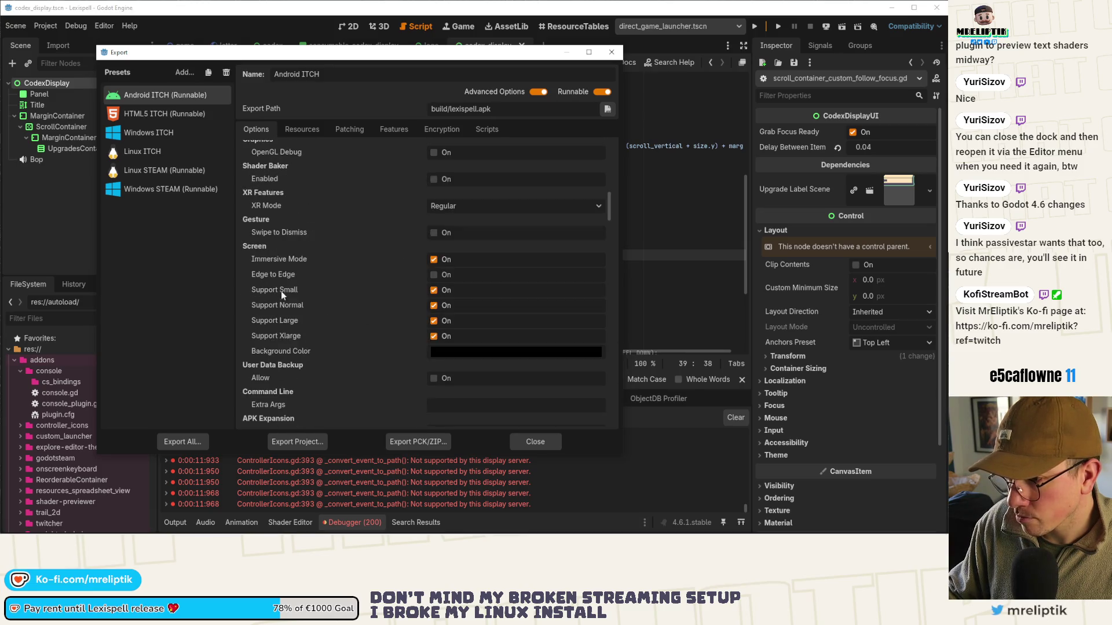
scroll(290, 307, down, 2)
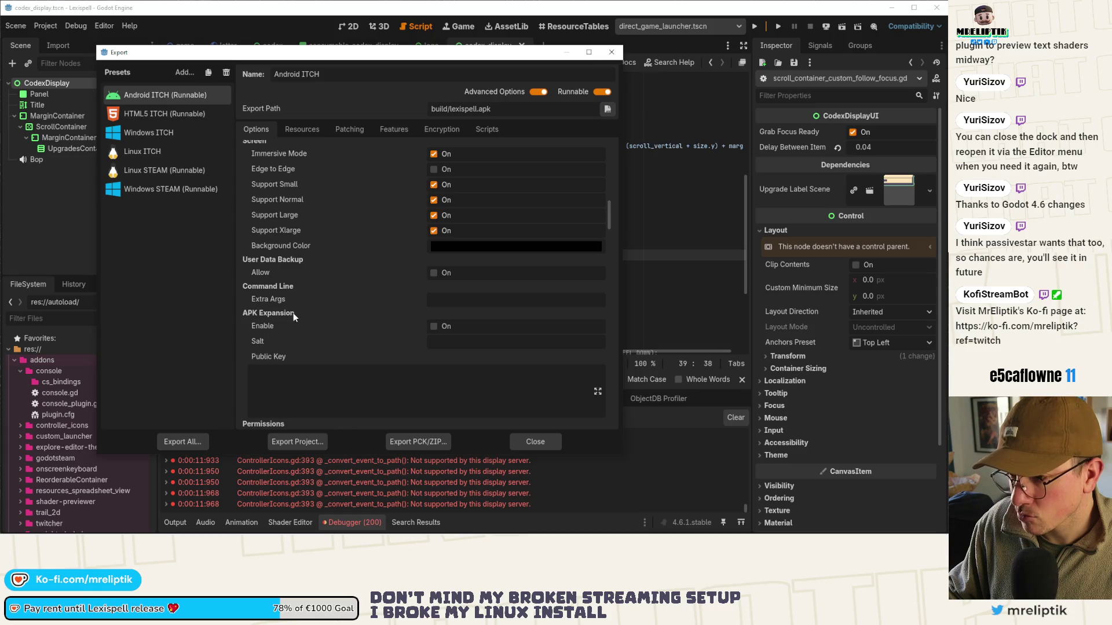
scroll(293, 313, down, 7)
scroll(312, 266, up, 5)
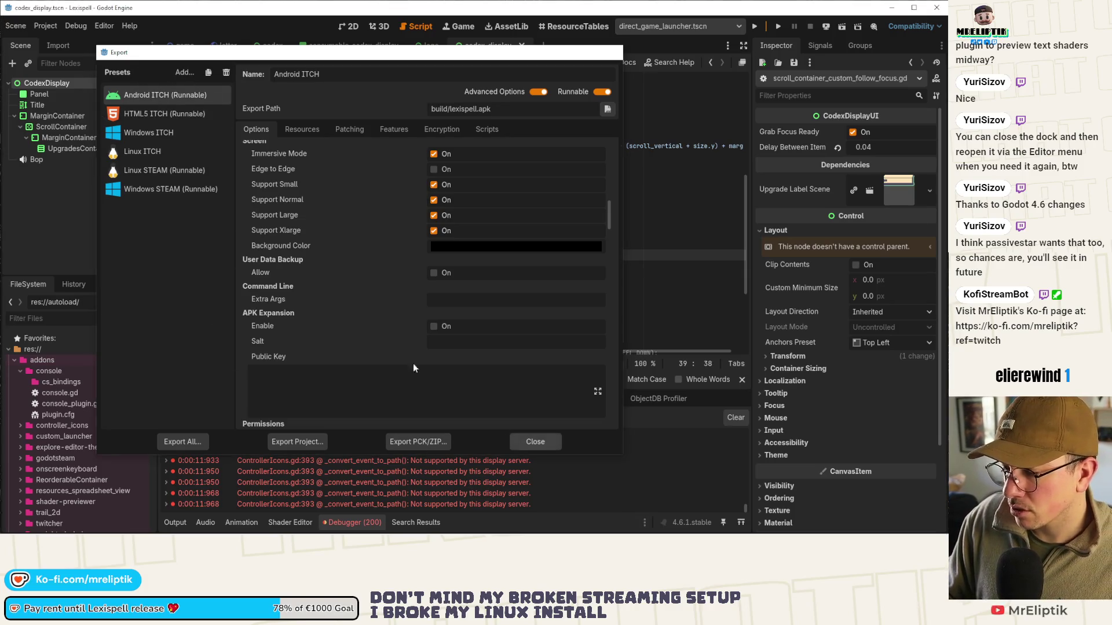
key(Escape)
click(45, 26)
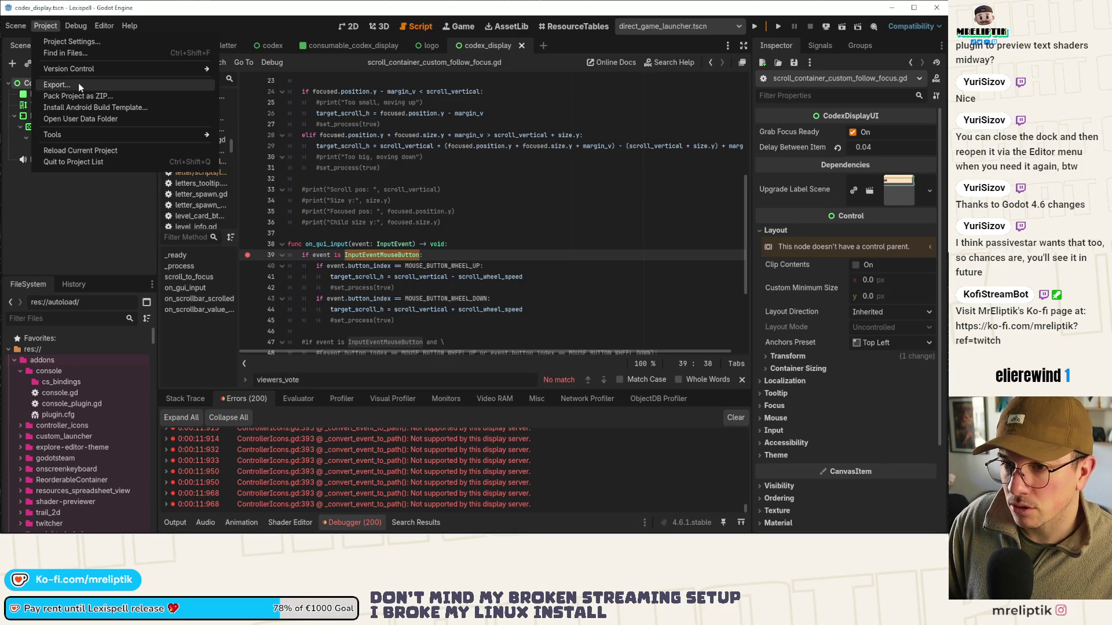
Filter Editor Settings by 'Export', select Export > Android, and edit the scrcpy Path field
click(104, 26)
click(124, 42)
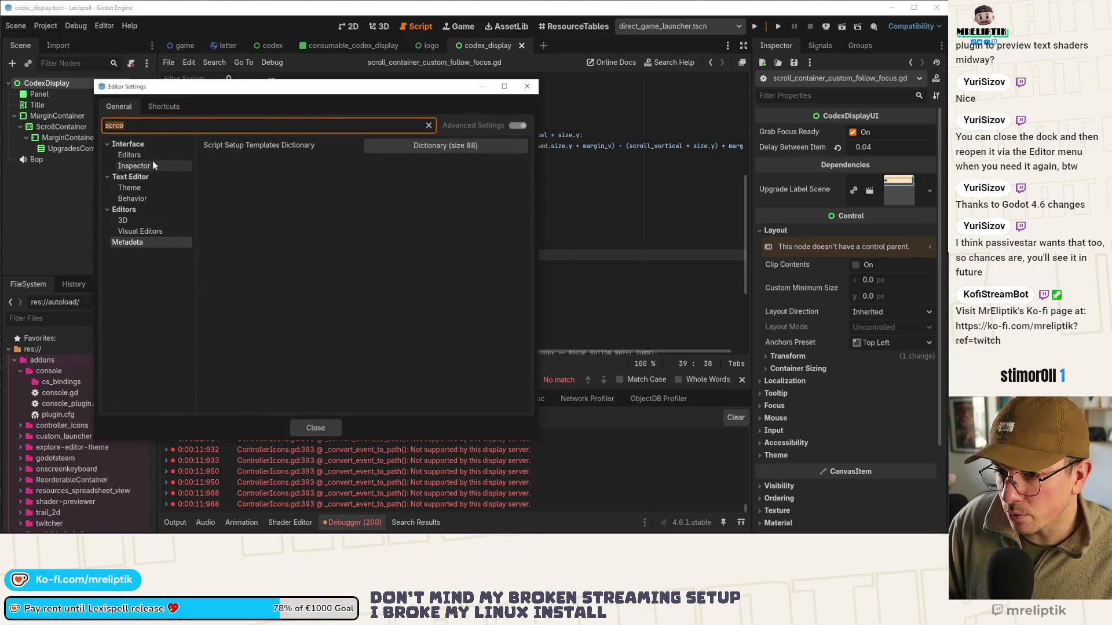
text(Export)
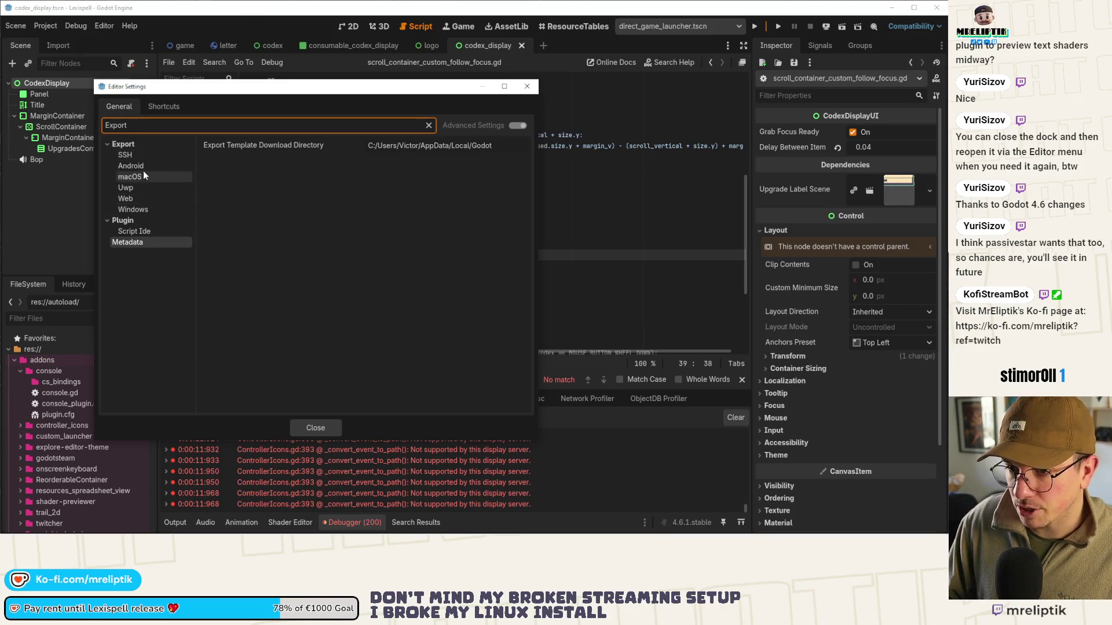
click(143, 168)
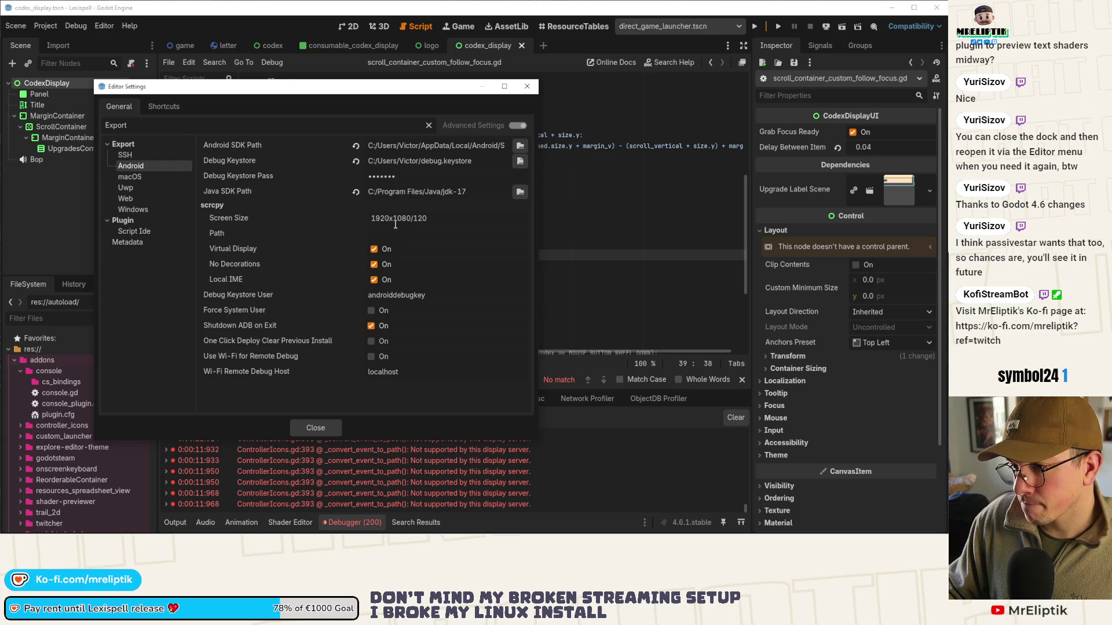
mouse_move(231, 217)
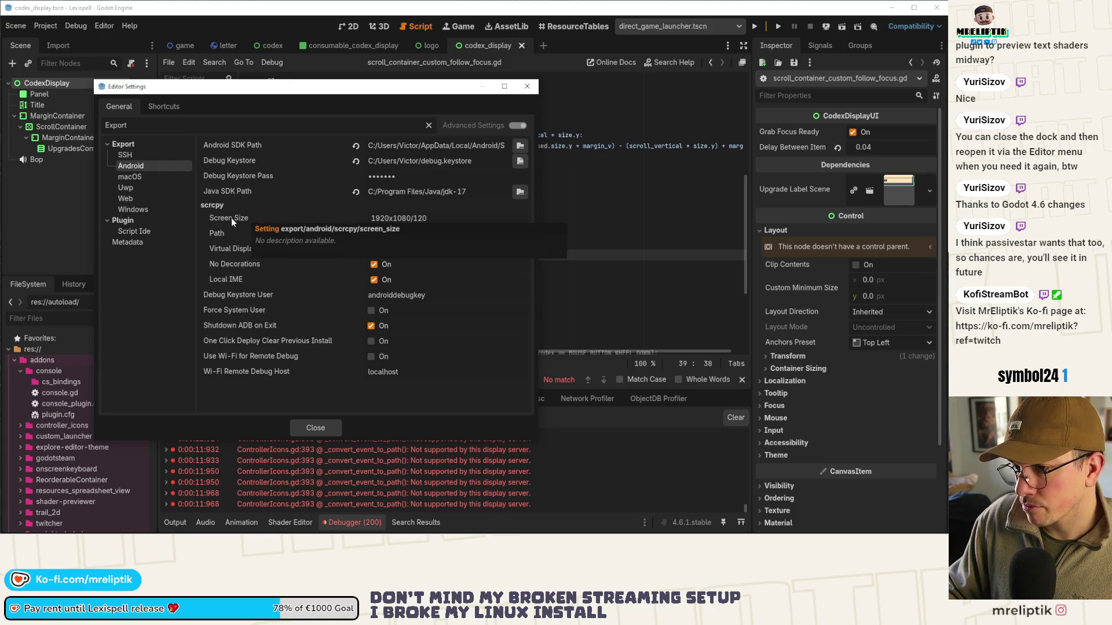
click(404, 237)
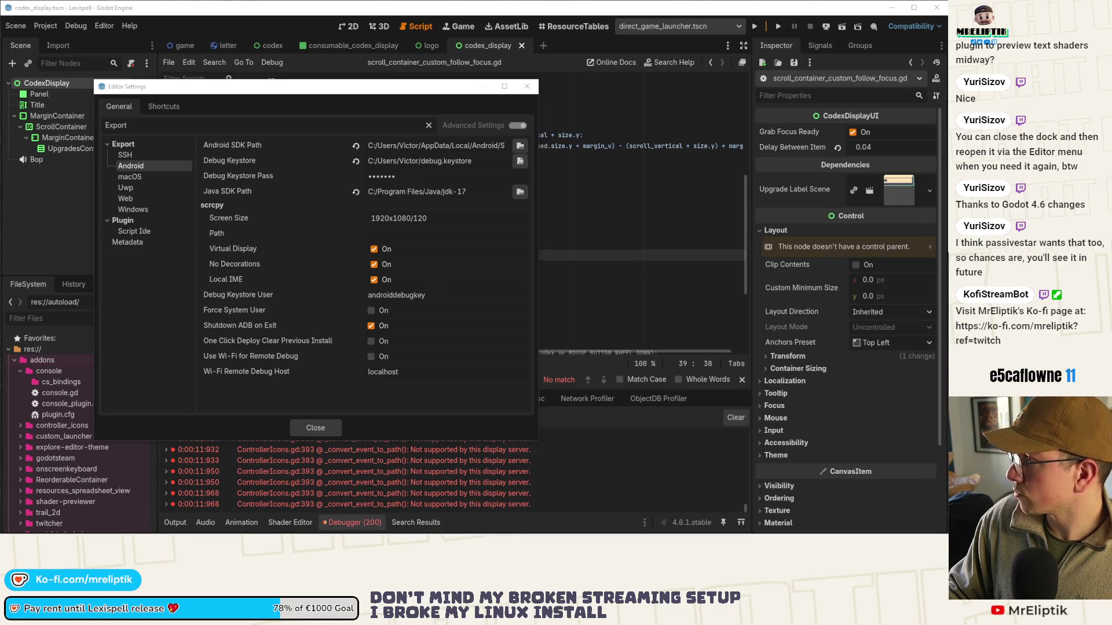
click(400, 236)
Set scrcpy Path to C:\Program Files\scrcpy\scrcpy-win64-v2.0\scrcpy.exe, check Screen Size, and close Editor Settings
key(ctrl+v)
text(scrcpy.exe)
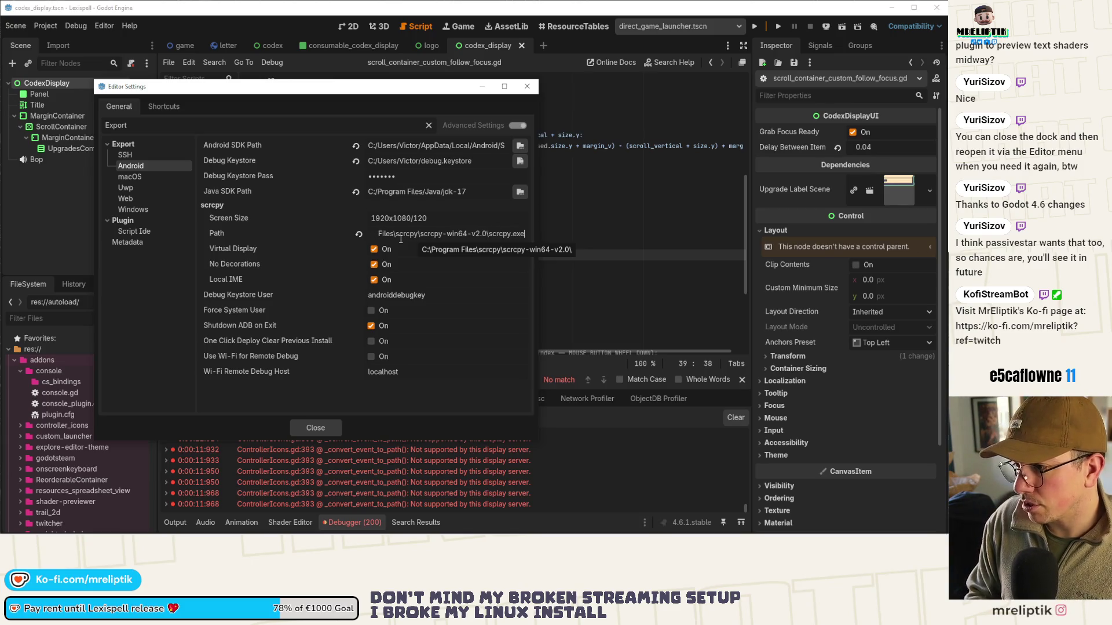
click(461, 221)
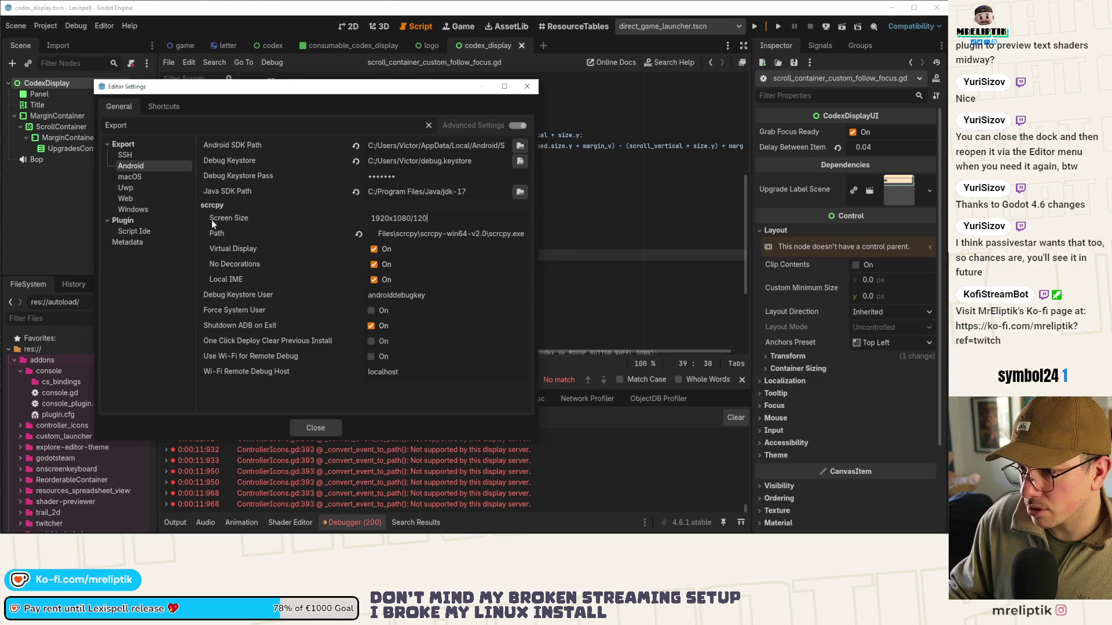
click(315, 428)
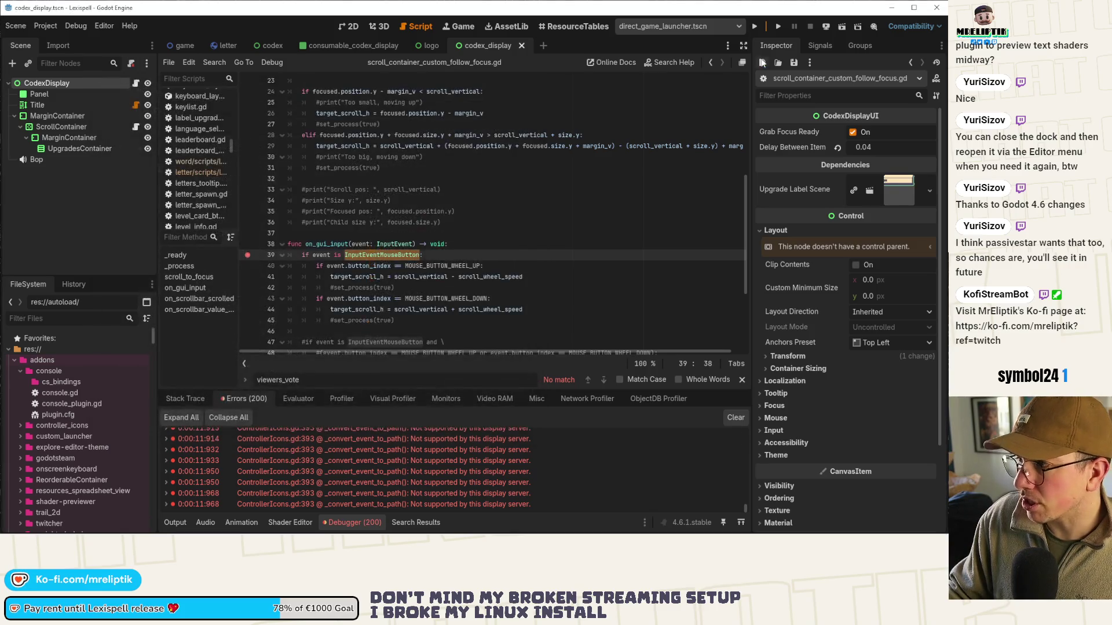
Remote-deploy the game to the Samsung SM-P610 and dismiss the failed run error
click(827, 24)
click(829, 64)
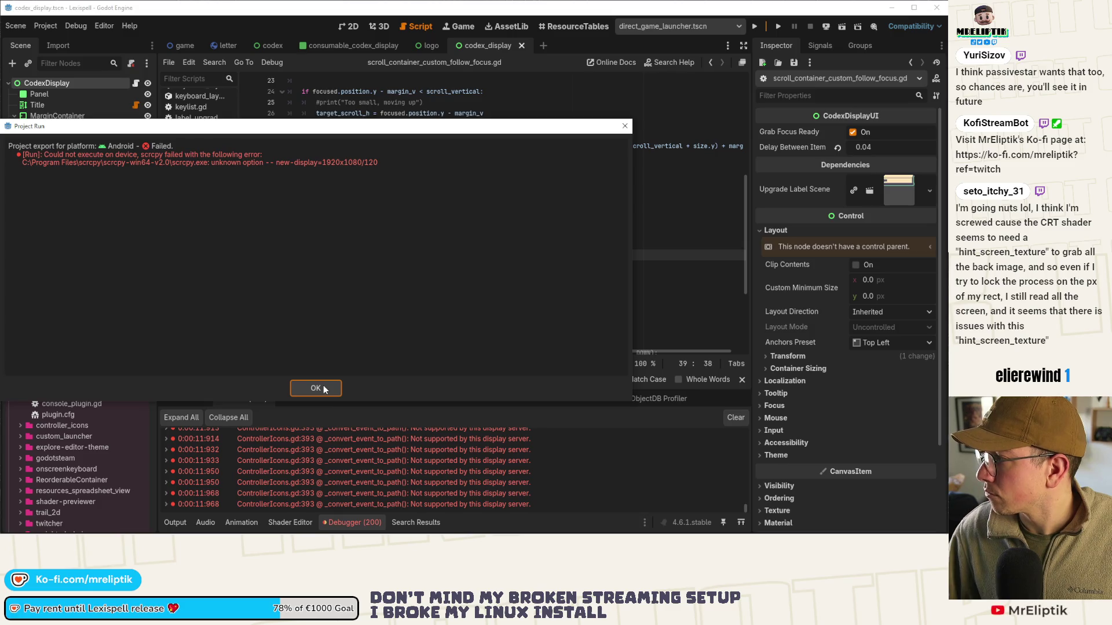
click(324, 390)
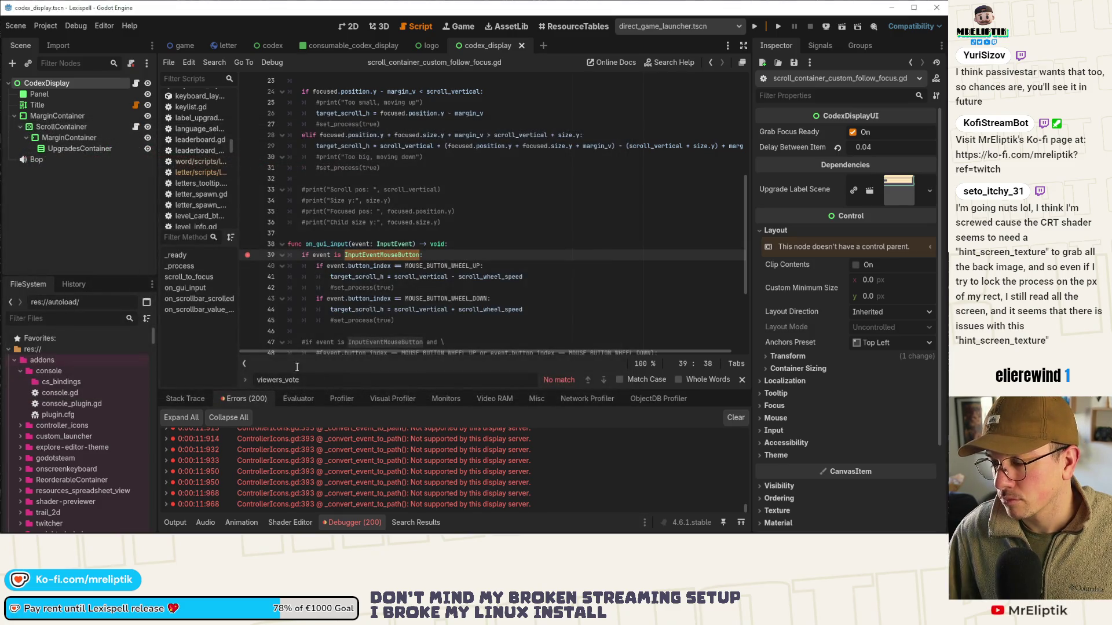
Clear the scrcpy Screen Size value in Editor Settings and deploy to the tablet again
click(105, 25)
click(110, 42)
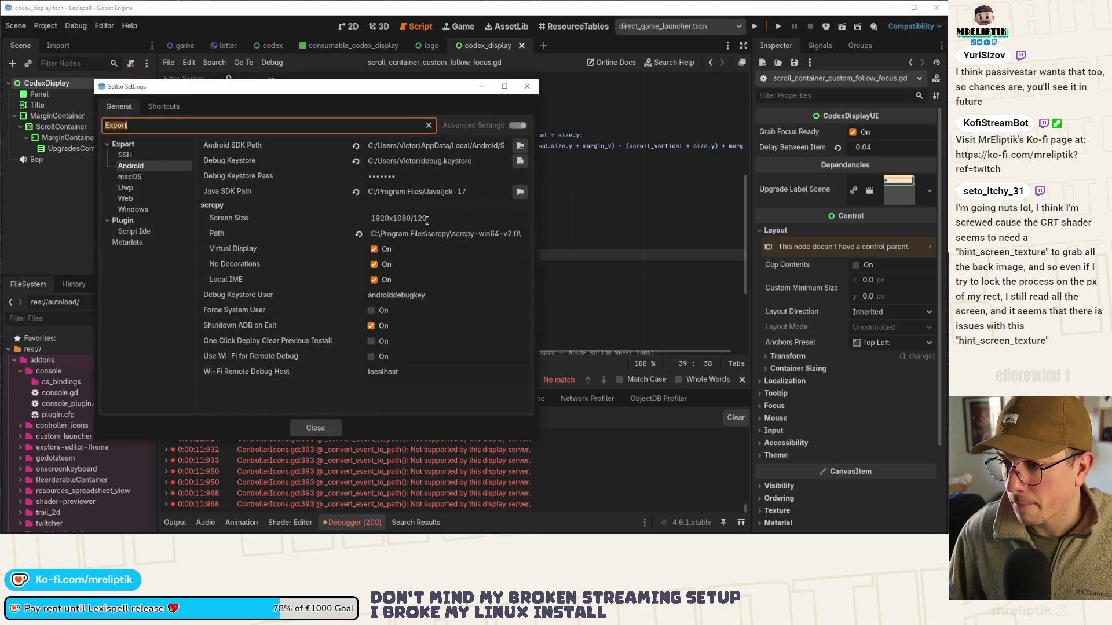
click(427, 220)
key(ctrl+a)
key(BackSpace)
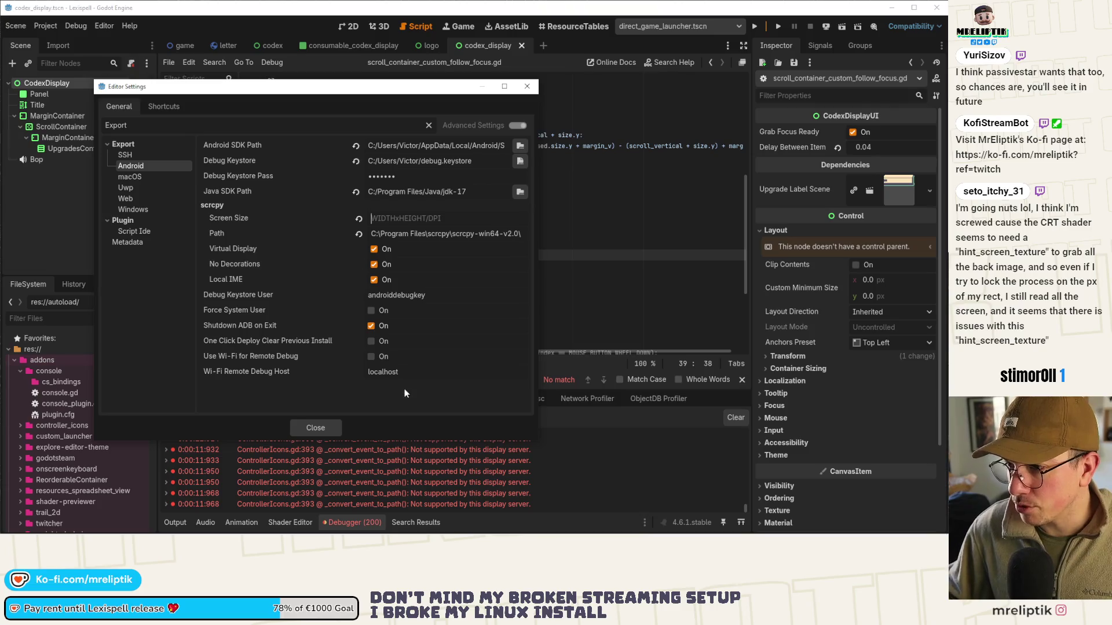
click(315, 429)
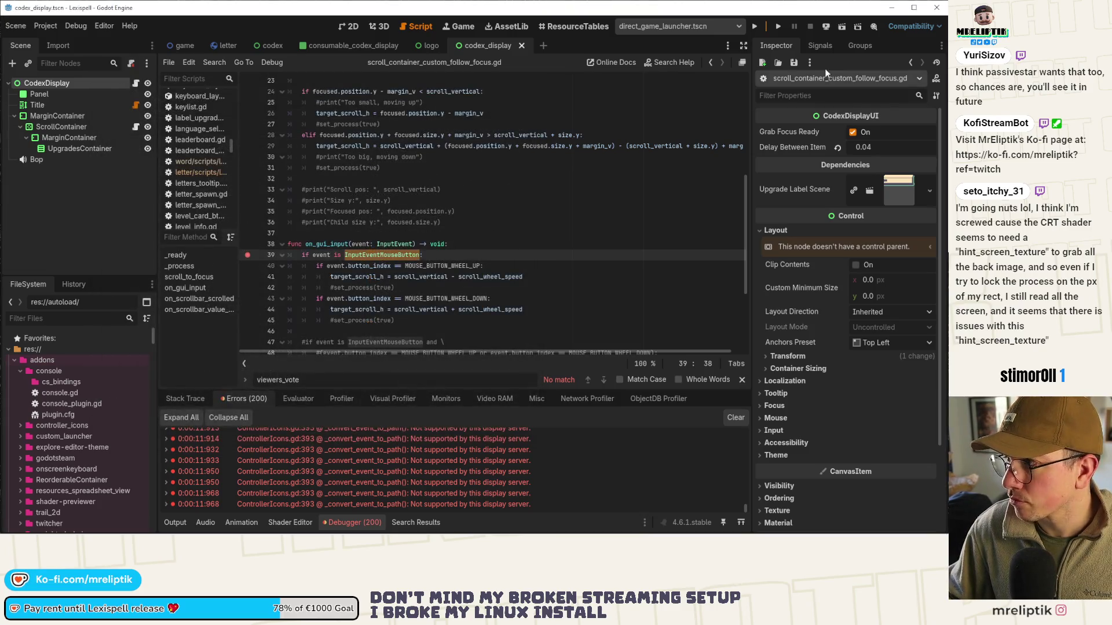
click(826, 27)
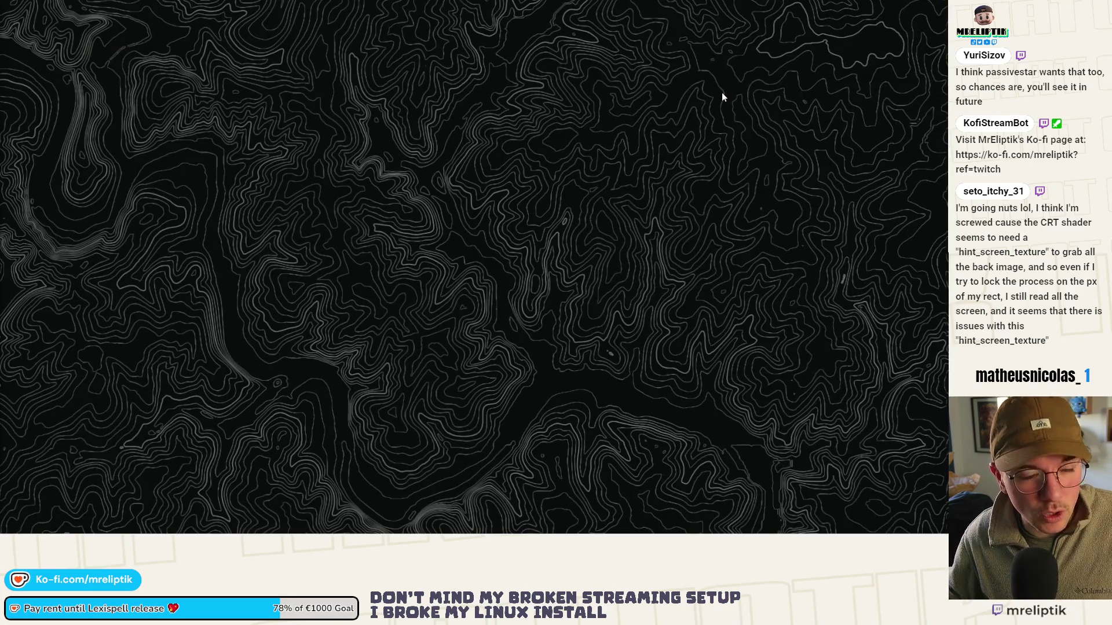
Launch the viewer app from the Start menu, open the Lexispell game window, and show hidden tray apps
mouse_move(418, 531)
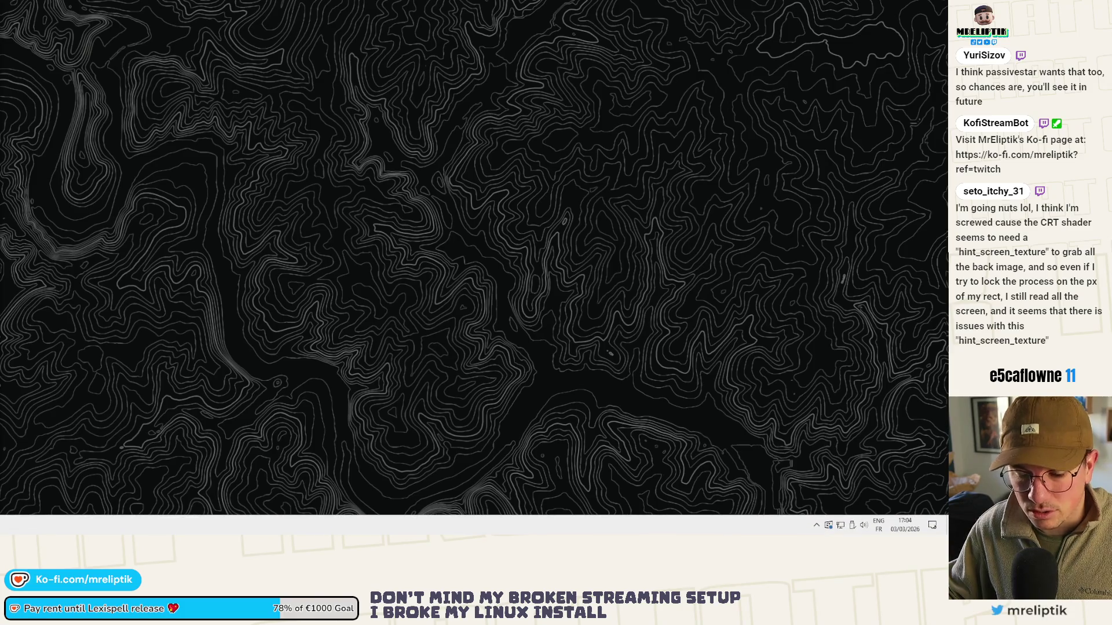
key(super)
click(230, 300)
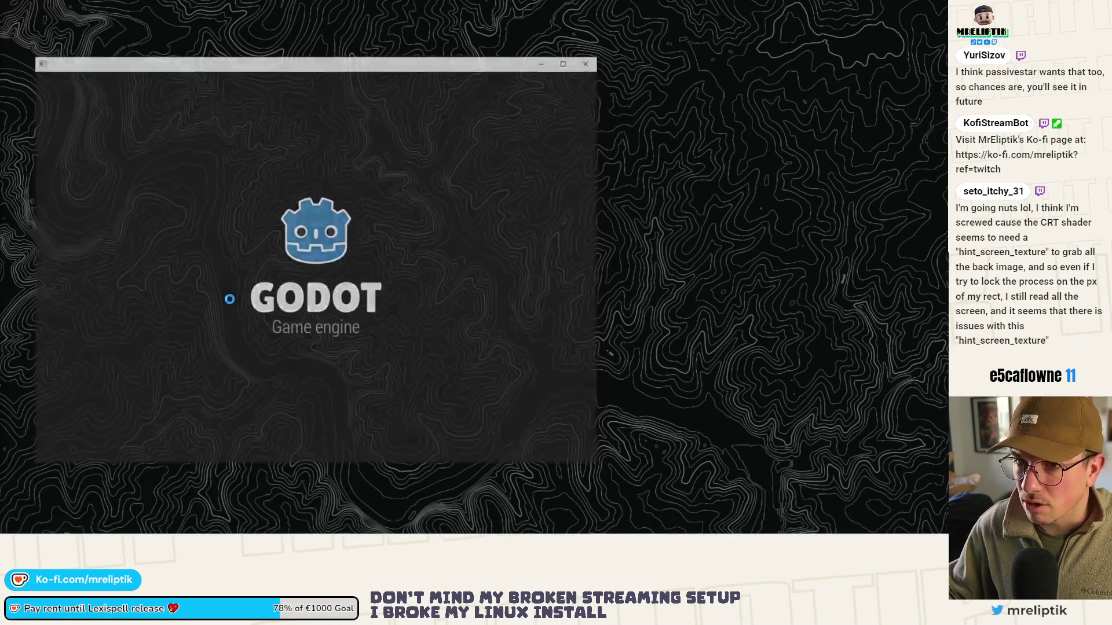
double_click(134, 126)
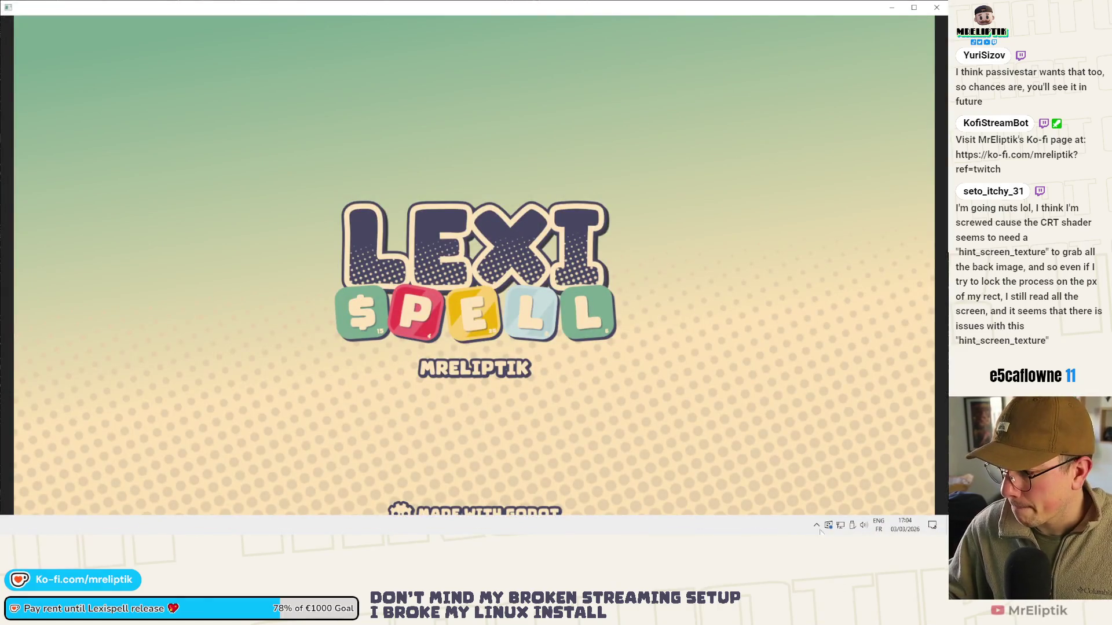
click(817, 527)
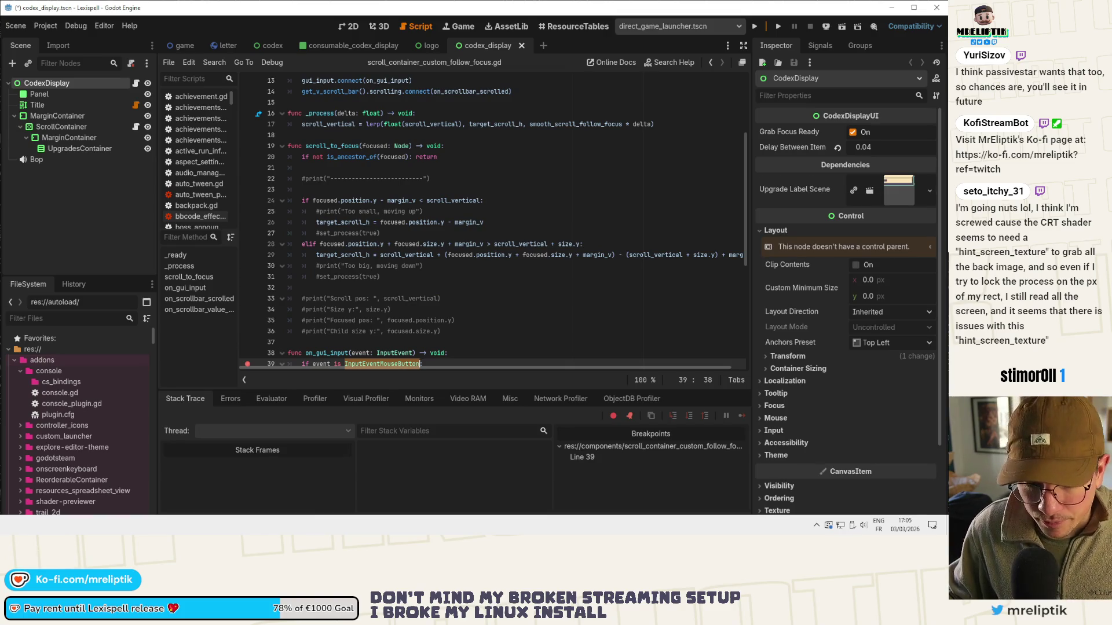
click(816, 525)
click(777, 466)
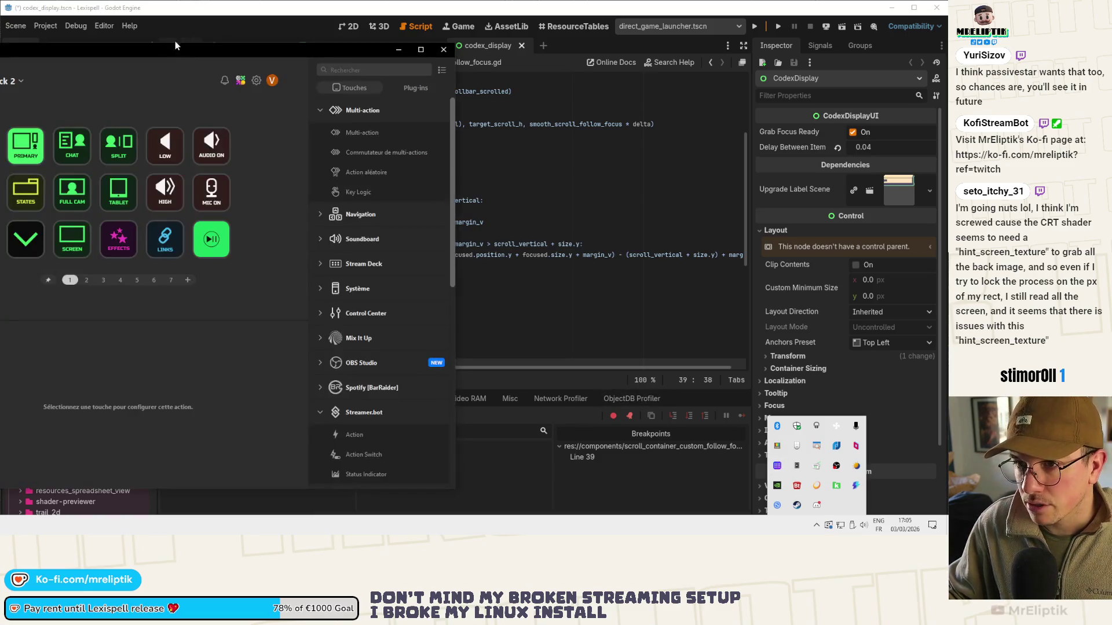
drag(175, 45, 175, 29)
click(119, 181)
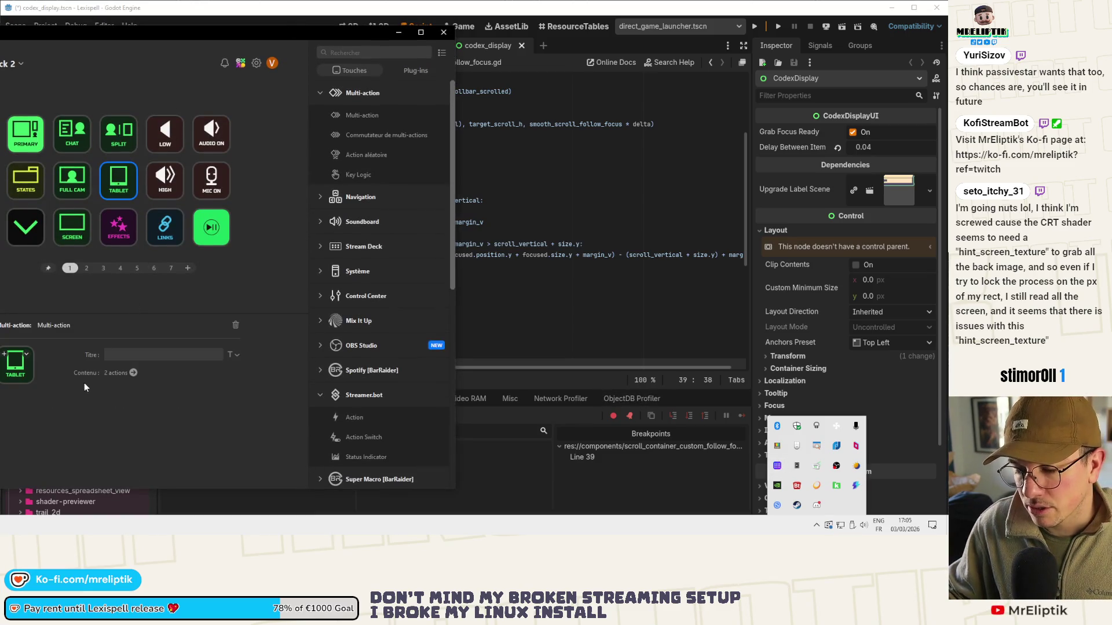
click(134, 372)
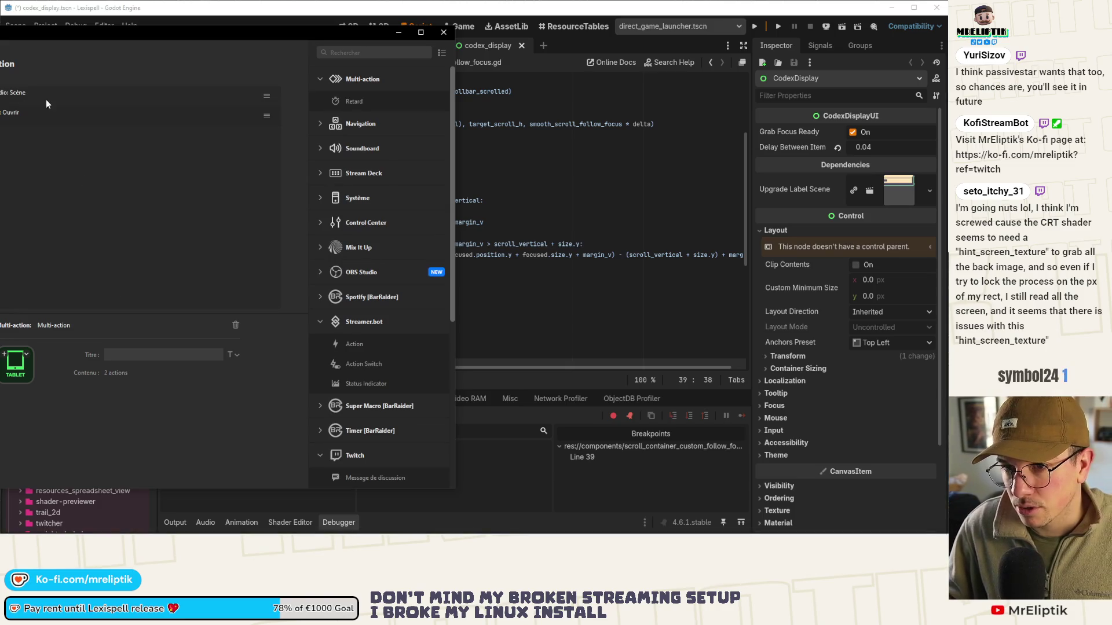
click(33, 114)
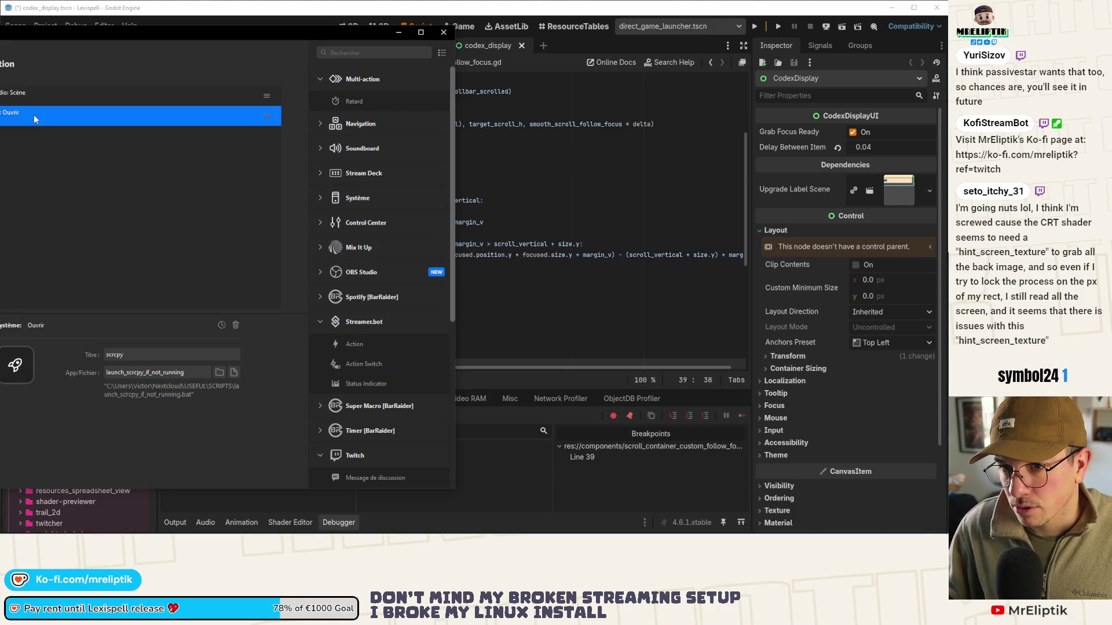
click(200, 373)
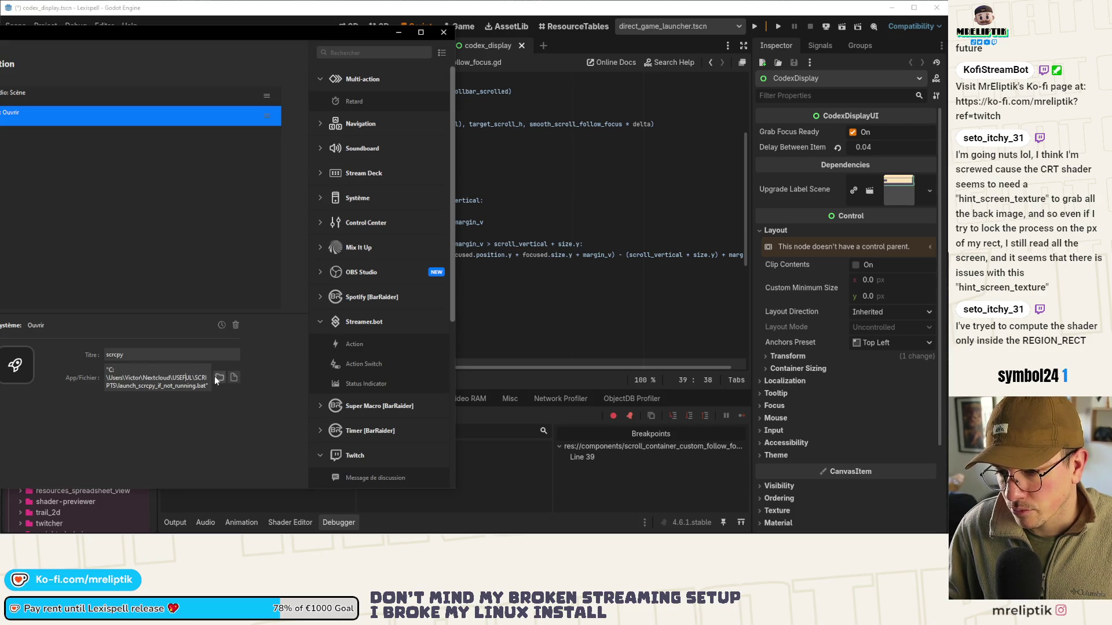
click(218, 376)
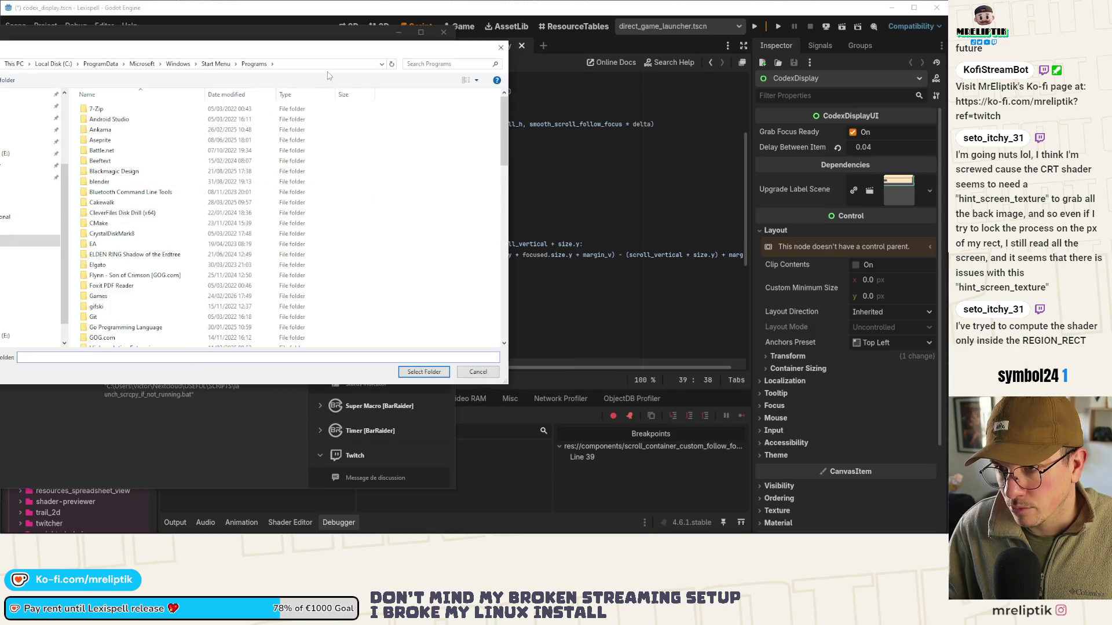
click(484, 372)
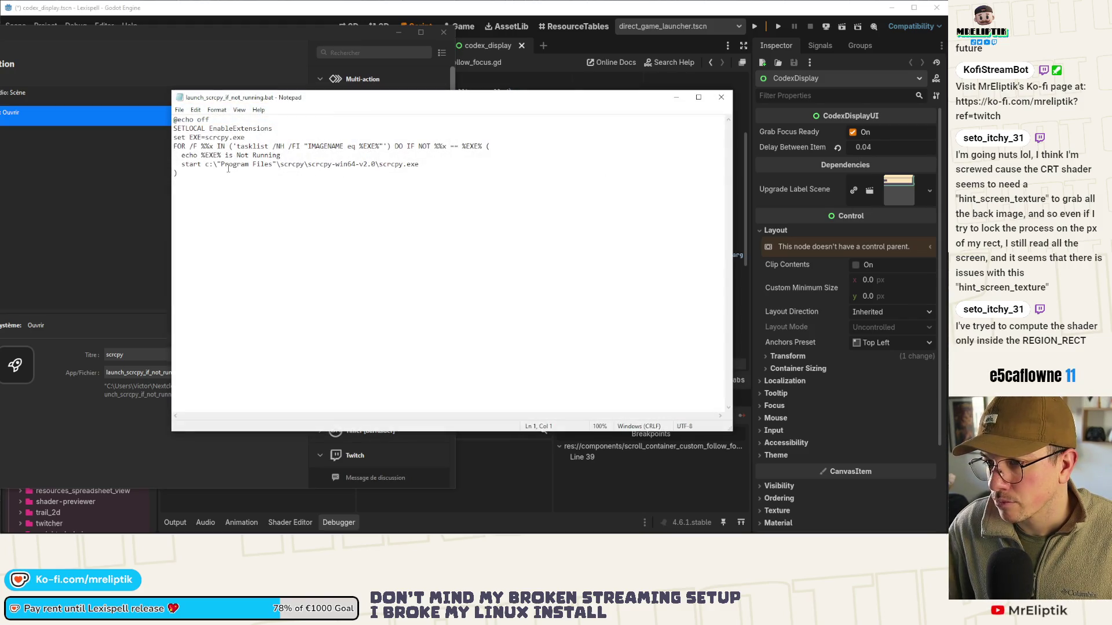
click(721, 100)
click(454, 35)
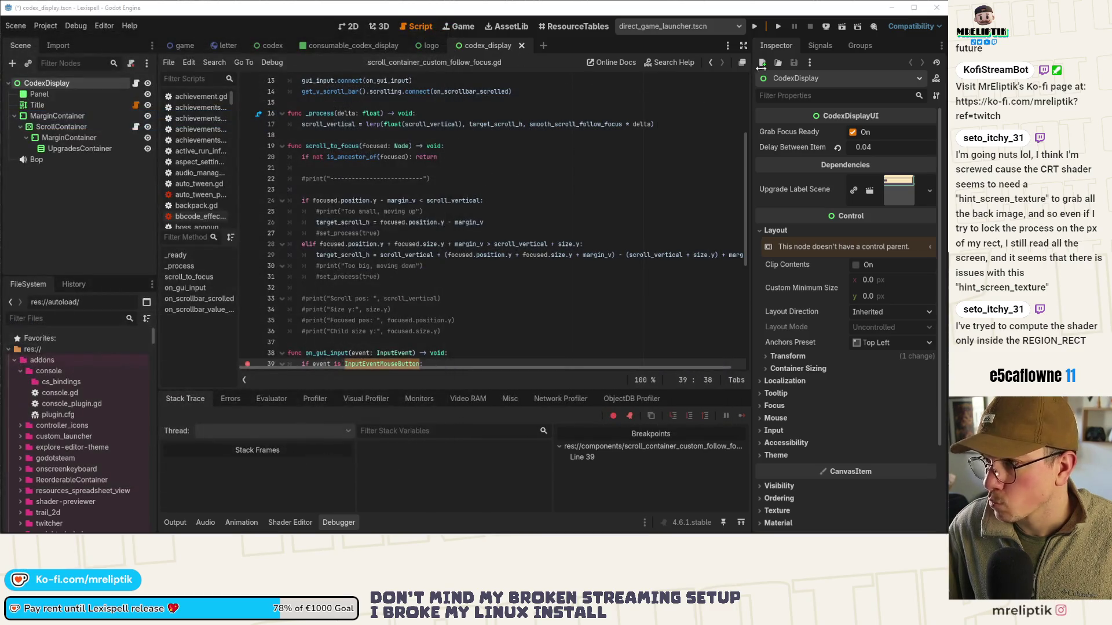
Save the current scene from the Remote Deploy dropdown menu
click(826, 26)
click(846, 56)
click(826, 26)
click(839, 53)
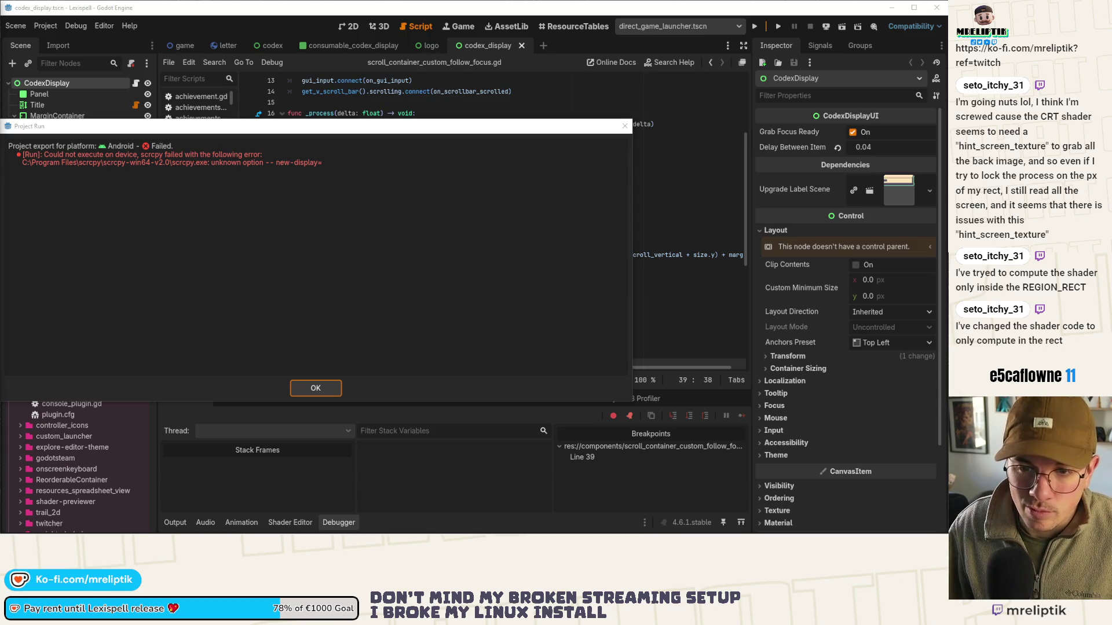
Dismiss the failed Android export error and switch to the browser's search results
click(624, 126)
click(826, 26)
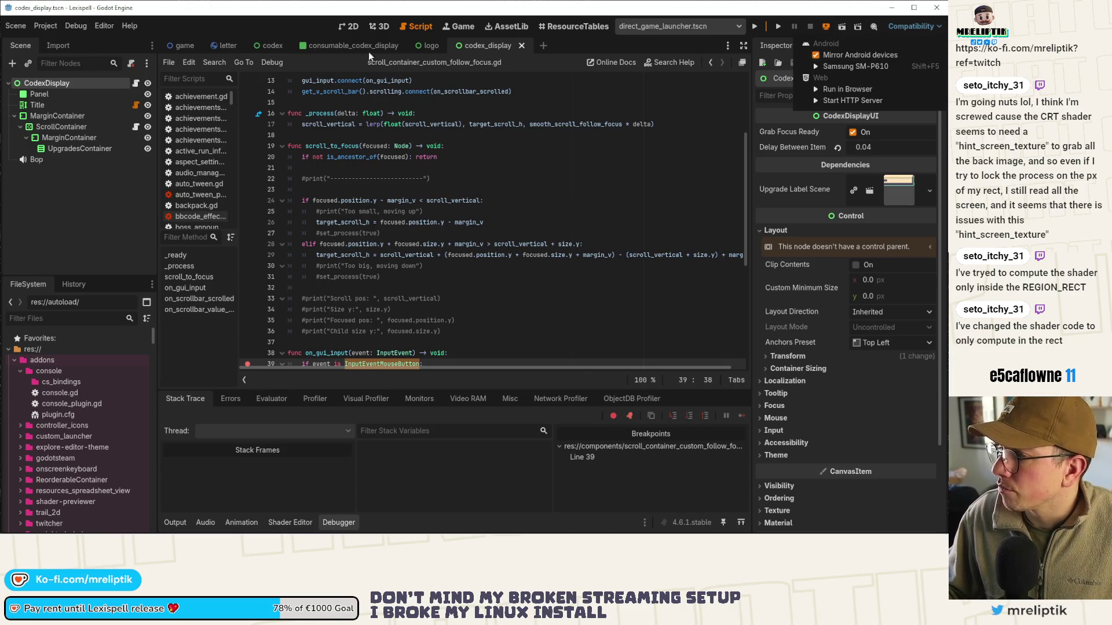
key(Escape)
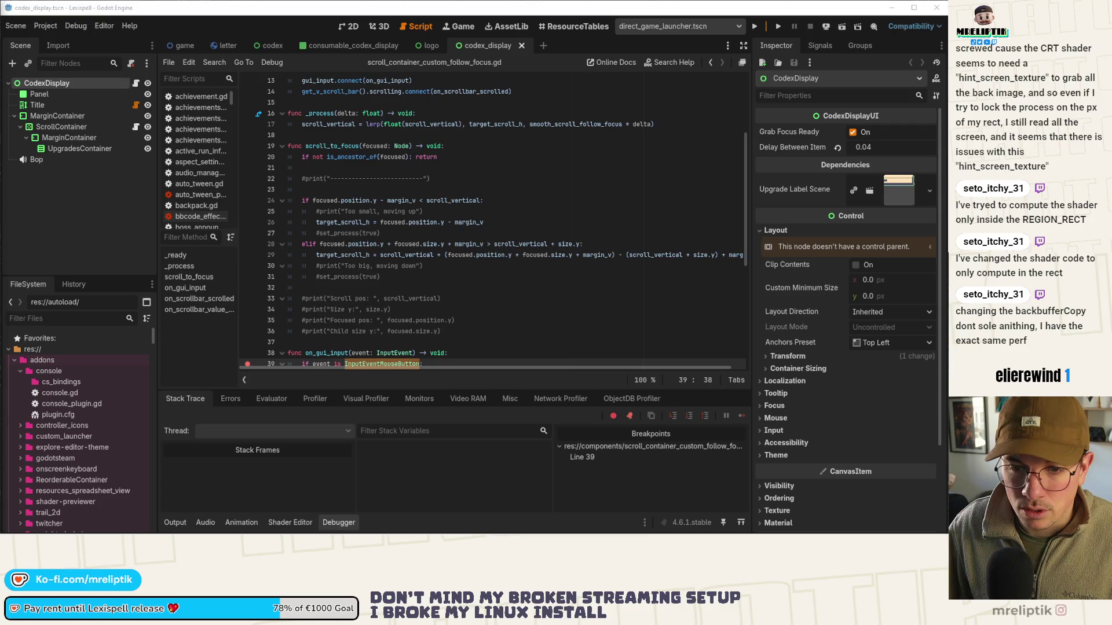
key(alt+Tab)
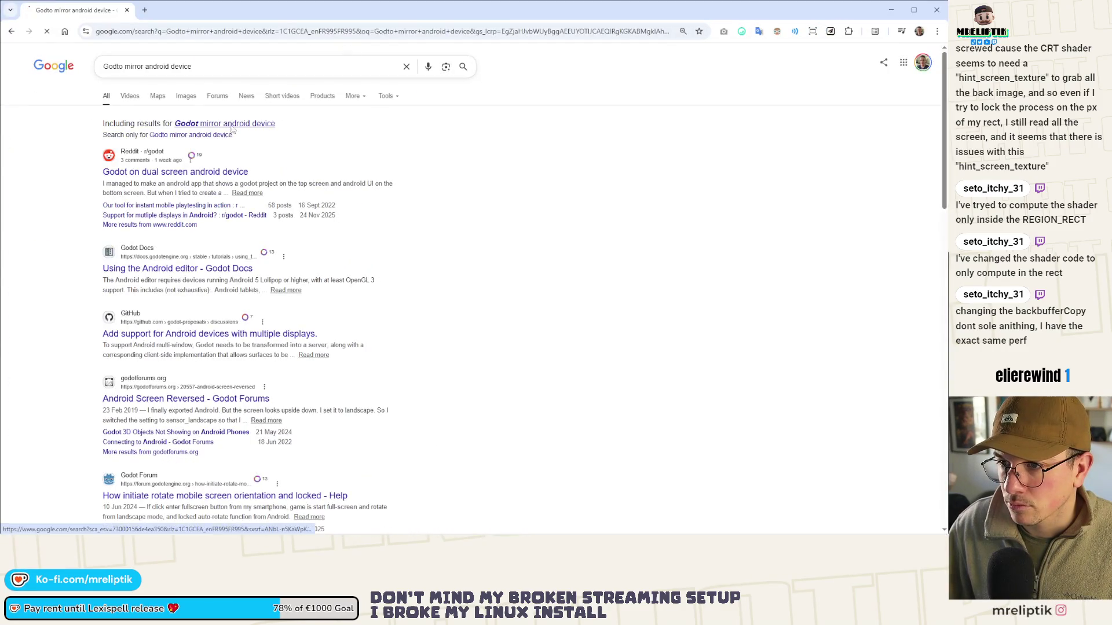
Rerun the search as 'Godot mirror android device' and open the Using the Android editor docs page
click(211, 130)
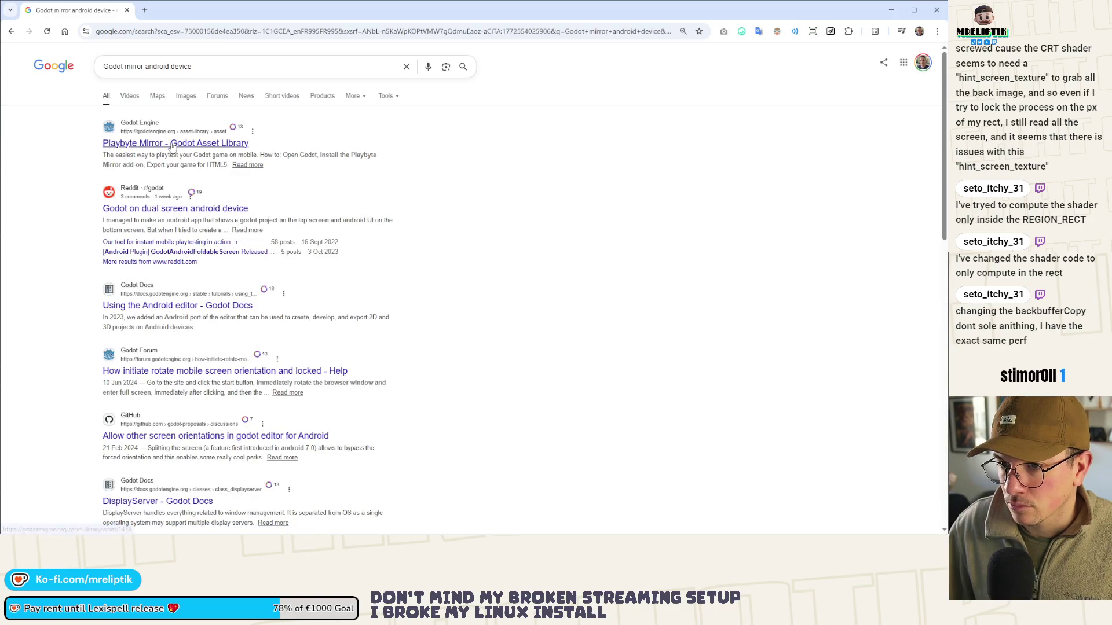
scroll(123, 160, down, 2)
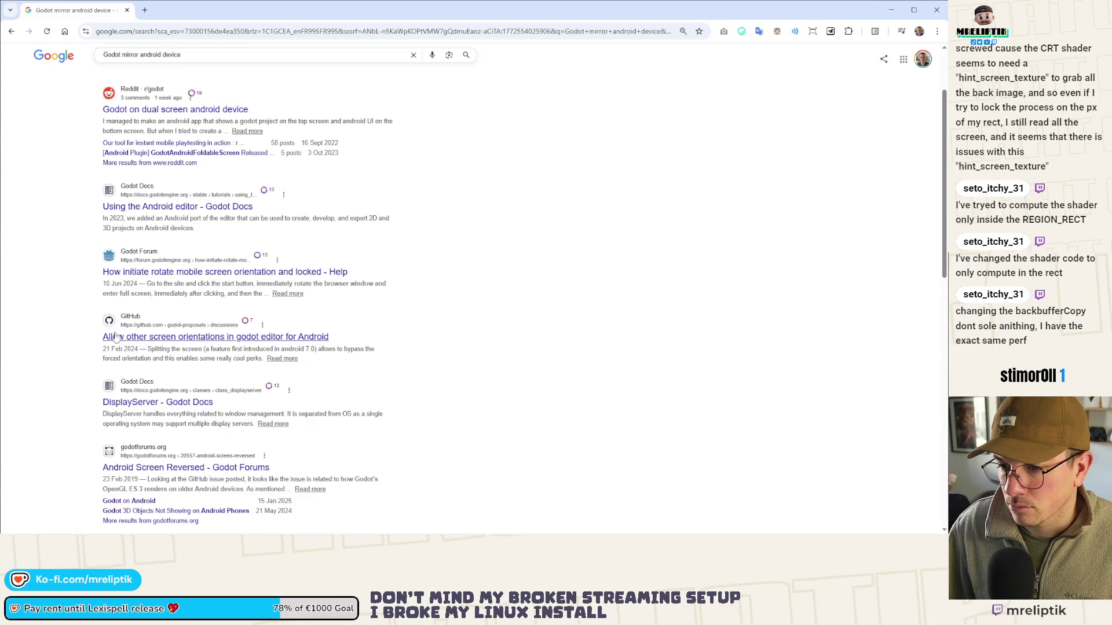
scroll(167, 414, down, 3)
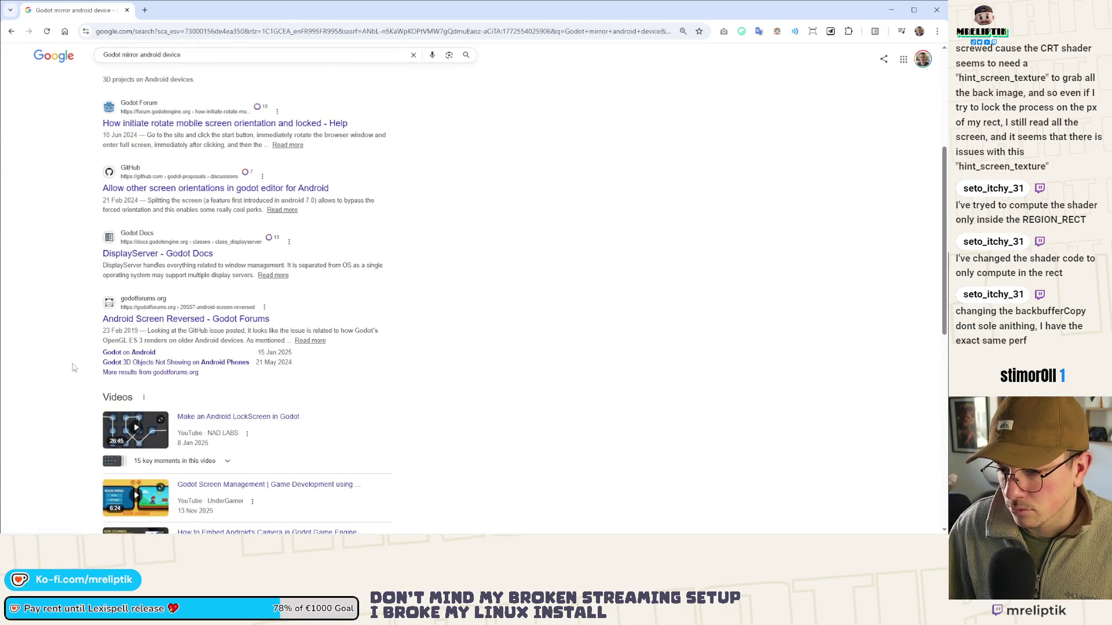
scroll(119, 342, up, 4)
click(139, 256)
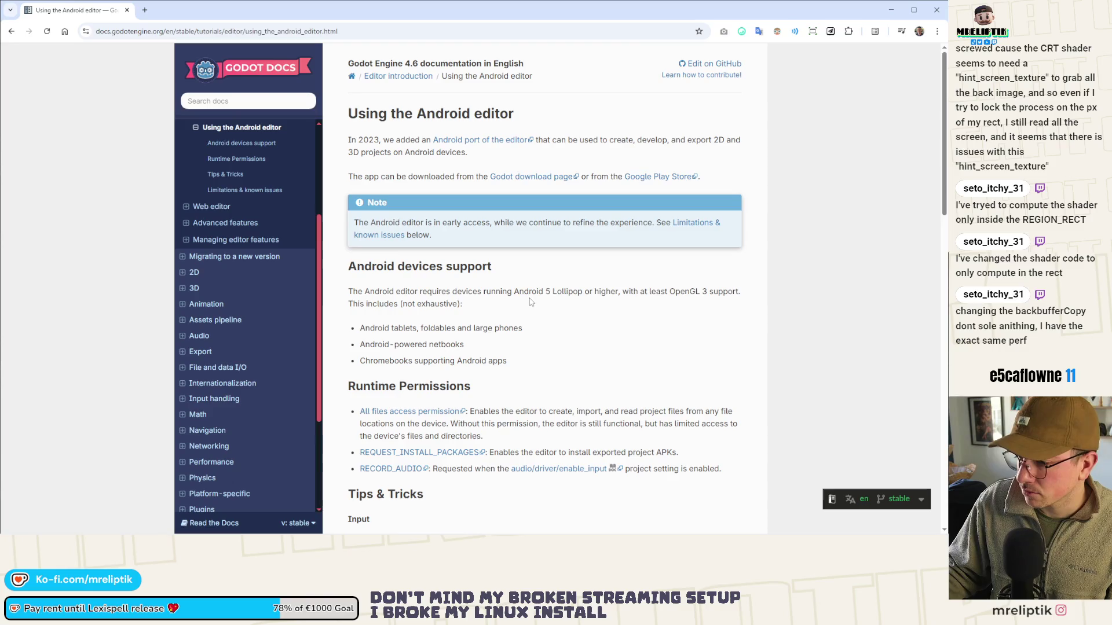
Find 'mirror' within the Using the Android editor page
scroll(528, 298, down, 4)
scroll(588, 304, up, 4)
key(ctrl+f)
text(mirror)
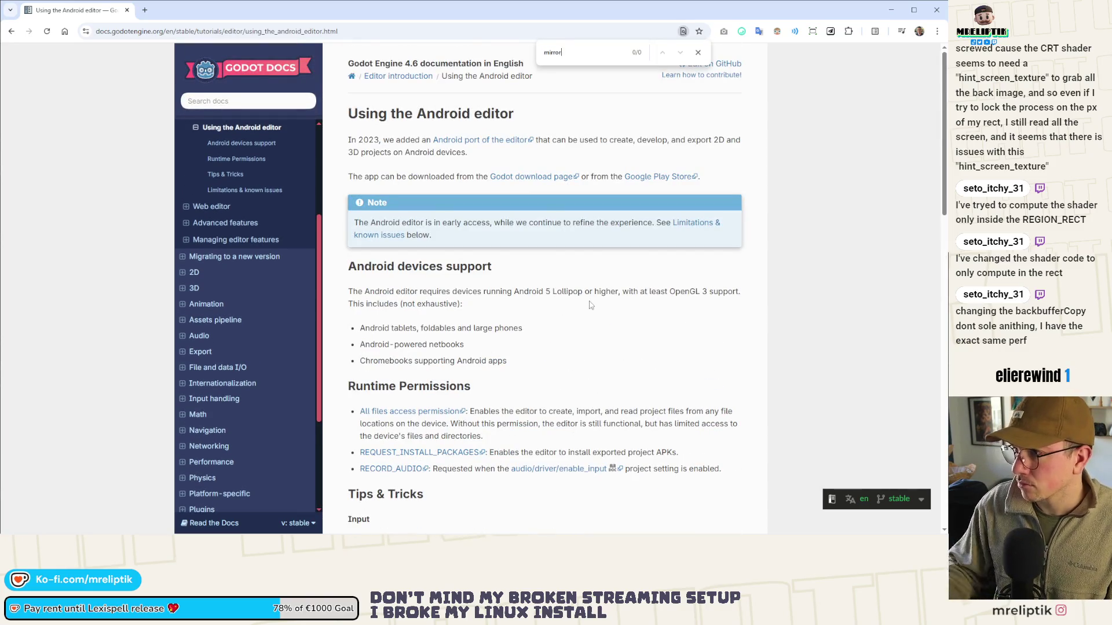
Search the whole Godot documentation for 'mirror android' and look through the results
click(210, 102)
text(mirro)
text(android)
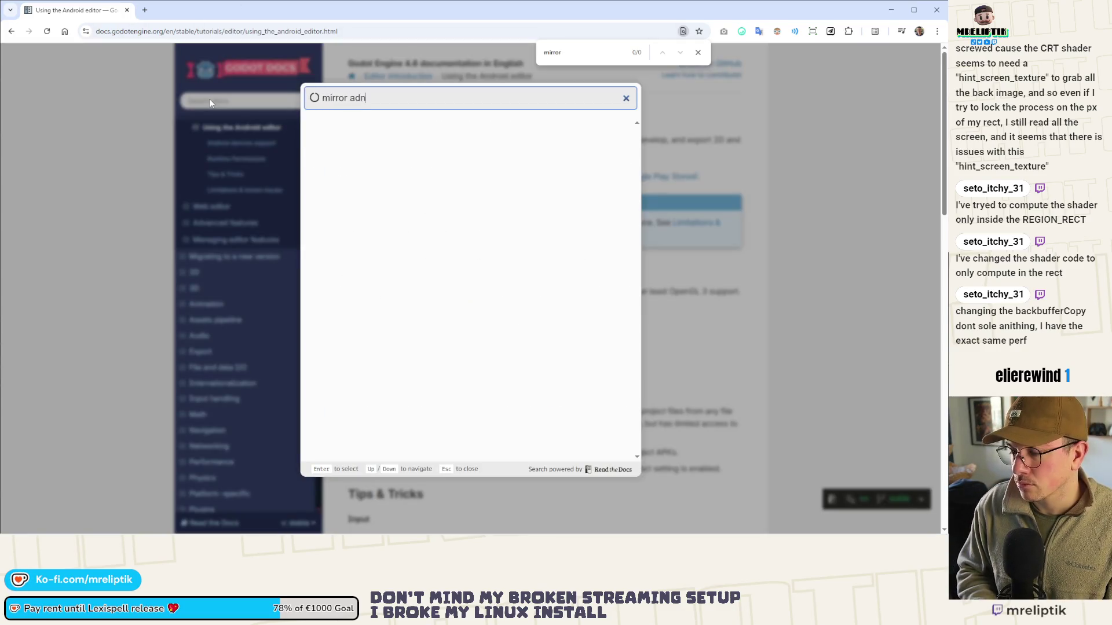
key(BackSpace)
key(BackSpace)
key(BackSpace)
text(ndroid)
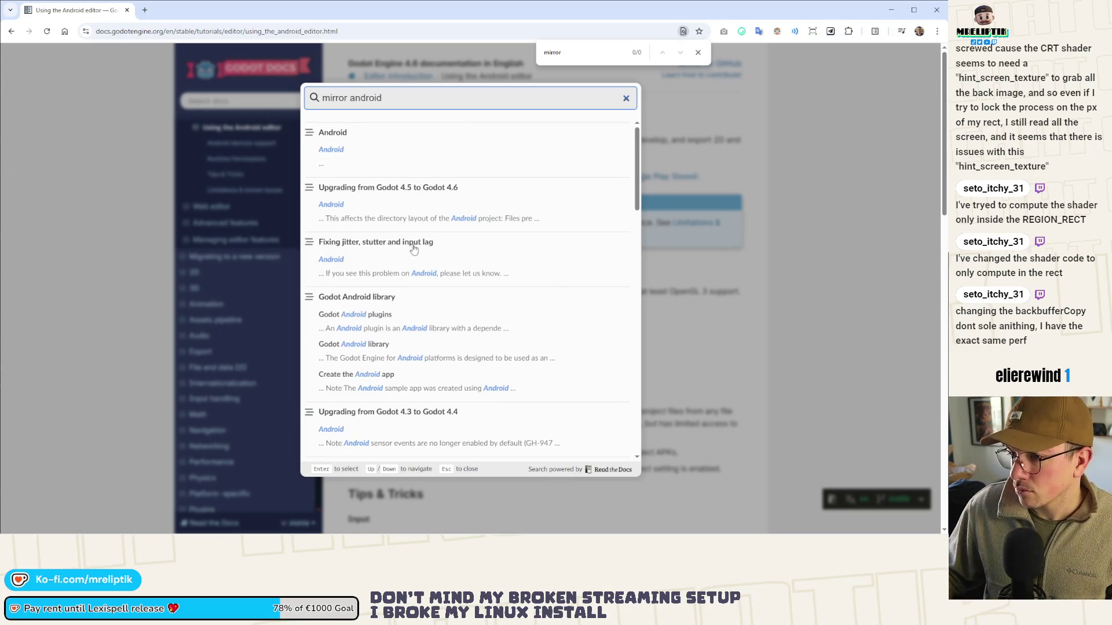
scroll(452, 407, down, 5)
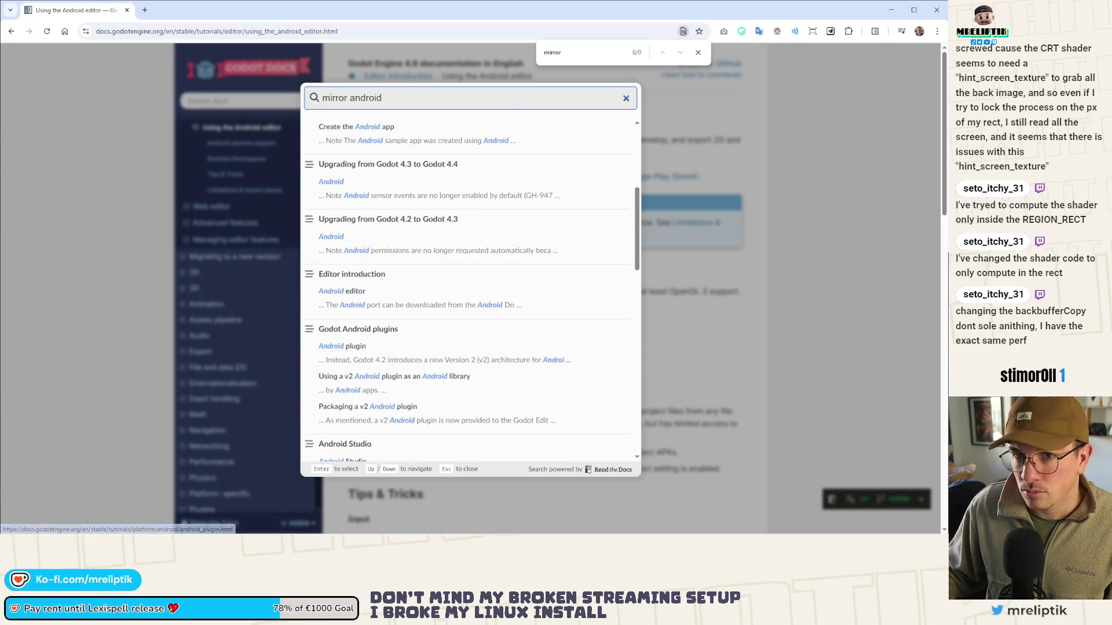
key(alt+Tab)
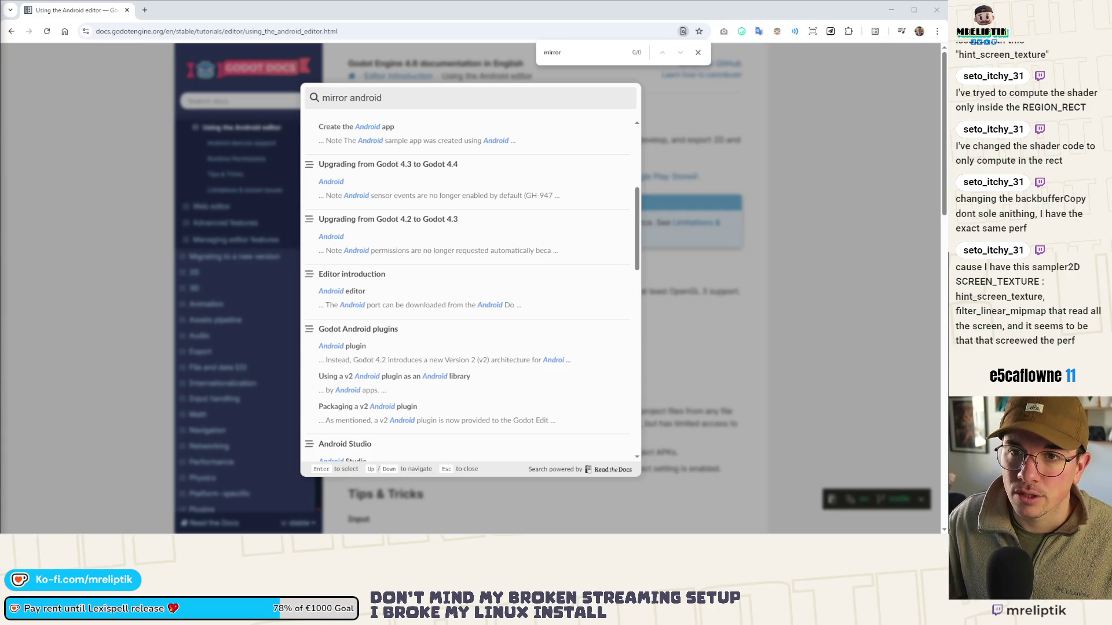
key(ctrl+shift+t)
Open the Godot Shaders CRT tag page and open 'VHS and CRT monitor effect for GODOT4' in a new tab
click(111, 270)
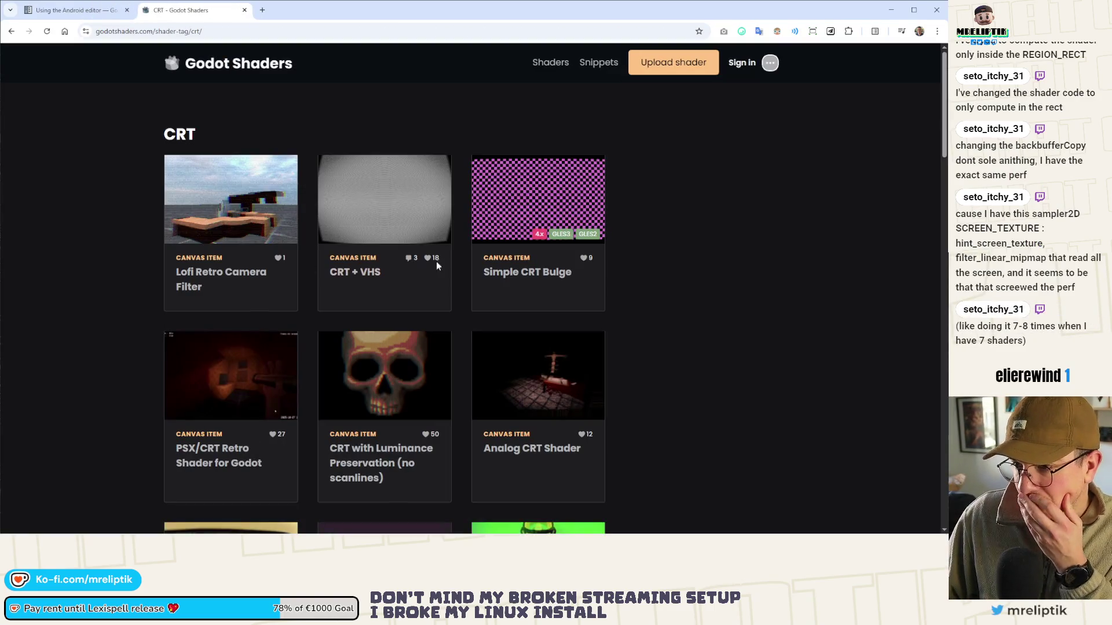
scroll(362, 284, down, 4)
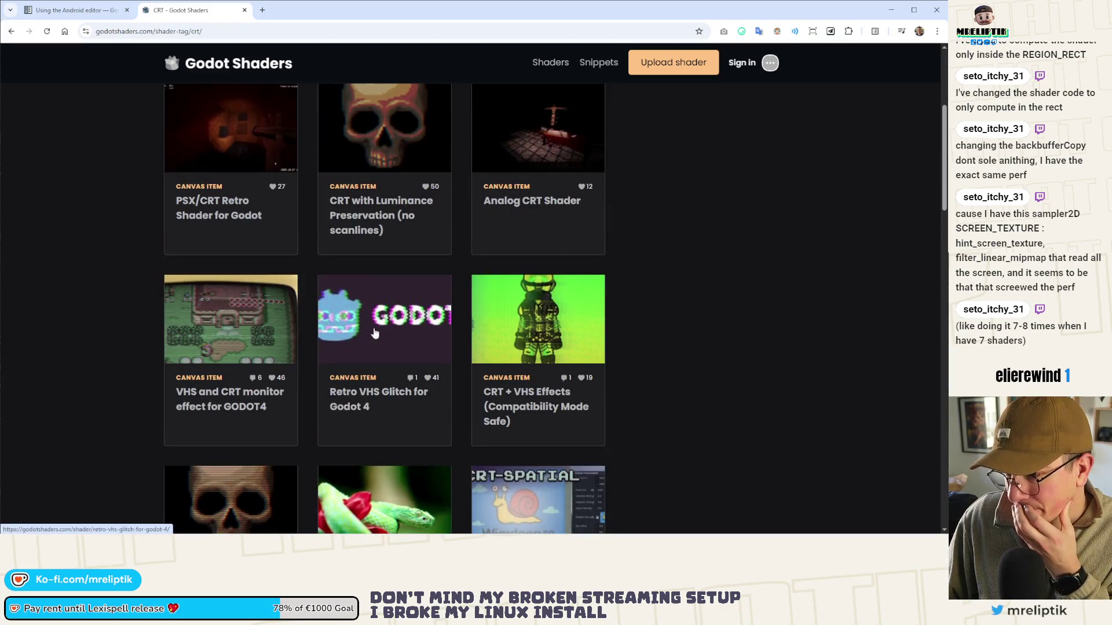
middle_click(229, 398)
scroll(204, 366, down, 5)
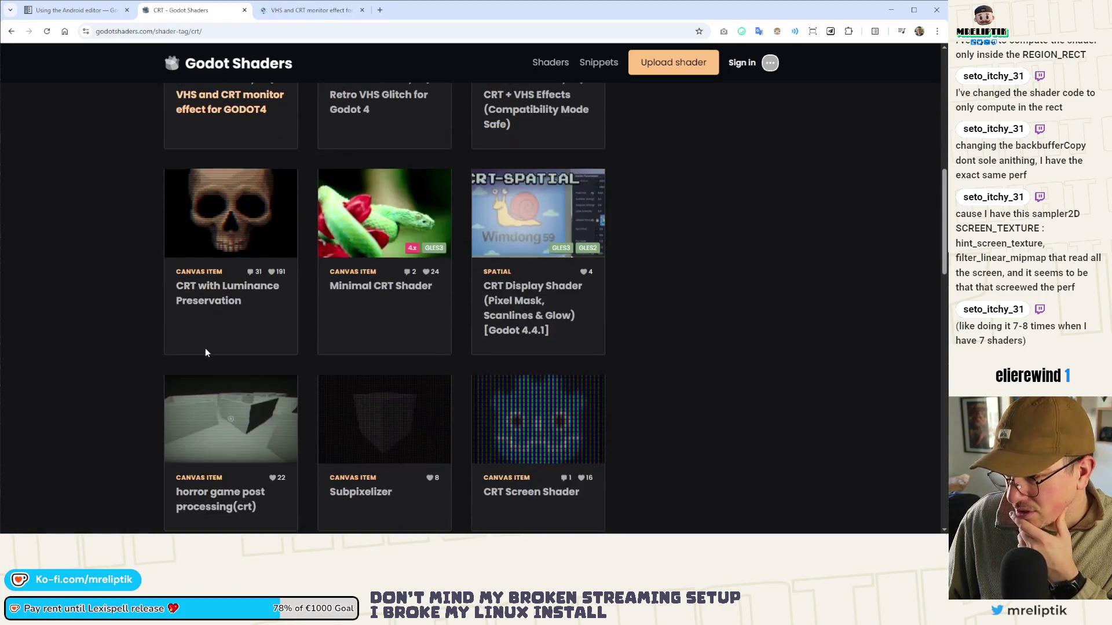
scroll(137, 342, down, 14)
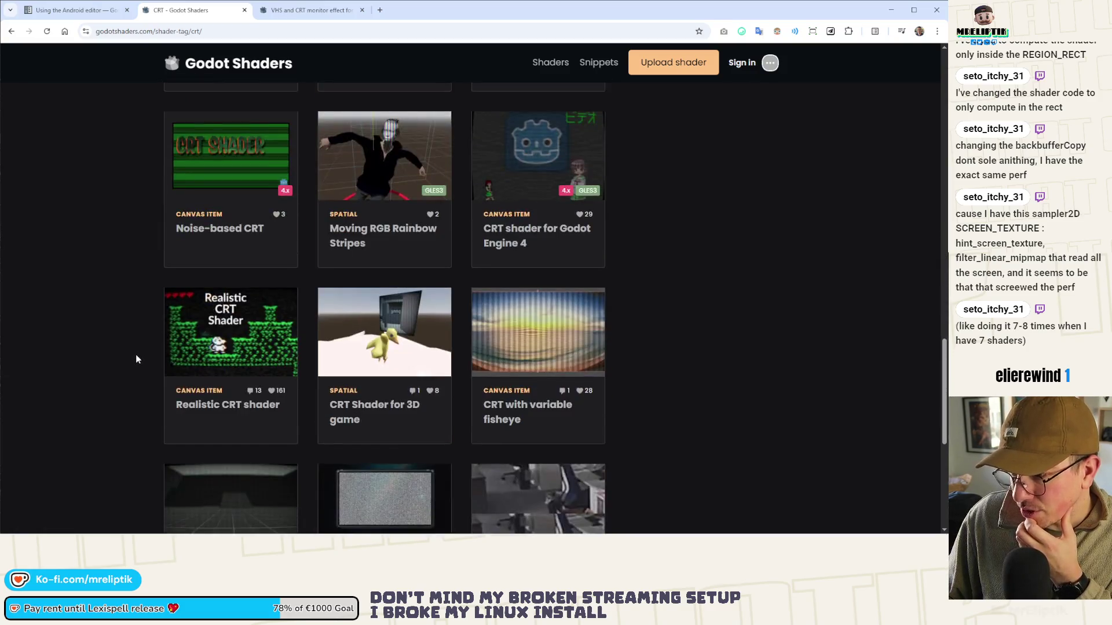
scroll(137, 359, down, 6)
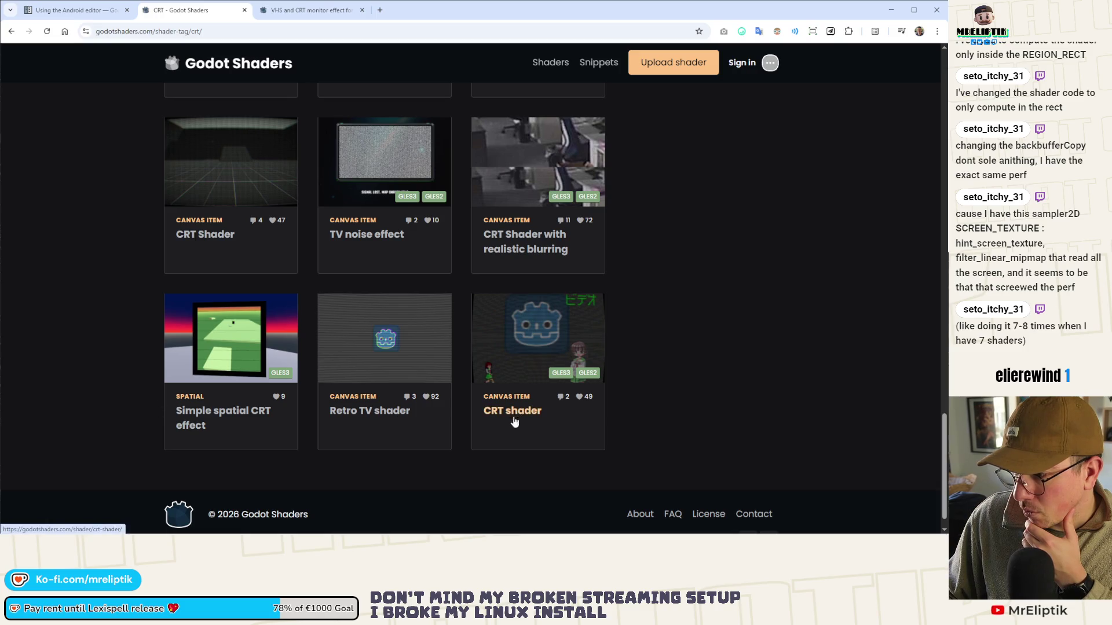
scroll(519, 401, up, 5)
scroll(519, 399, up, 8)
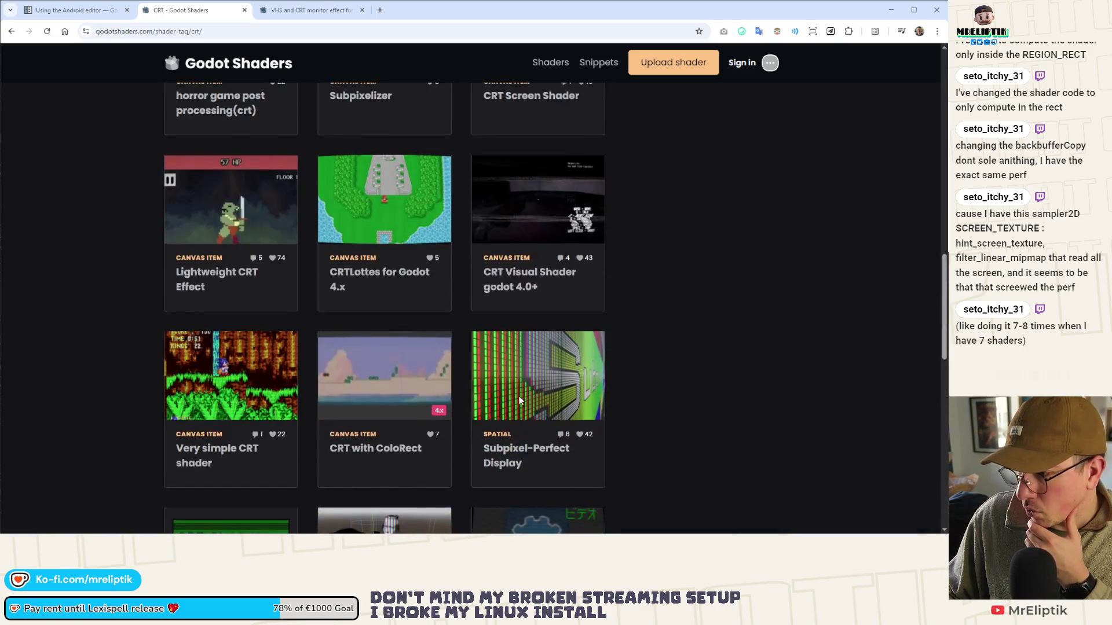
scroll(671, 394, down, 5)
scroll(662, 382, up, 11)
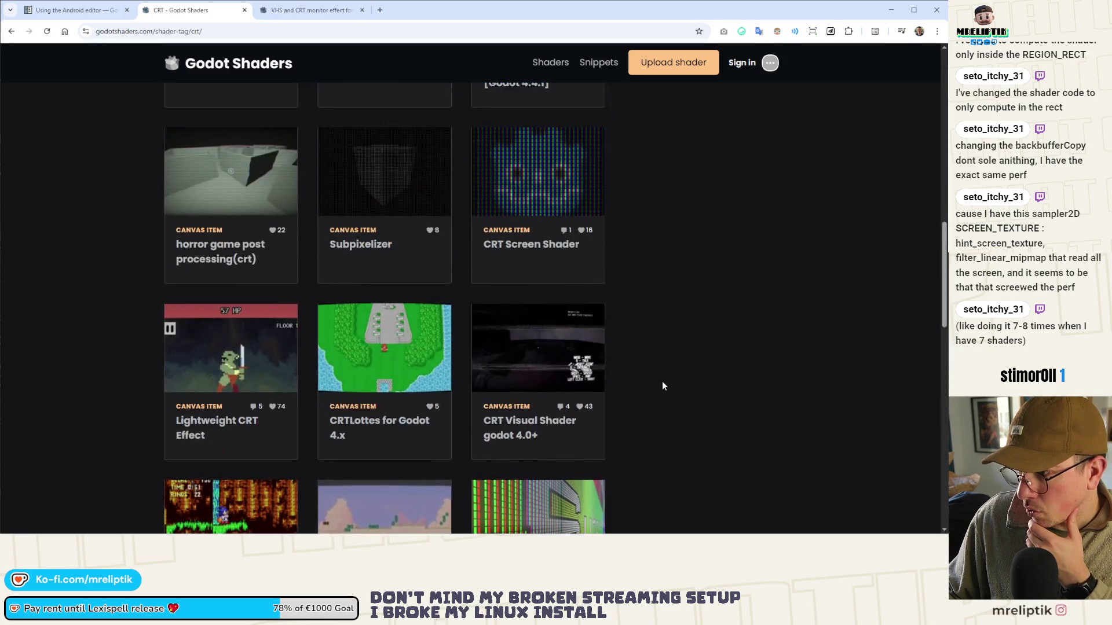
click(296, 18)
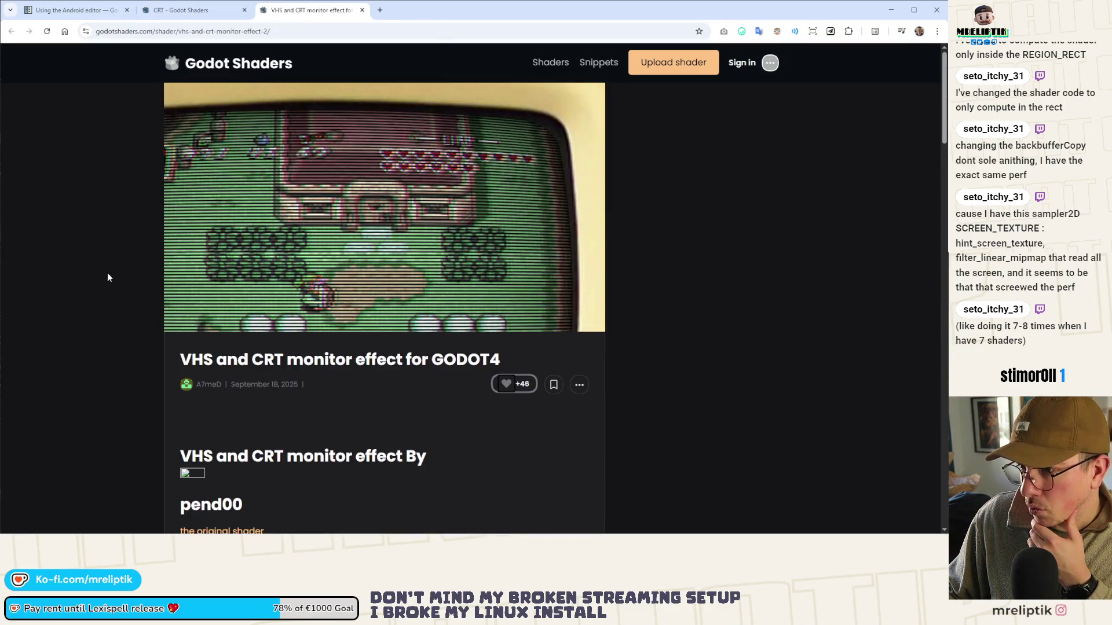
scroll(109, 290, down, 10)
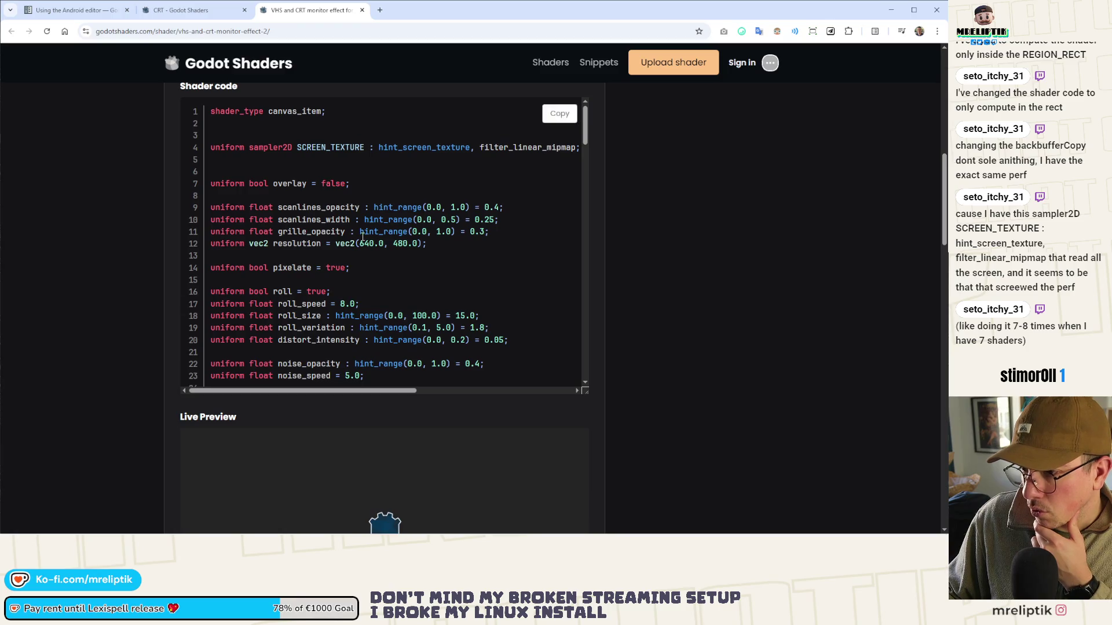
scroll(362, 237, down, 7)
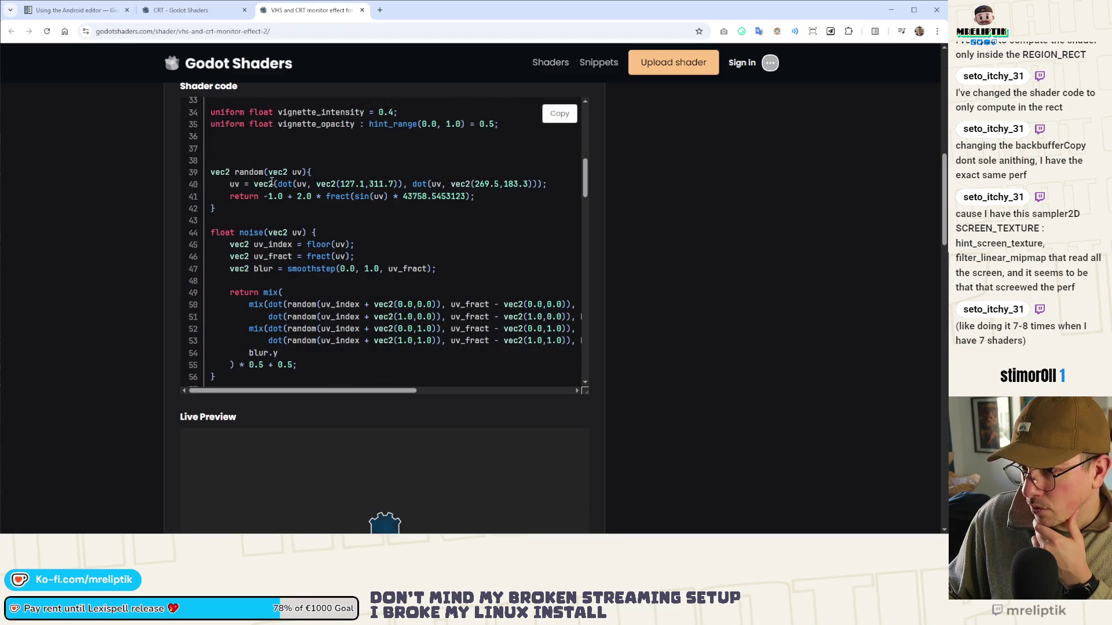
scroll(281, 234, down, 9)
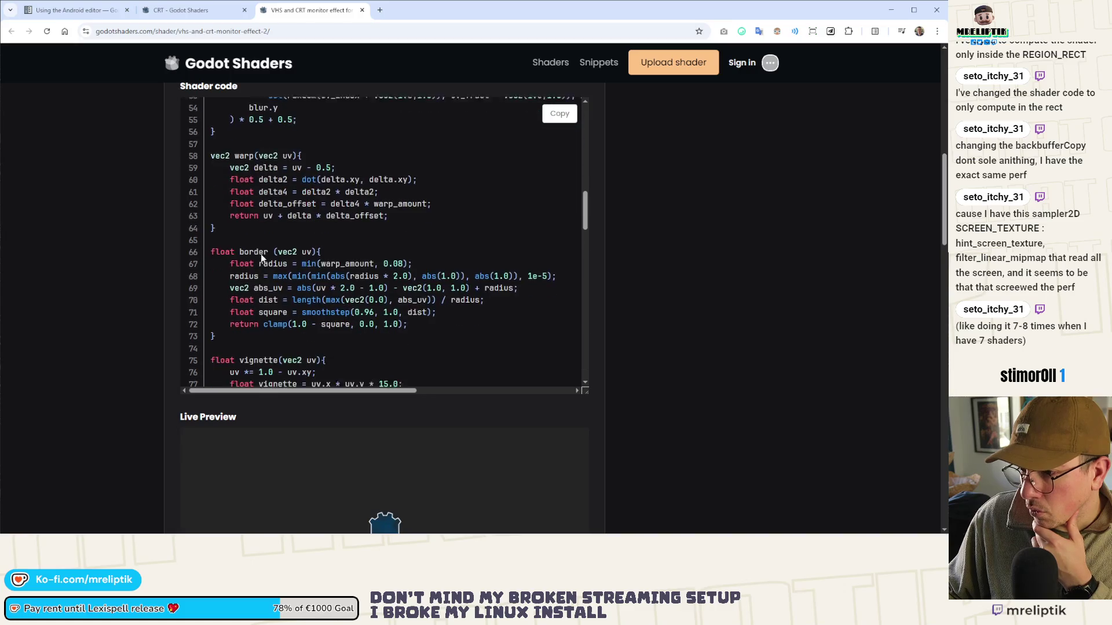
scroll(270, 269, down, 2)
scroll(279, 268, up, 2)
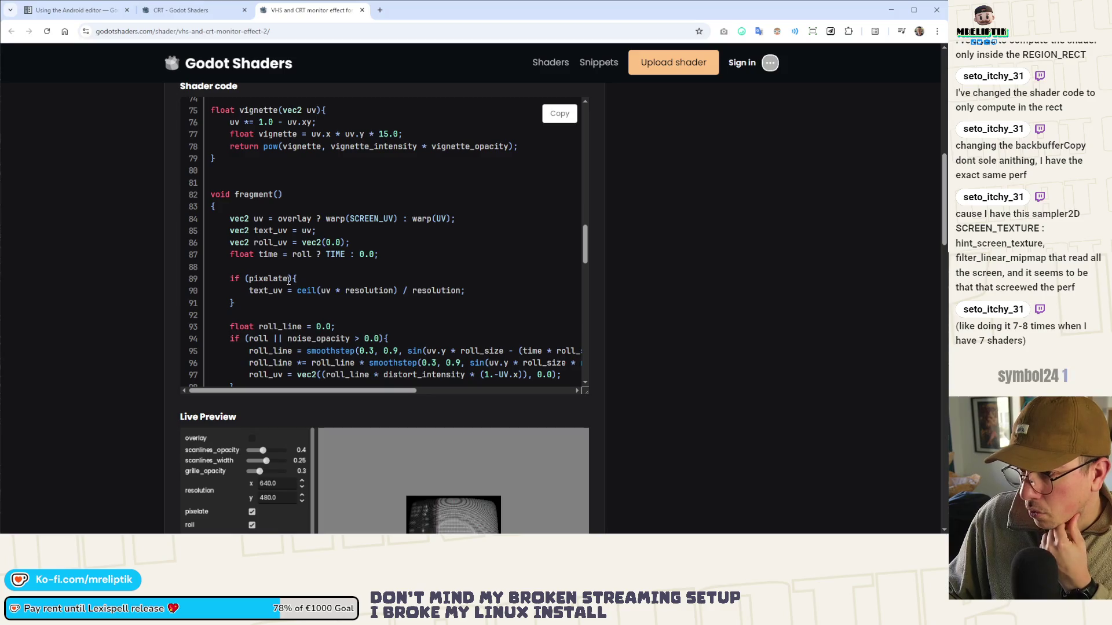
scroll(363, 280, down, 3)
scroll(703, 412, down, 2)
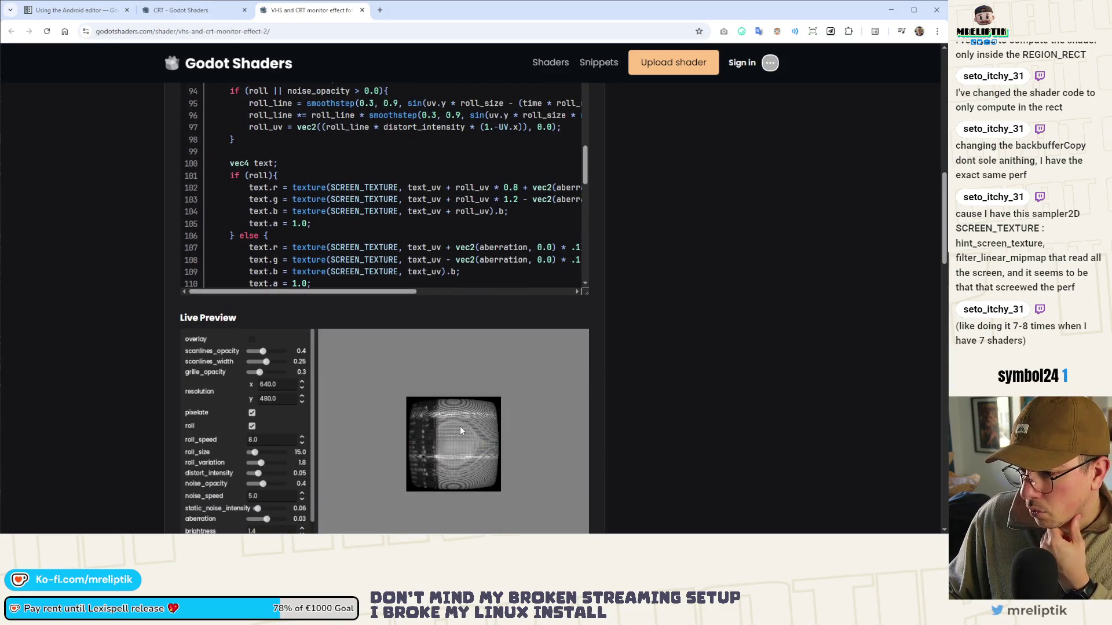
scroll(415, 352, down, 1)
scroll(408, 336, up, 3)
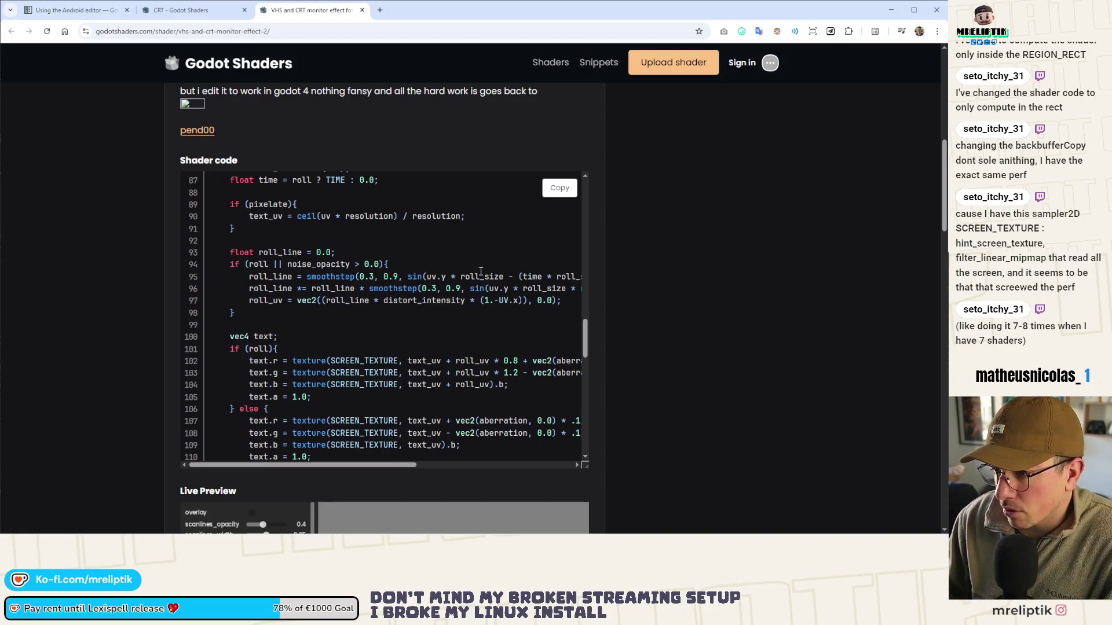
Copy the VHS and CRT shader code and scroll through it
scroll(491, 286, up, 2)
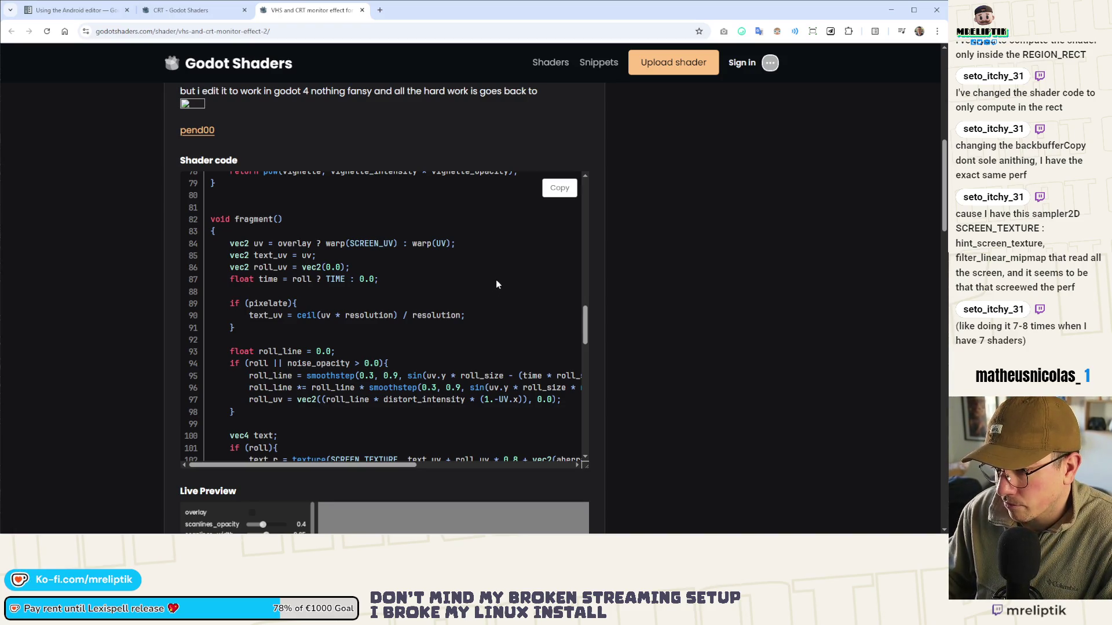
click(560, 188)
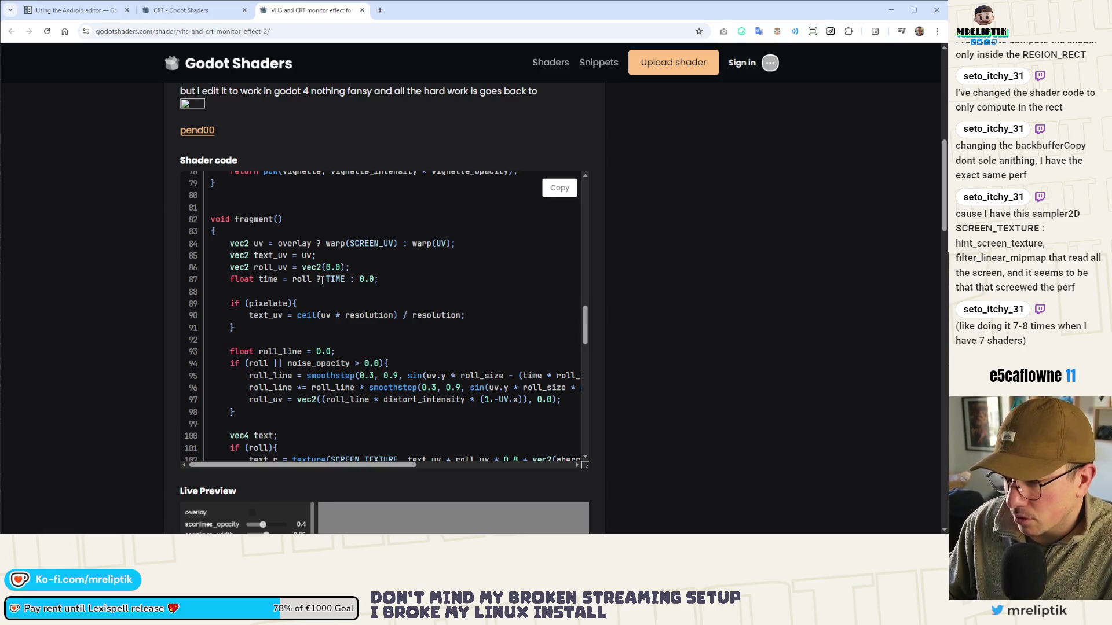
scroll(366, 293, up, 2)
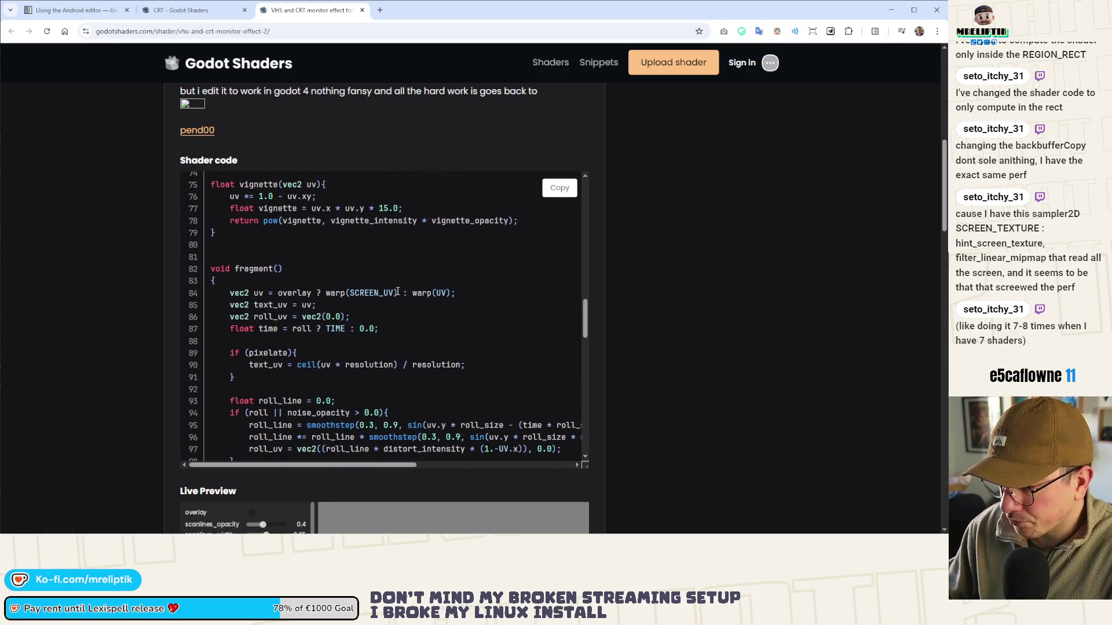
scroll(422, 283, down, 3)
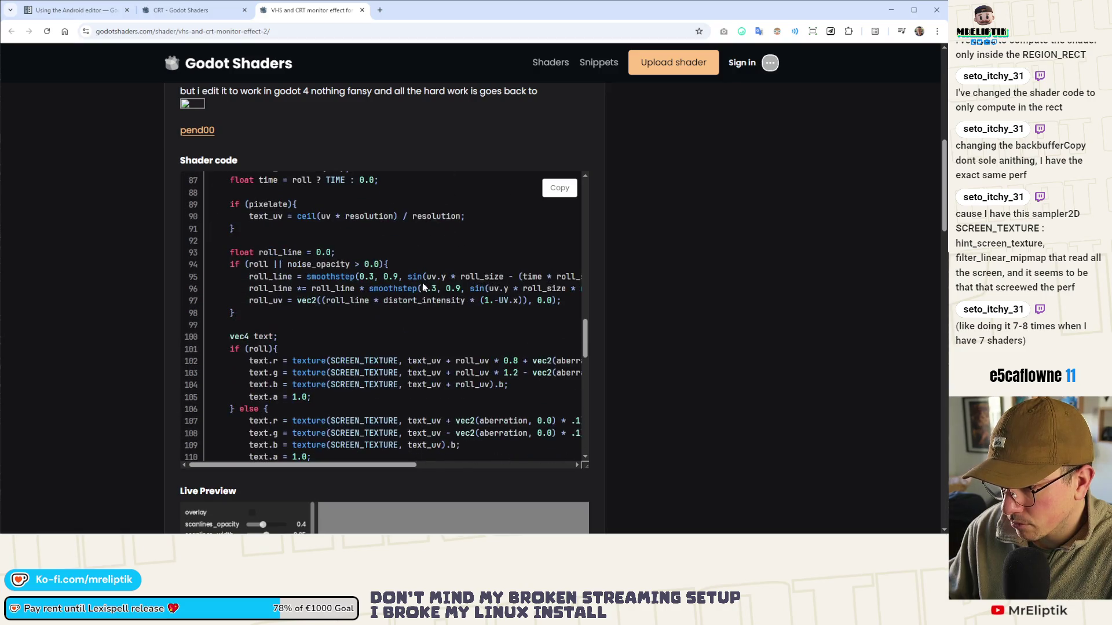
scroll(440, 282, up, 2)
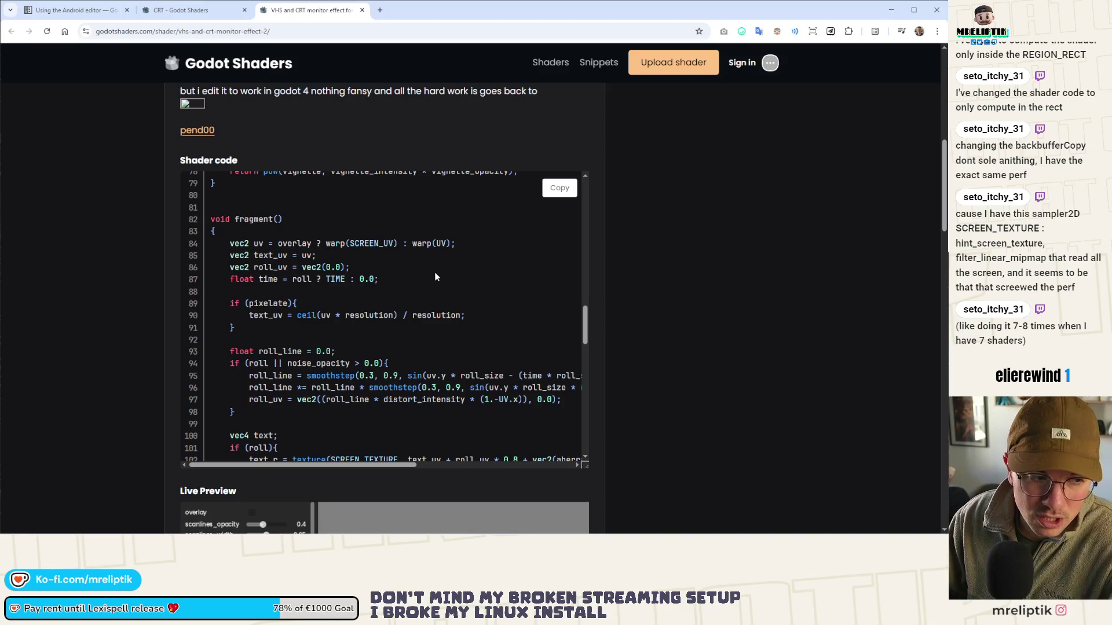
scroll(434, 278, down, 3)
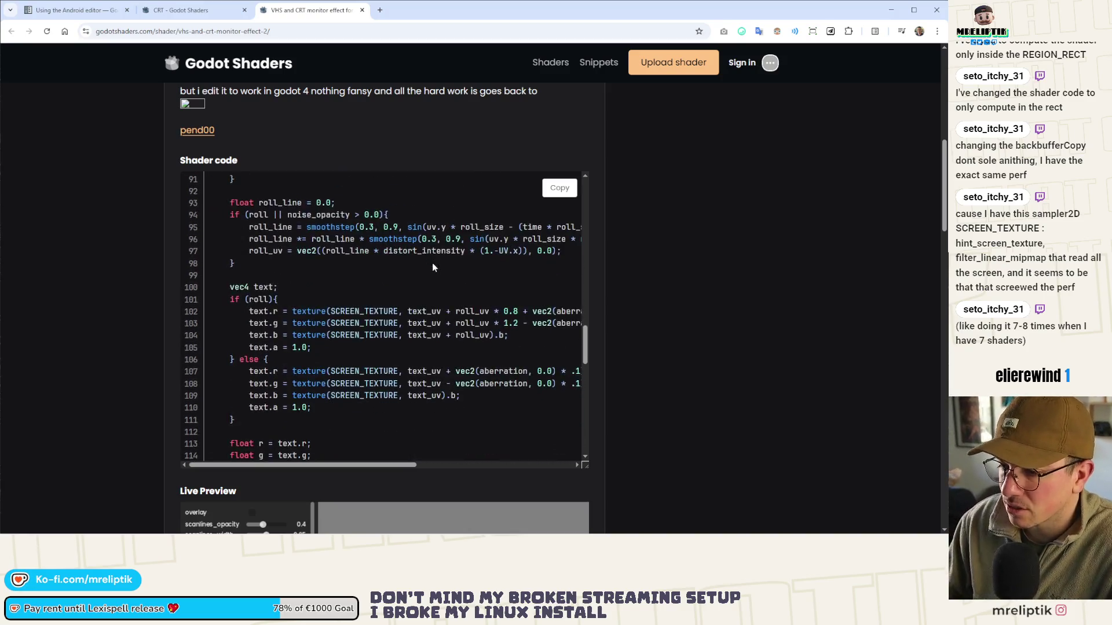
scroll(446, 284, down, 4)
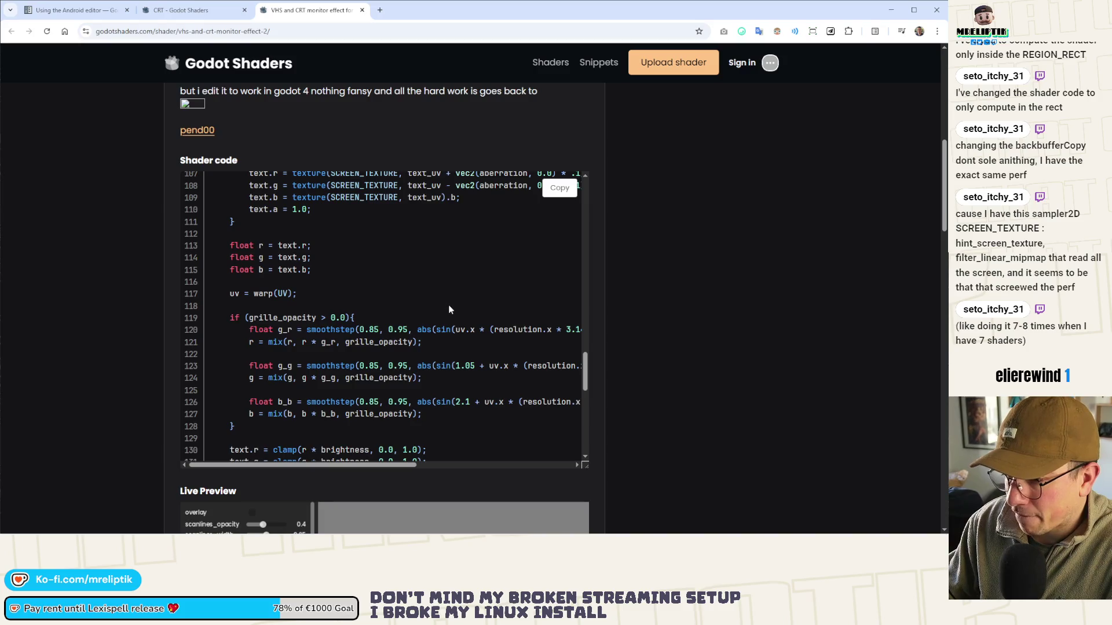
scroll(449, 308, up, 20)
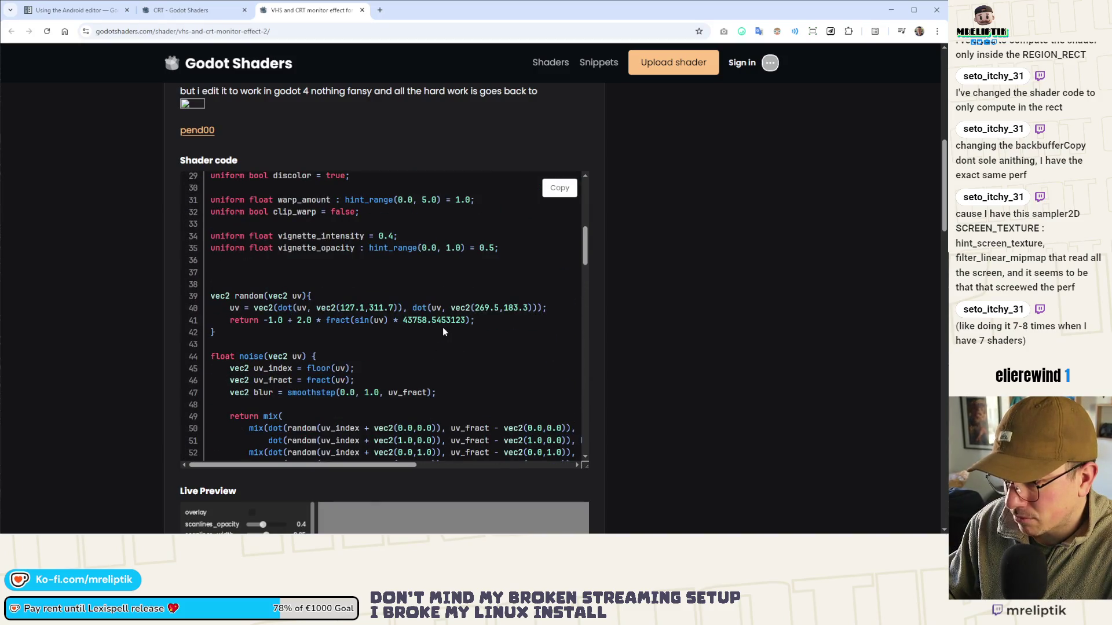
scroll(442, 327, down, 8)
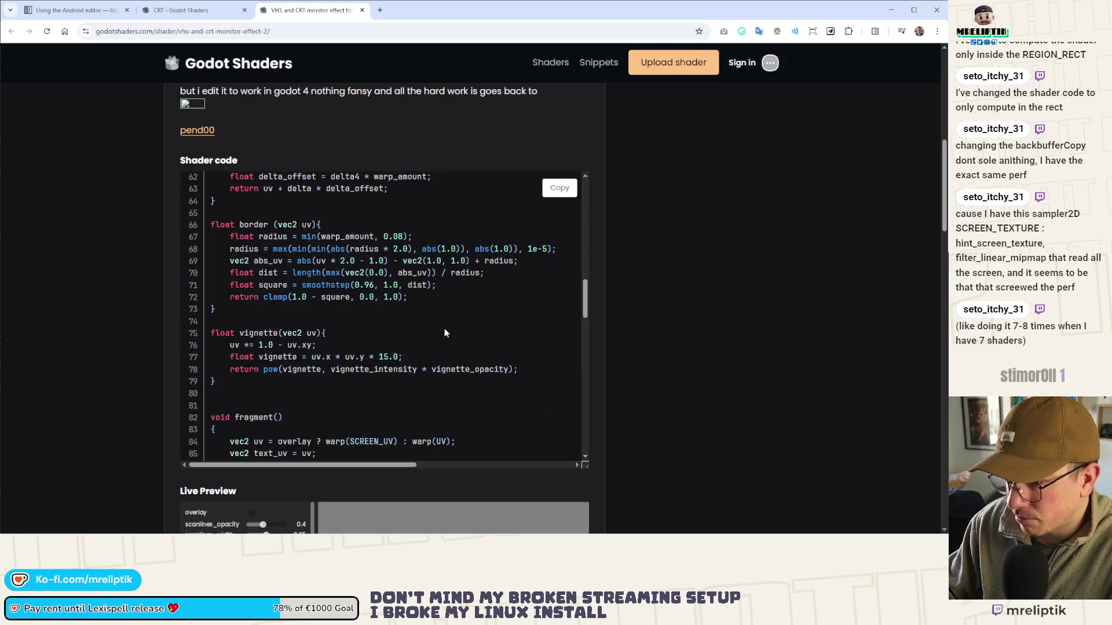
scroll(453, 286, down, 11)
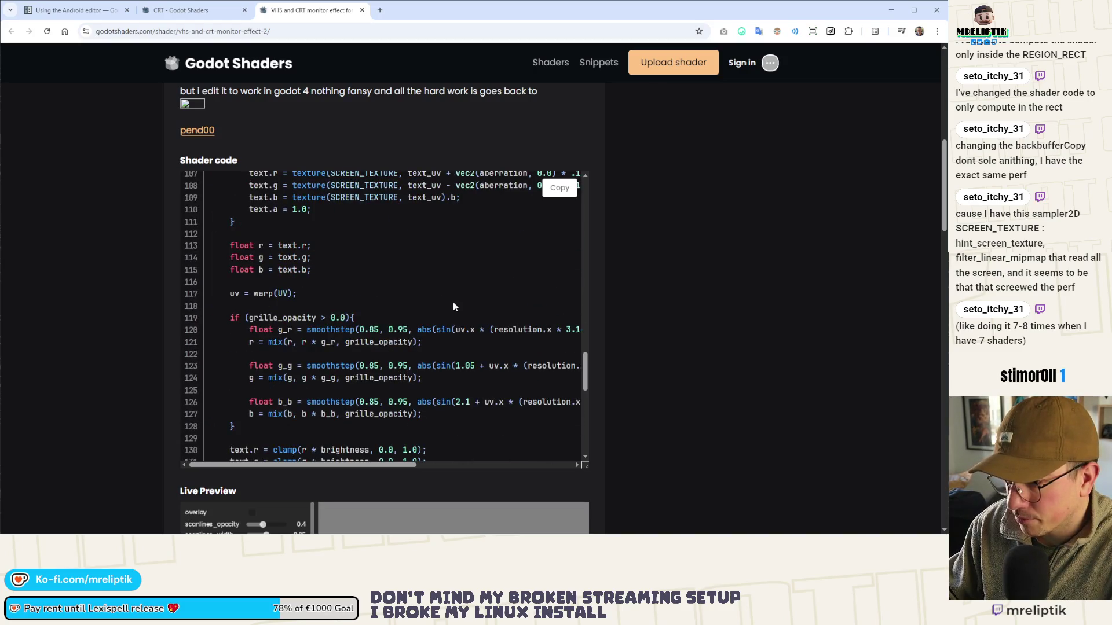
scroll(453, 305, down, 7)
scroll(453, 314, down, 7)
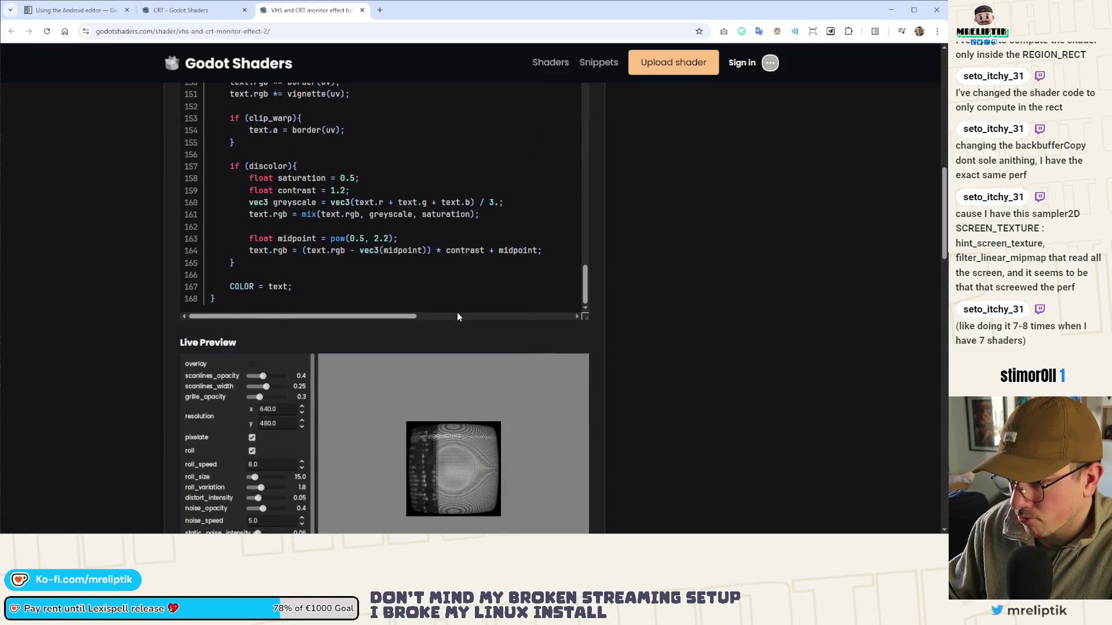
scroll(477, 307, up, 20)
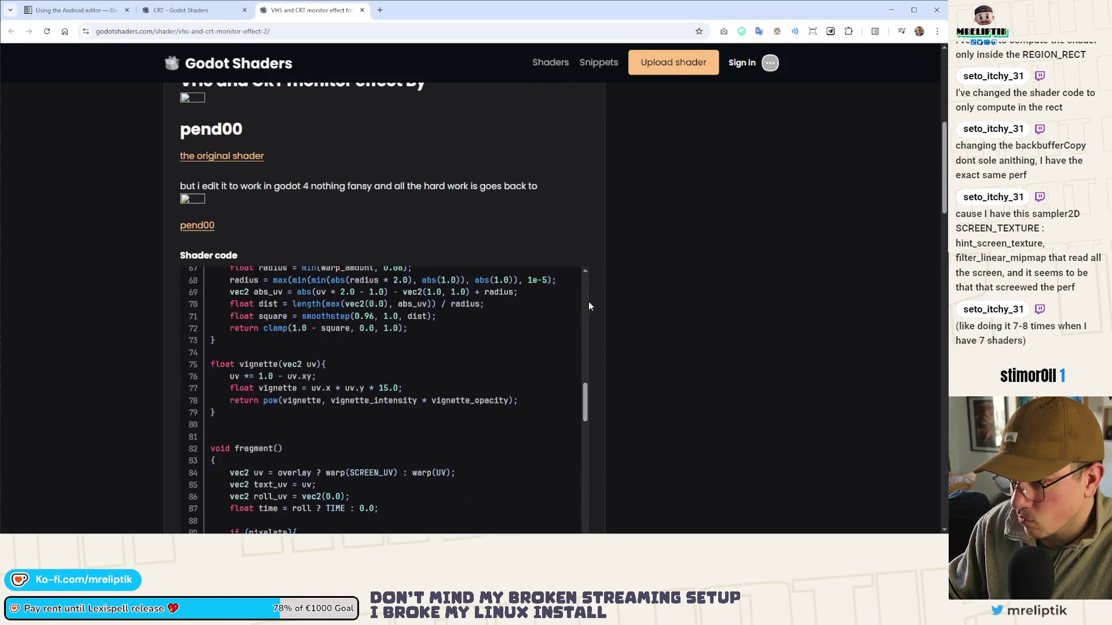
scroll(329, 351, down, 7)
scroll(329, 351, up, 4)
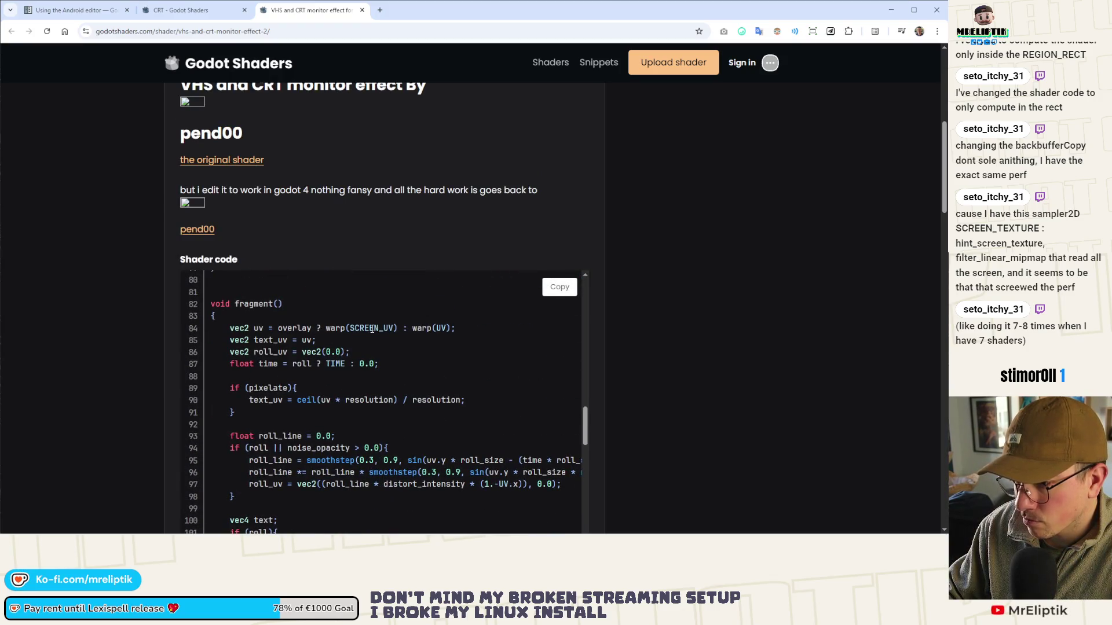
Highlight SCREEN_UV and UV in warp(UV) in the fragment code, then close the shader tabs
double_click(371, 328)
double_click(440, 329)
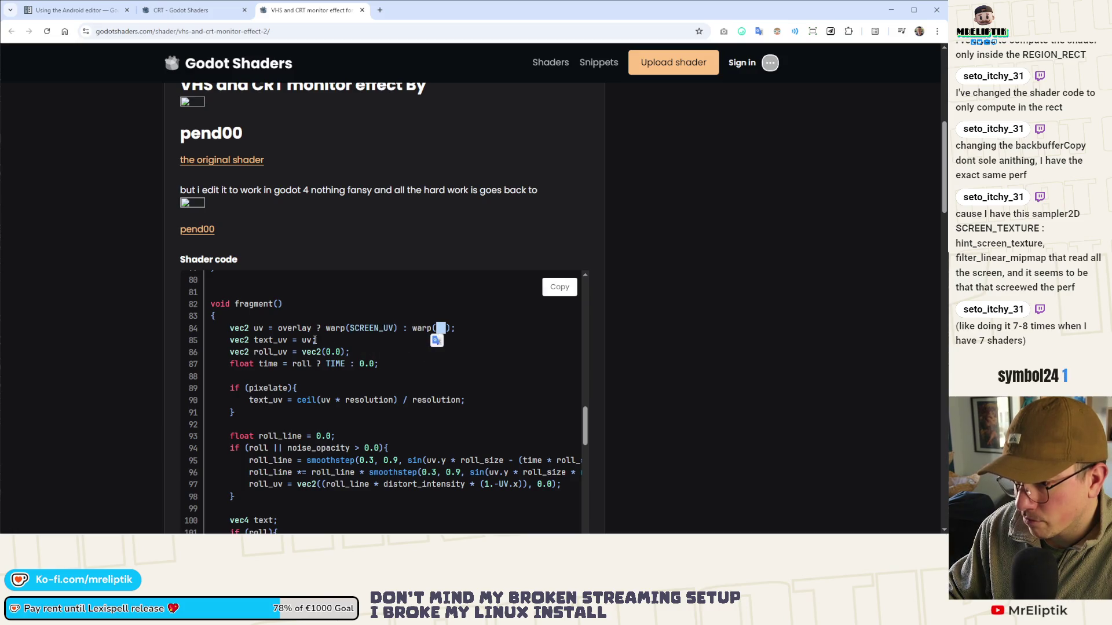
double_click(301, 328)
click(357, 328)
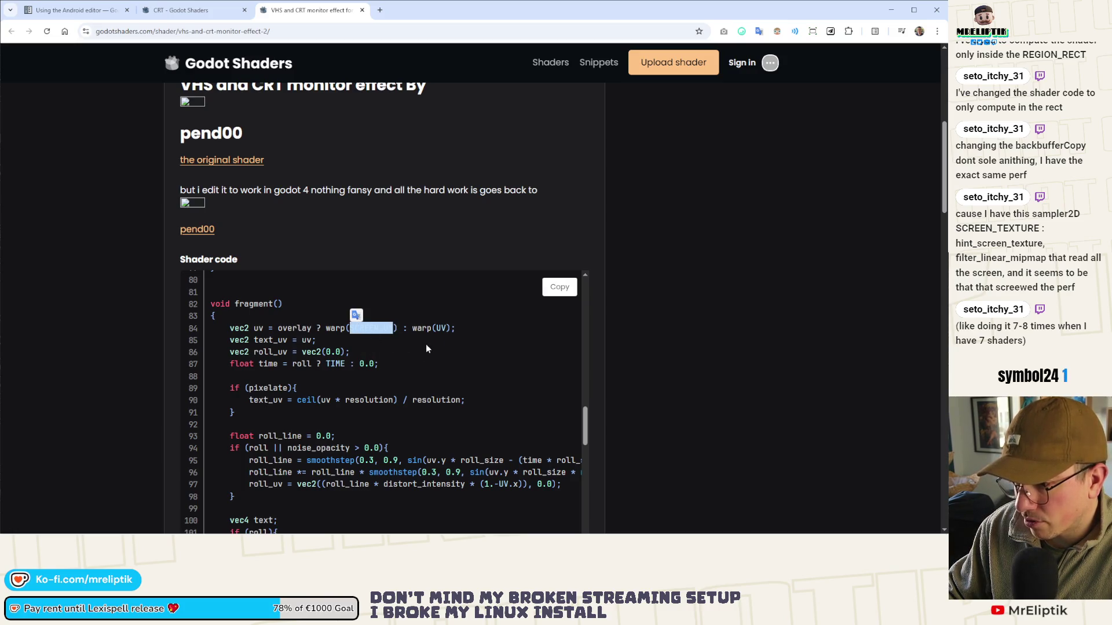
double_click(440, 329)
double_click(370, 329)
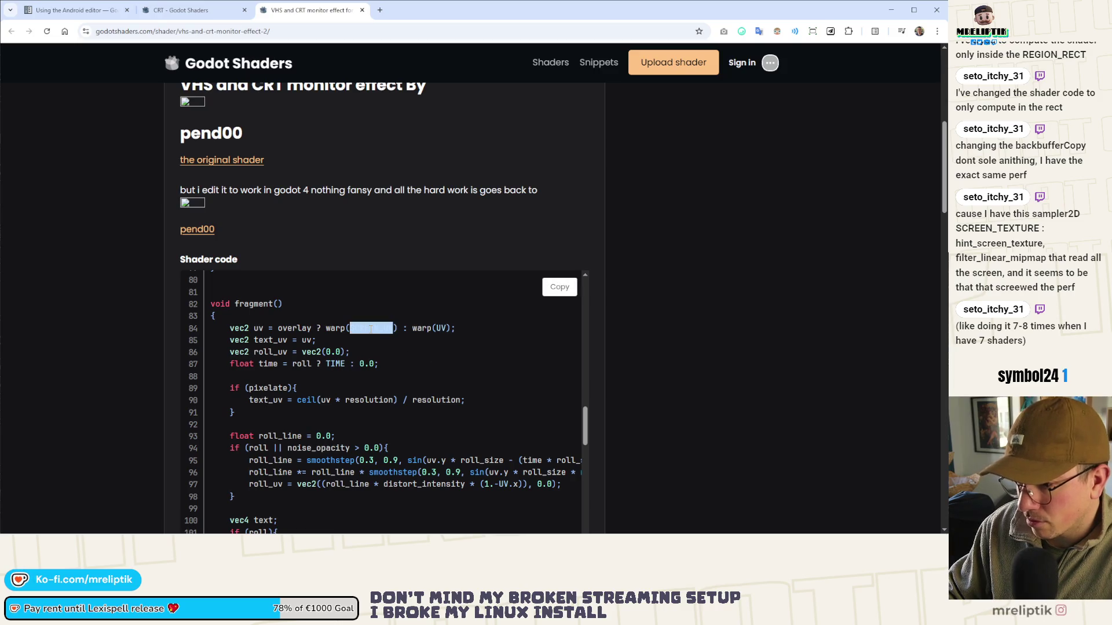
double_click(440, 328)
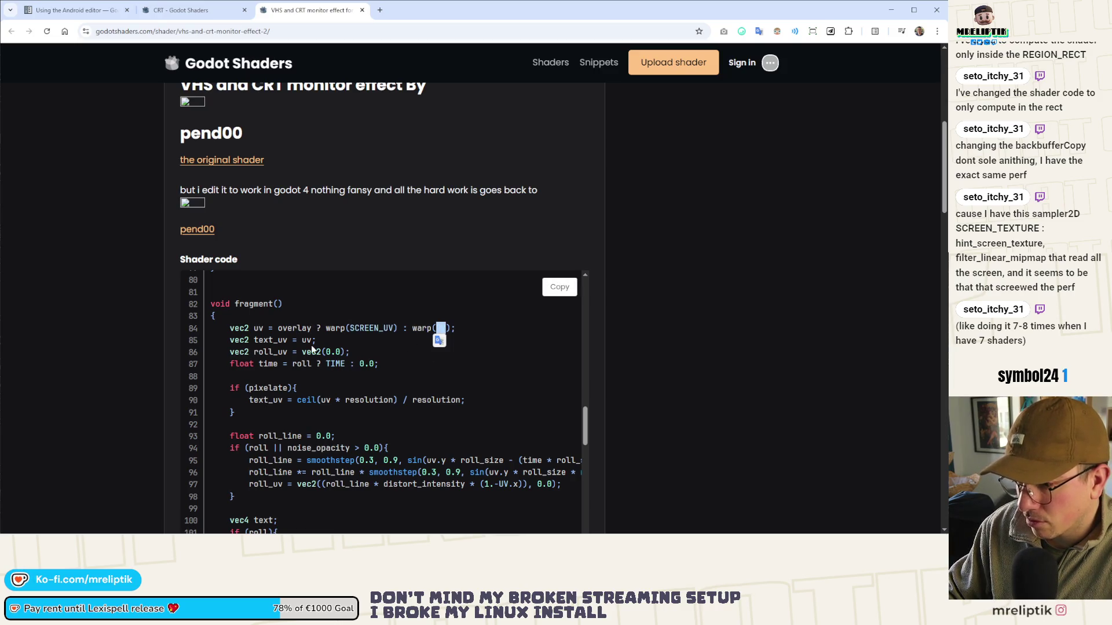
click(385, 346)
scroll(384, 346, down, 2)
scroll(385, 348, up, 2)
scroll(386, 348, down, 4)
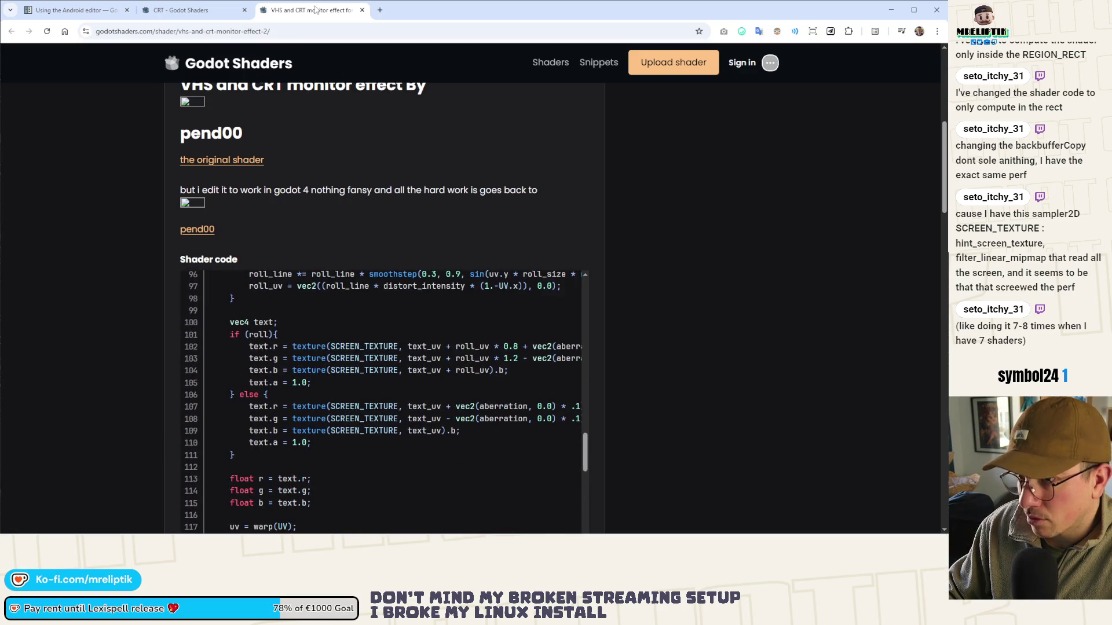
key(ctrl+w)
key(ctrl+w)
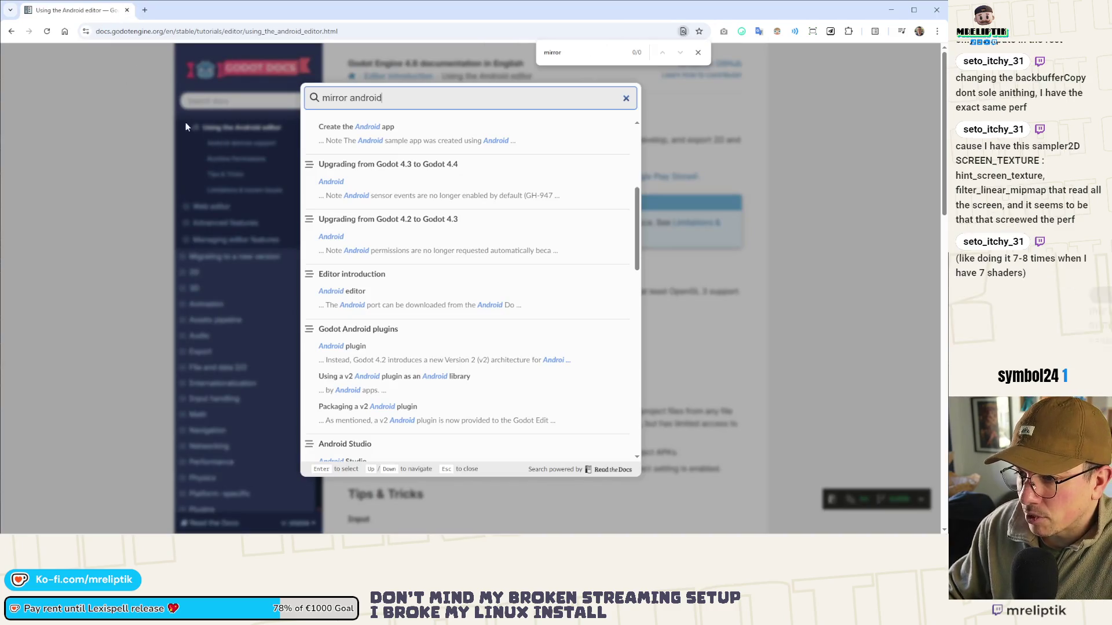
Dismiss the Read the Docs search and return to Godot's script editor
key(Escape)
key(ctrl+w)
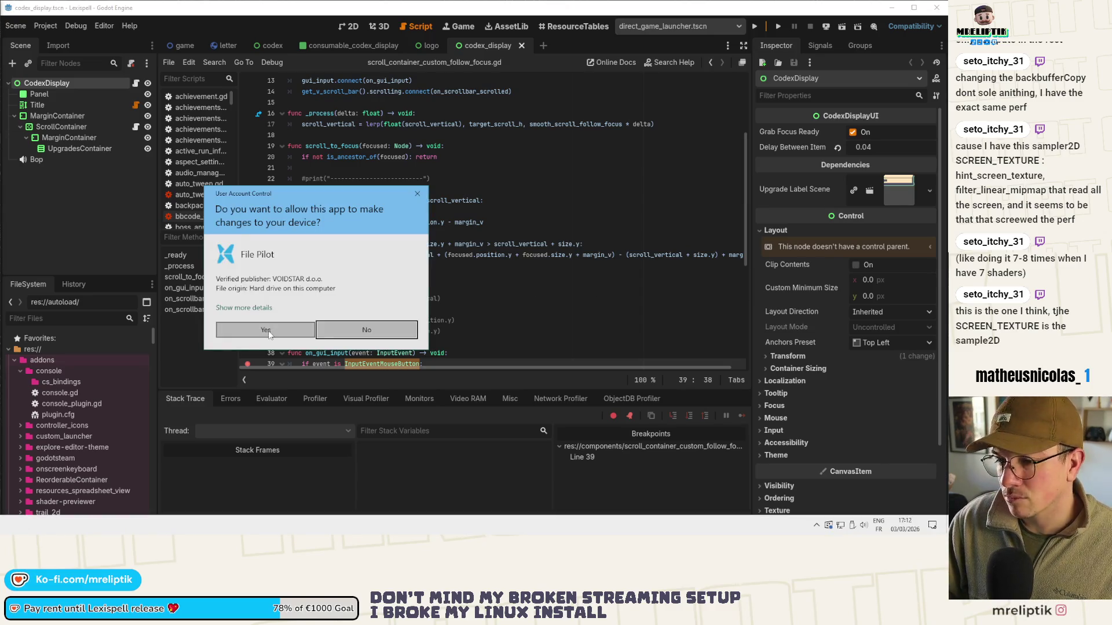
Approve the permission prompt and view the scrcpy-win64-v3.3.4.zip archive in 7-Zip
click(269, 331)
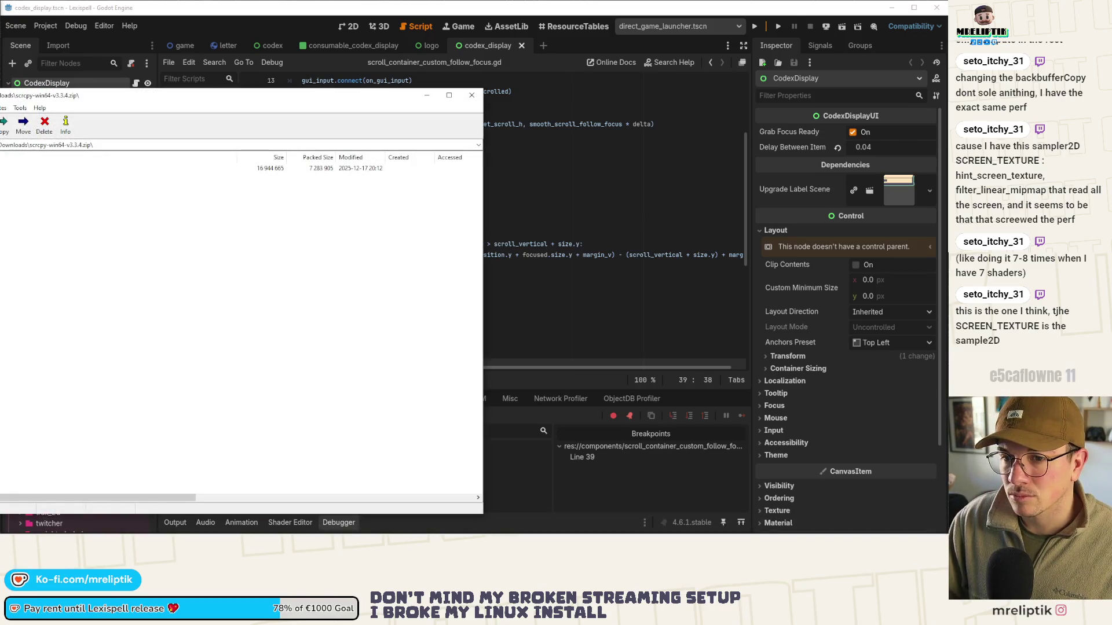
scroll(161, 263, down, 10)
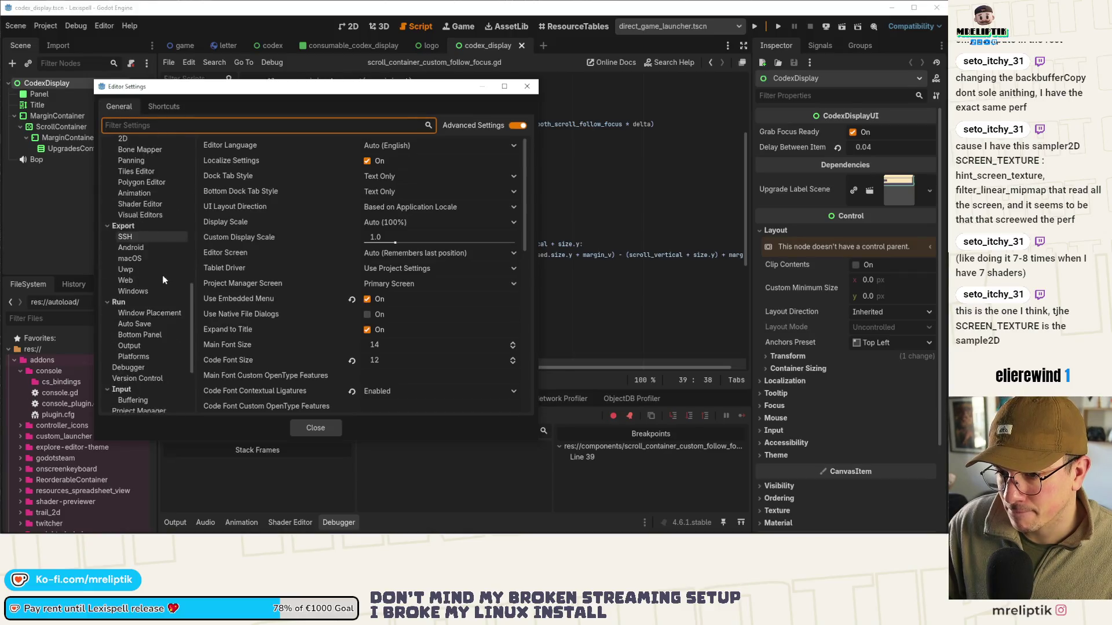
scroll(162, 276, down, 3)
Set Export > Android scrcpy Path to C:\Program Files\scrcpy\scrcpy-win64-v3.3.4\scrcpy.exe
click(140, 177)
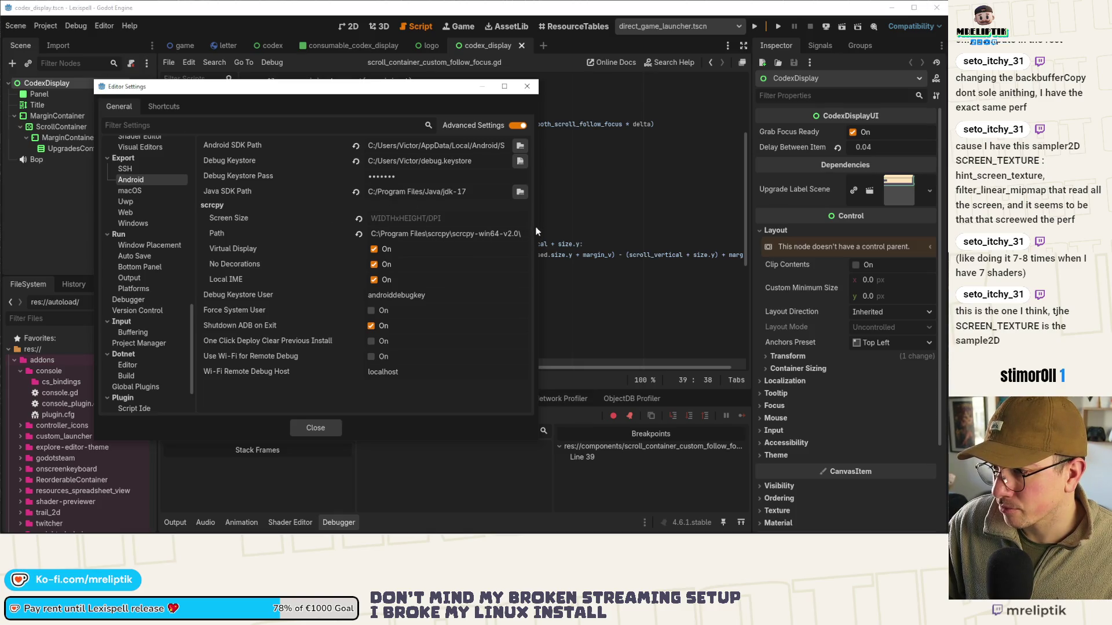
drag(533, 436, 680, 437)
drag(593, 233, 444, 234)
key(ctrl+v)
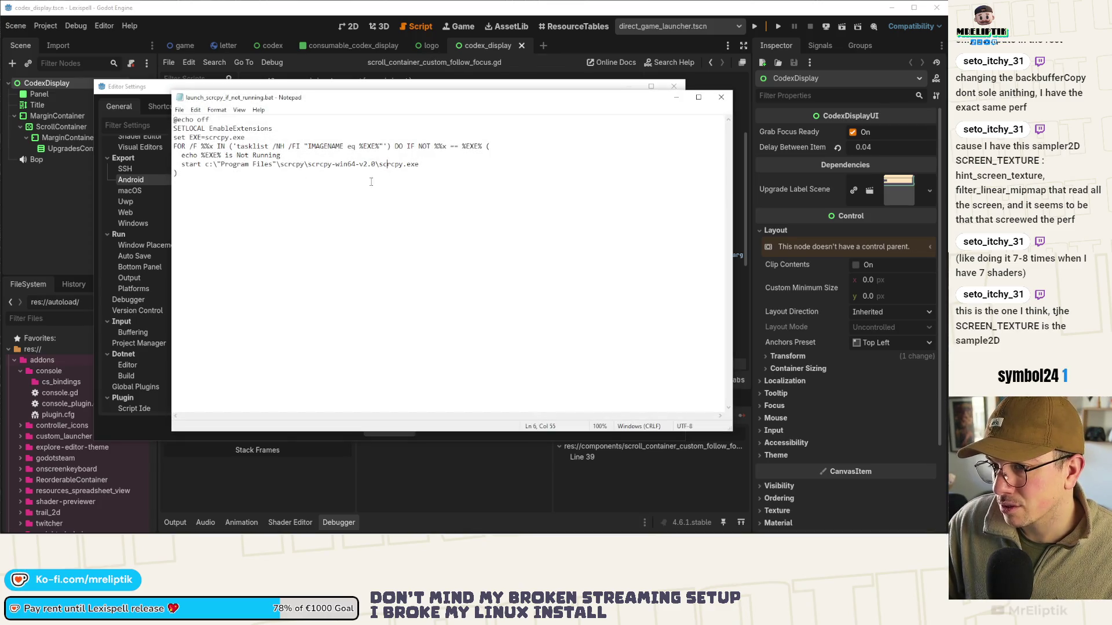
Paste the v3.3.4 folder path onto line 6 of the batch file, fixing its drive letter and quoting
mouse_move(378, 166)
mouse_down()
mouse_move(417, 166)
mouse_move(205, 166)
mouse_up()
key(BackSpace)
text(C:\Program Files\scrcpy\scrcpy-win64-v3.3.4\)
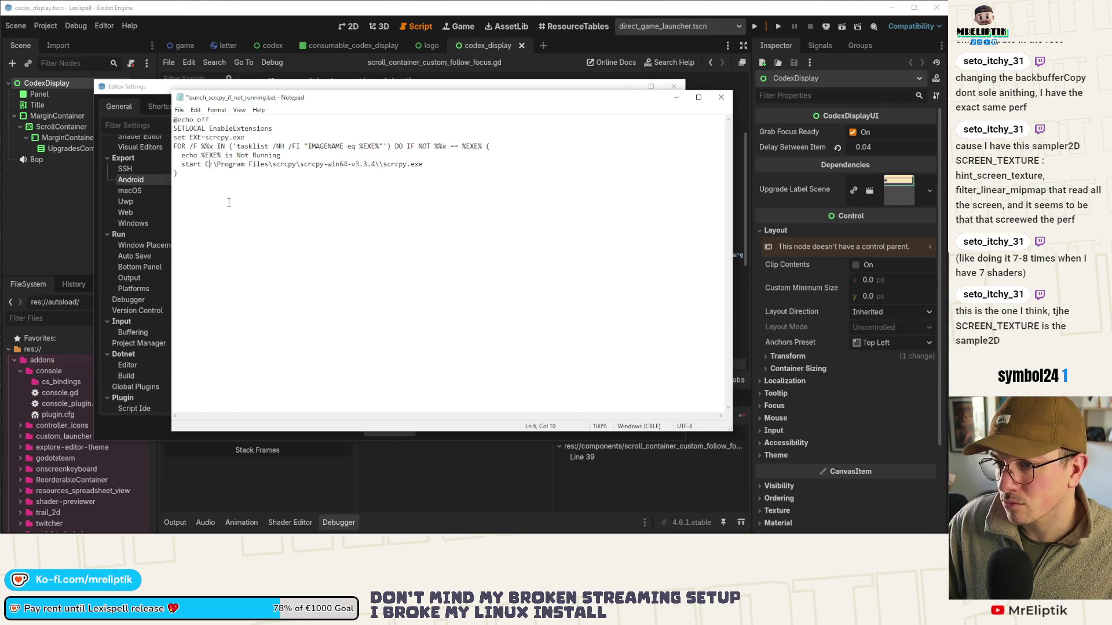
key(ctrl+z)
click(243, 206)
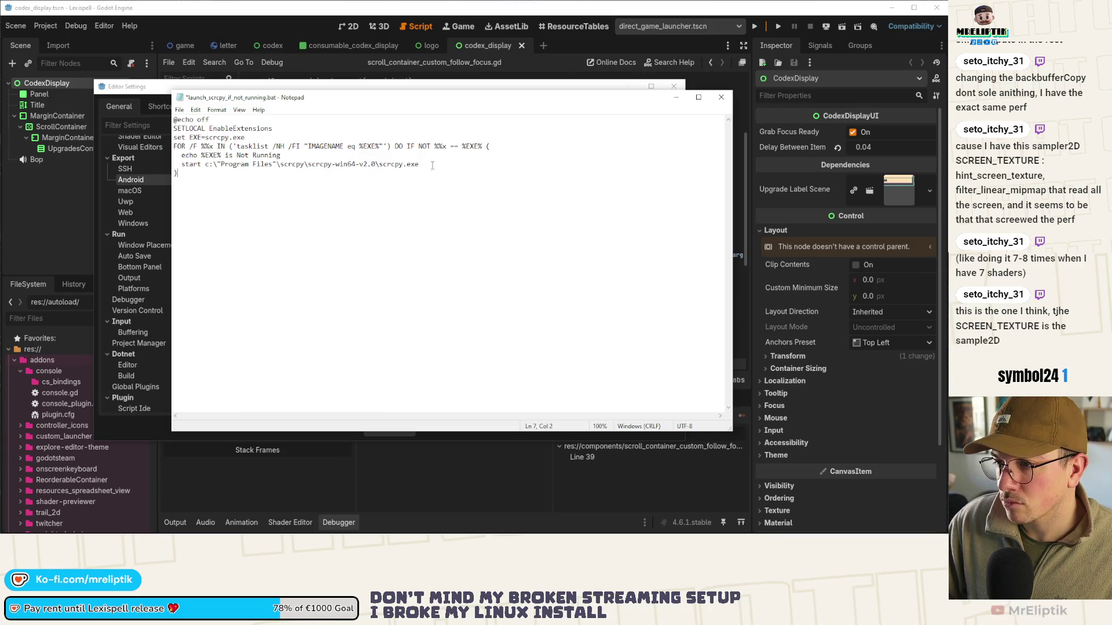
text(C:\Program Files\scrcpy\scrcpy-win64-v3.3.4\)
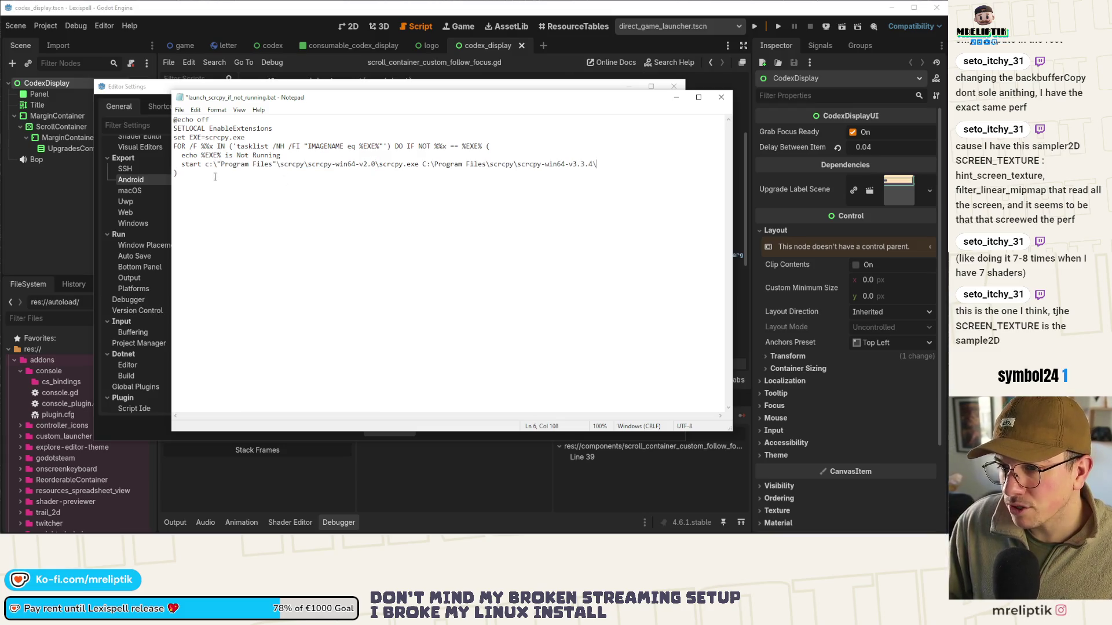
click(427, 164)
key(BackSpace)
text(c:\")
key(Right)
key(Right)
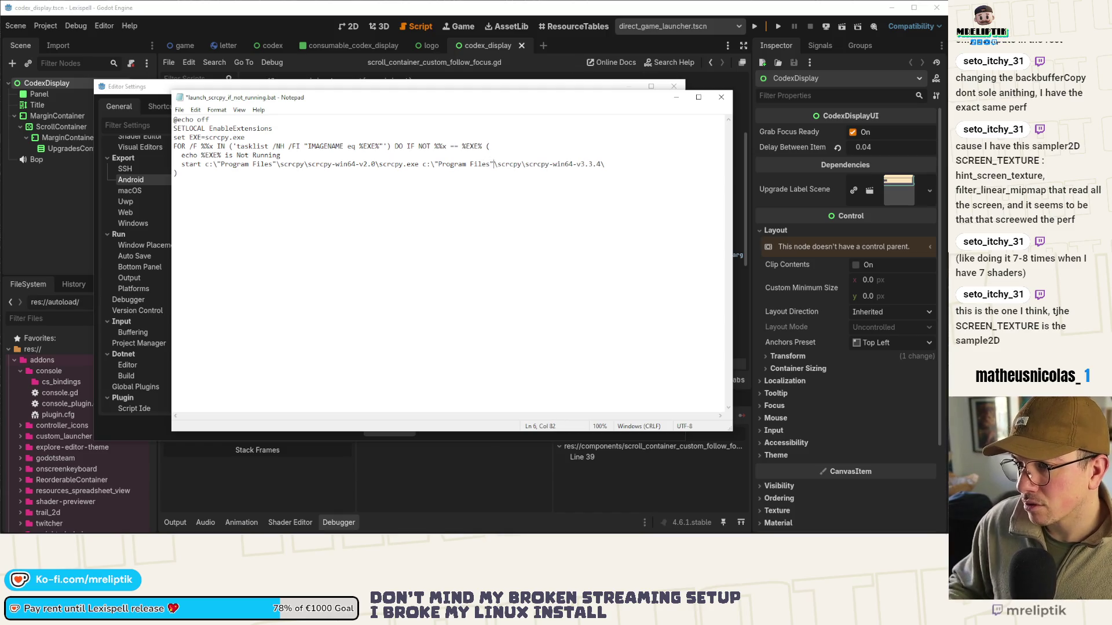
Remove the leftover path so line 6 uses scrcpy-win64-v3.3.4, then save and close the script
drag(605, 164, 449, 165)
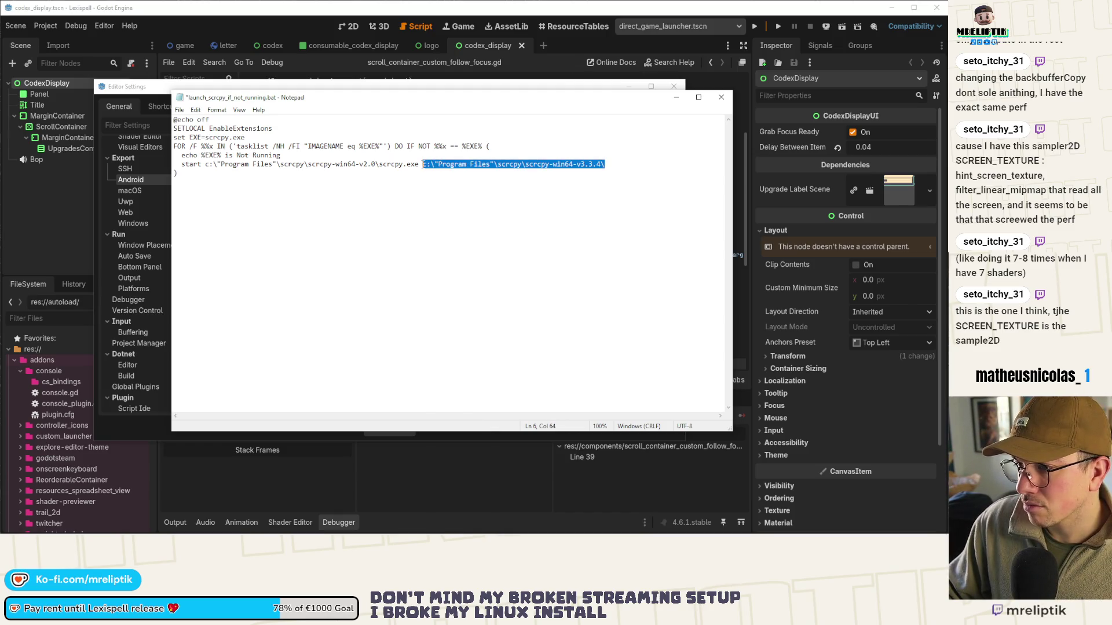
key(BackSpace)
drag(376, 164, 240, 165)
key(ctrl+z)
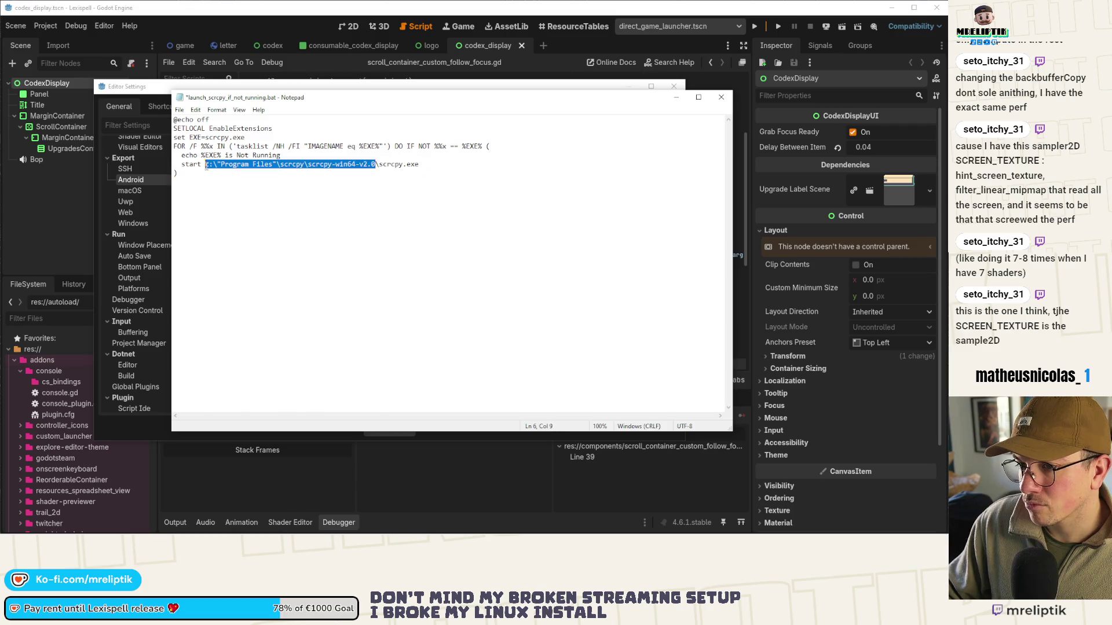
key(Right)
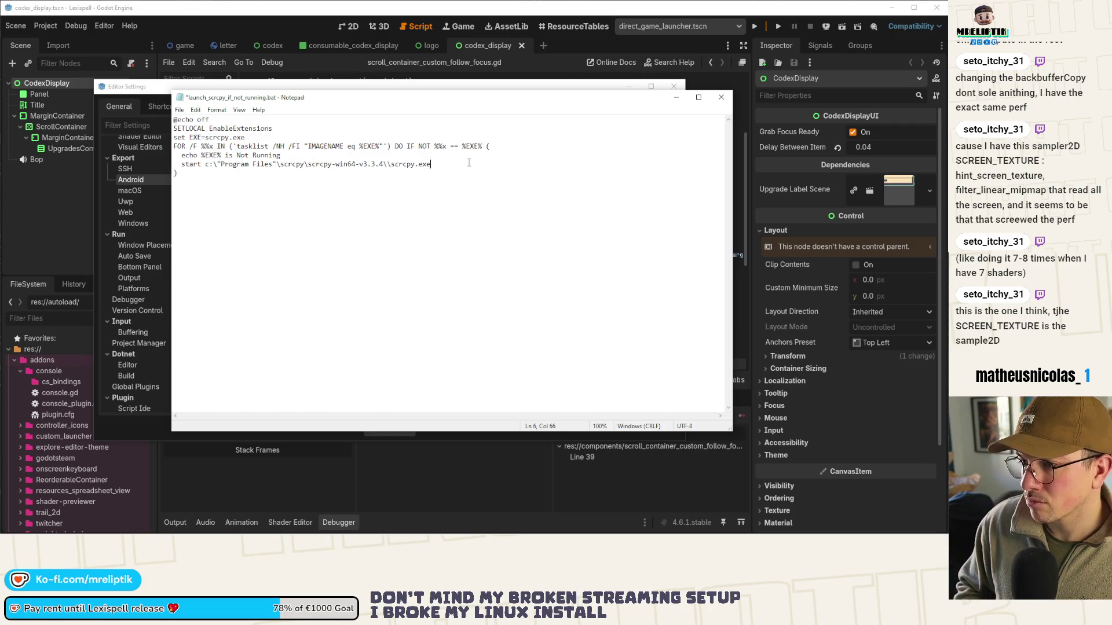
key(Left)
key(Left)
key(Left)
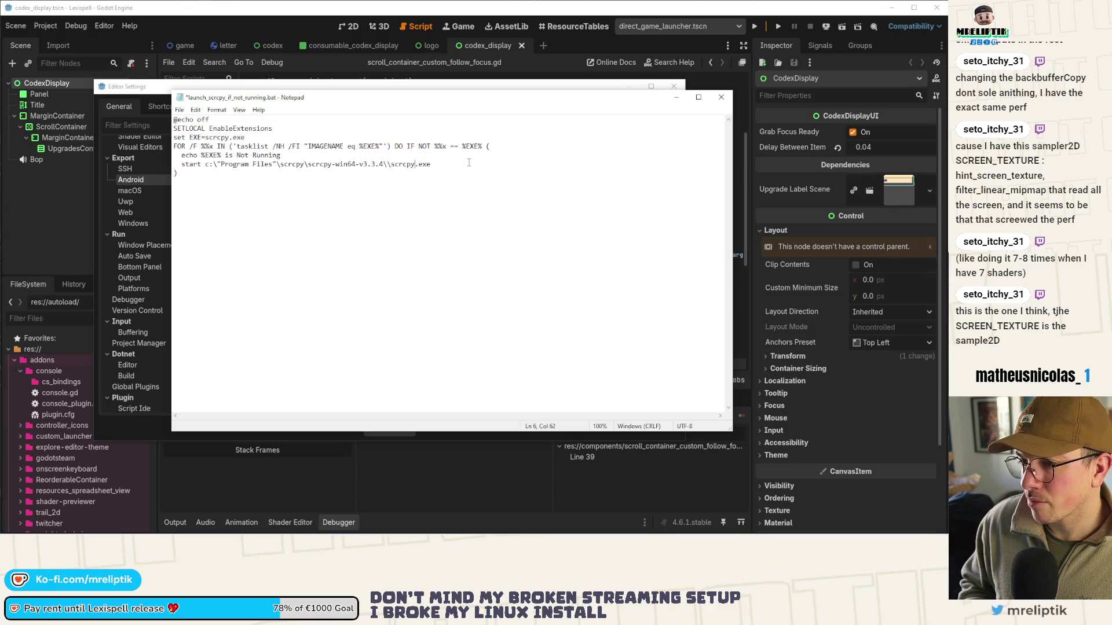
key(ctrl+s)
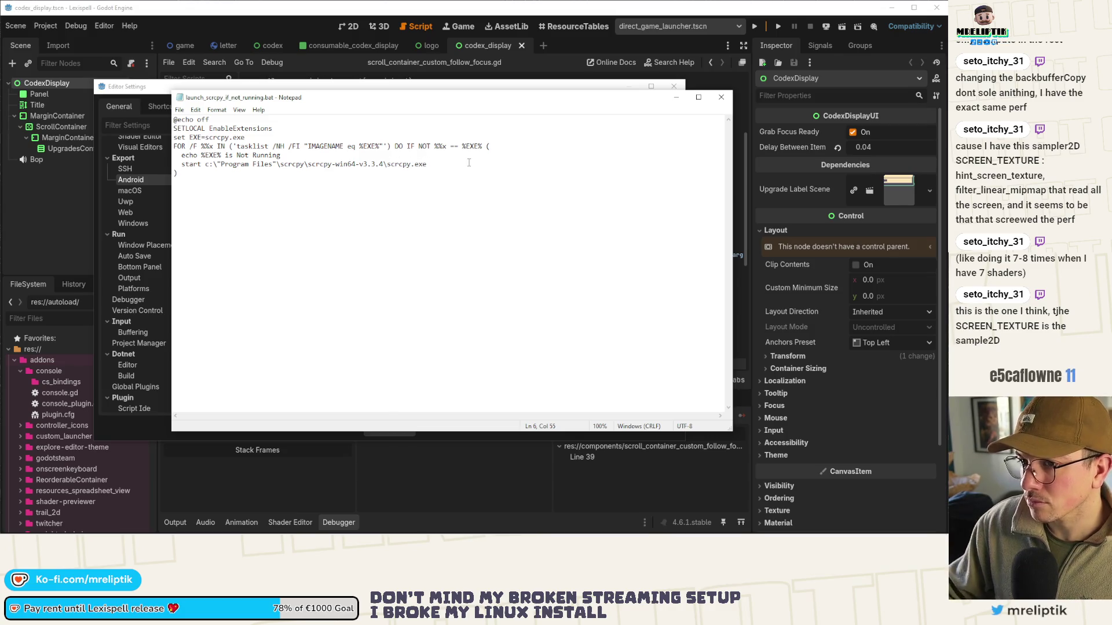
click(721, 97)
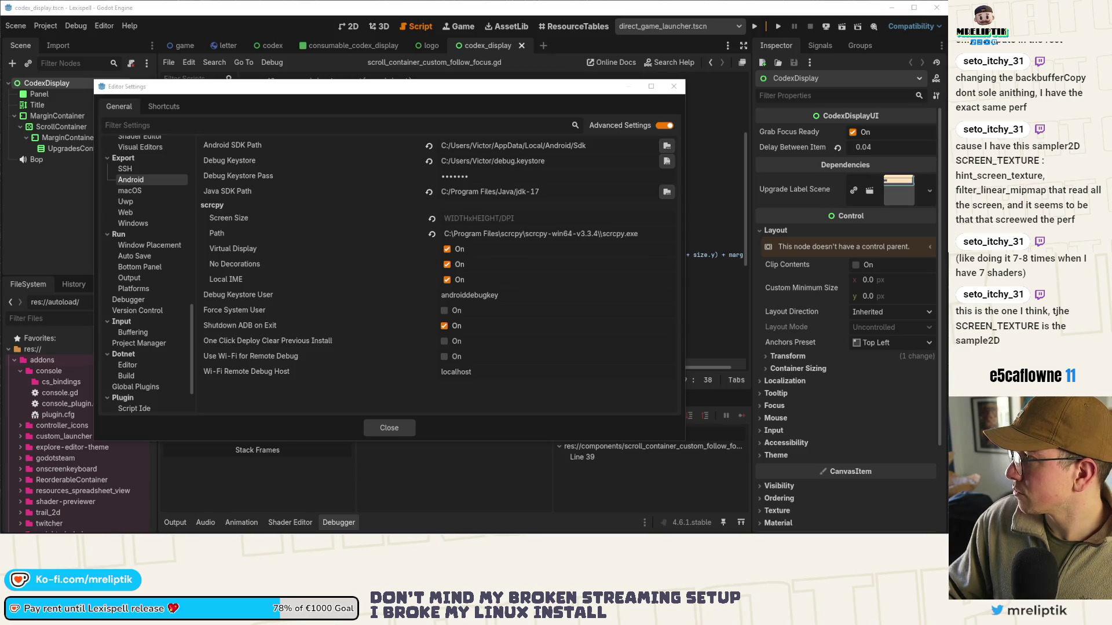
In Stream Deck, select the Ouvrir action in the TABLET key's multi-action
mouse_move(10, 530)
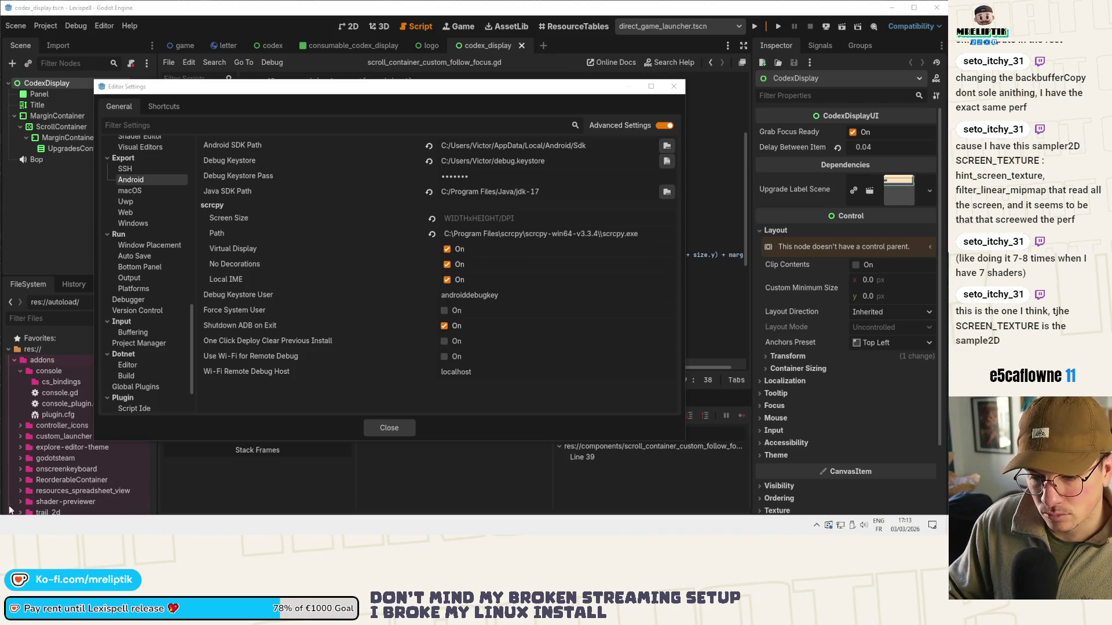
click(817, 525)
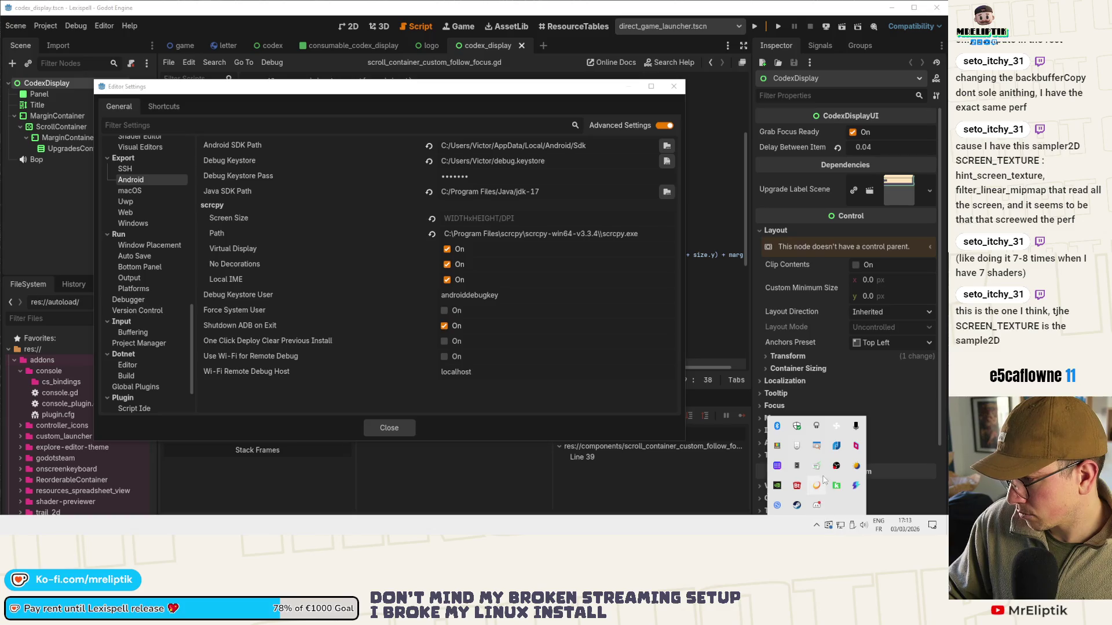
click(777, 467)
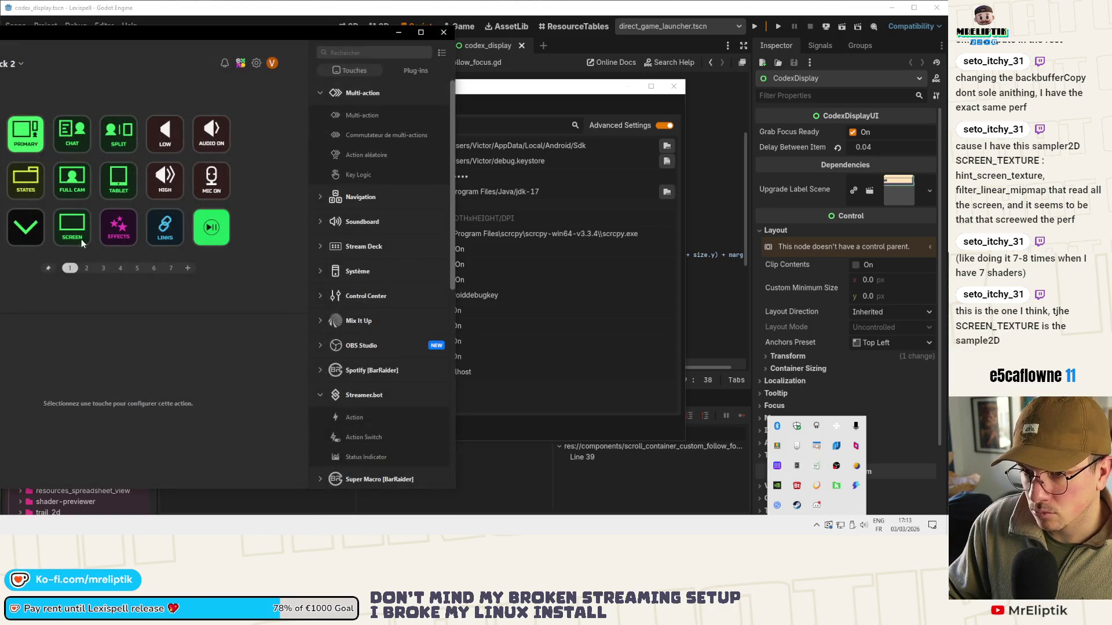
click(119, 180)
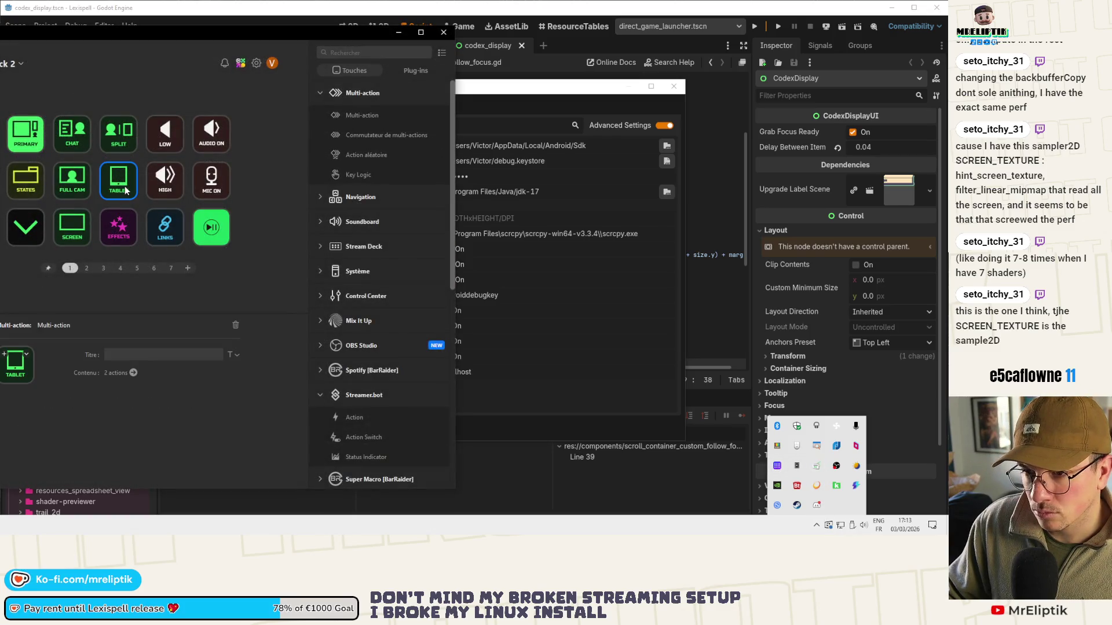
click(133, 374)
click(32, 114)
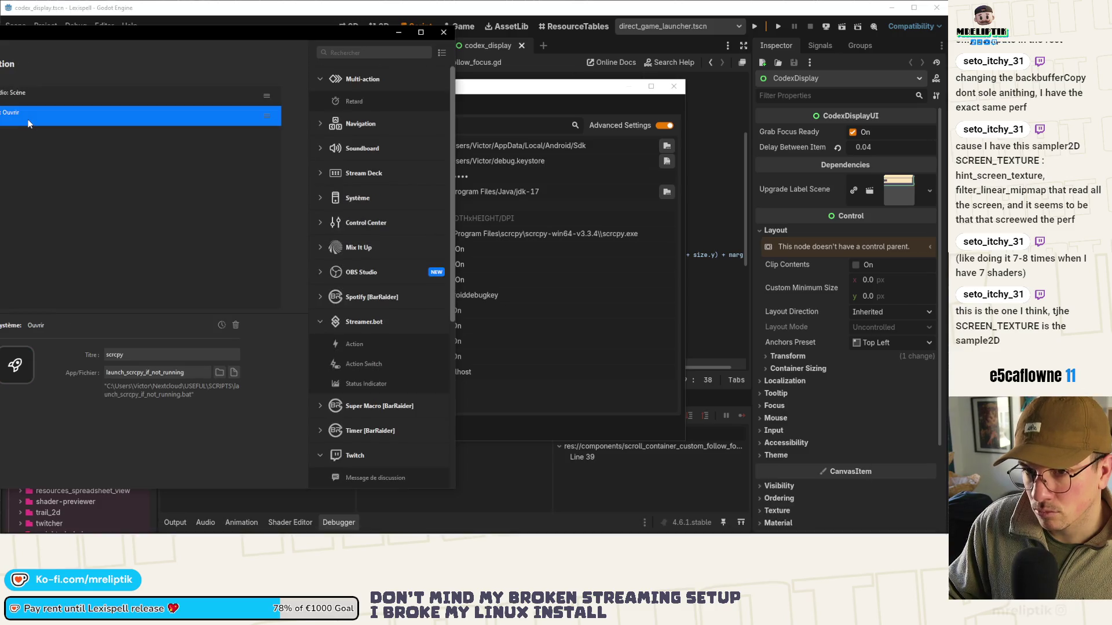
Set Ouvrir to launch SCRIPTS\launch_scrcpy_if_not_running.bat, then close Stream Deck and Editor Settings
click(235, 373)
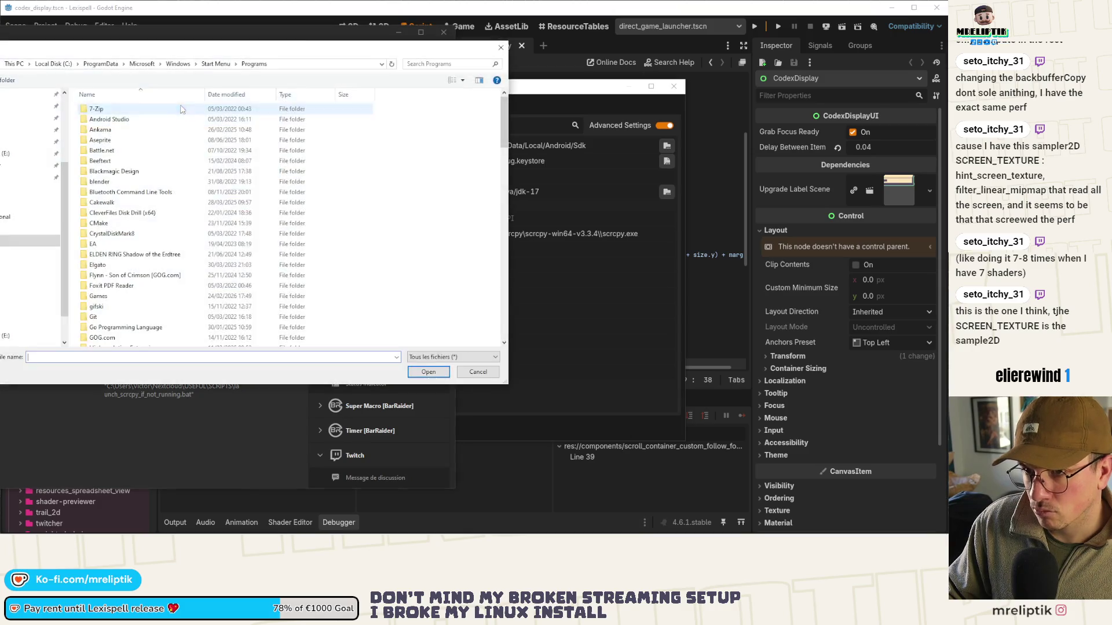
click(313, 63)
key(ctrl+v)
key(Return)
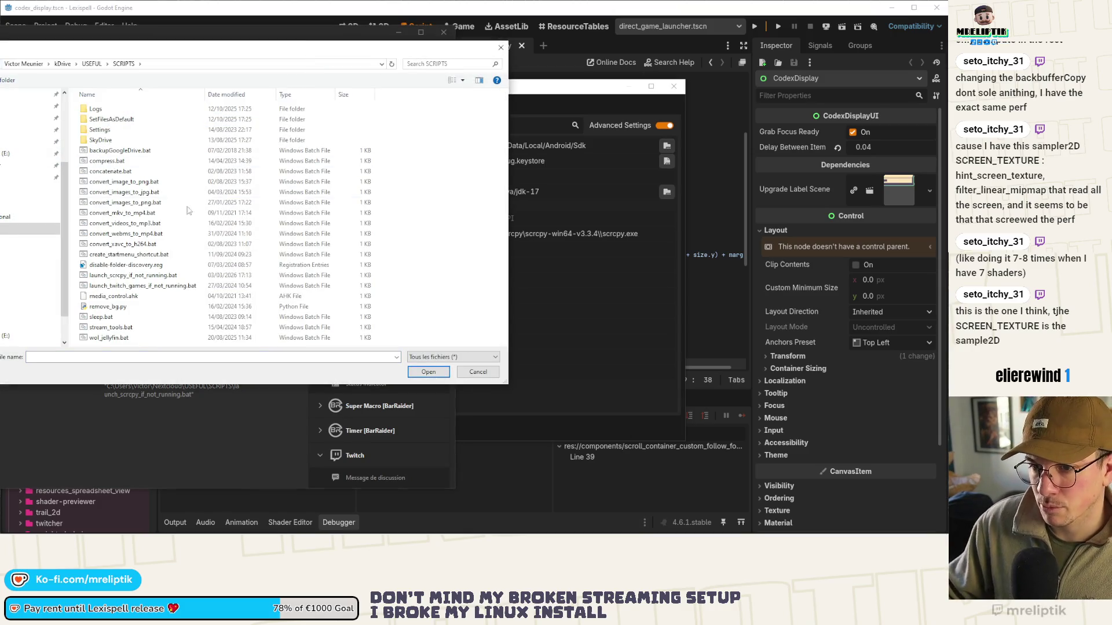
click(139, 277)
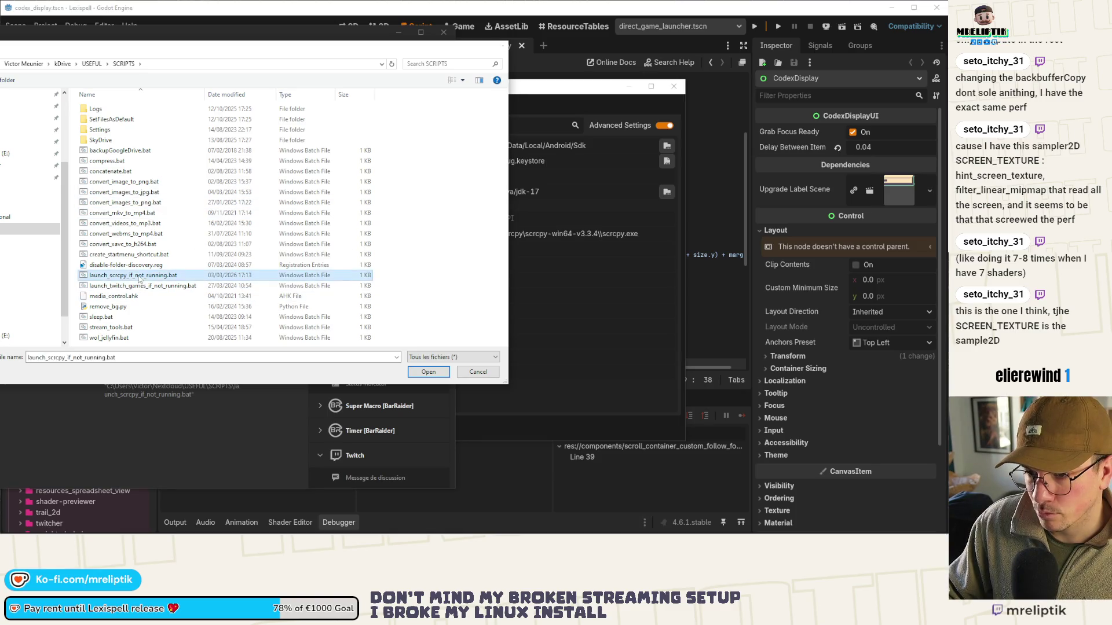
double_click(139, 277)
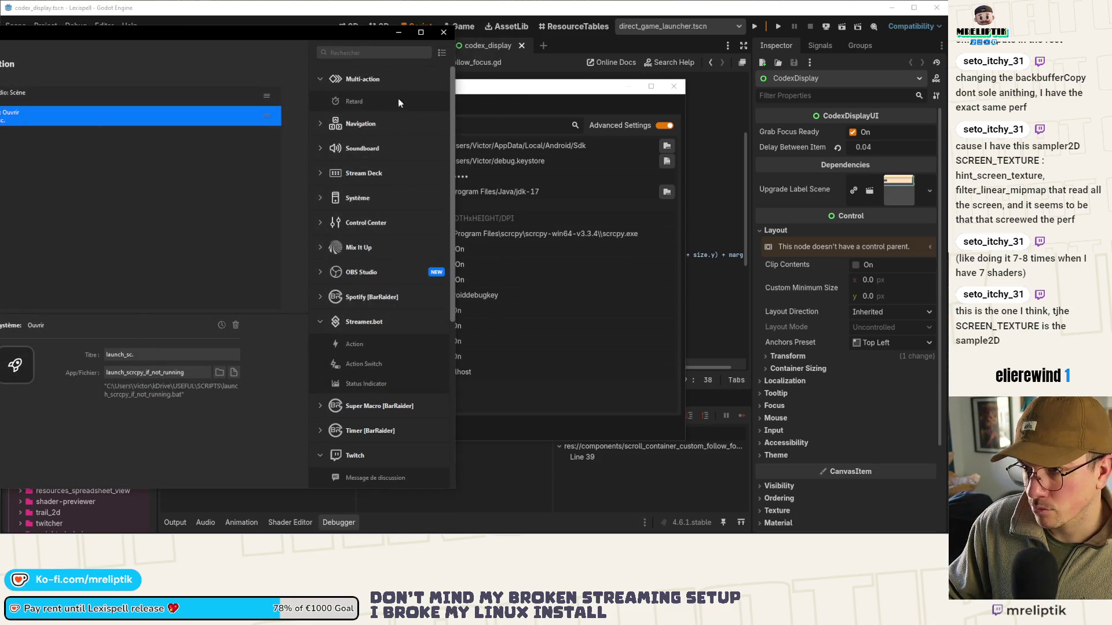
click(445, 33)
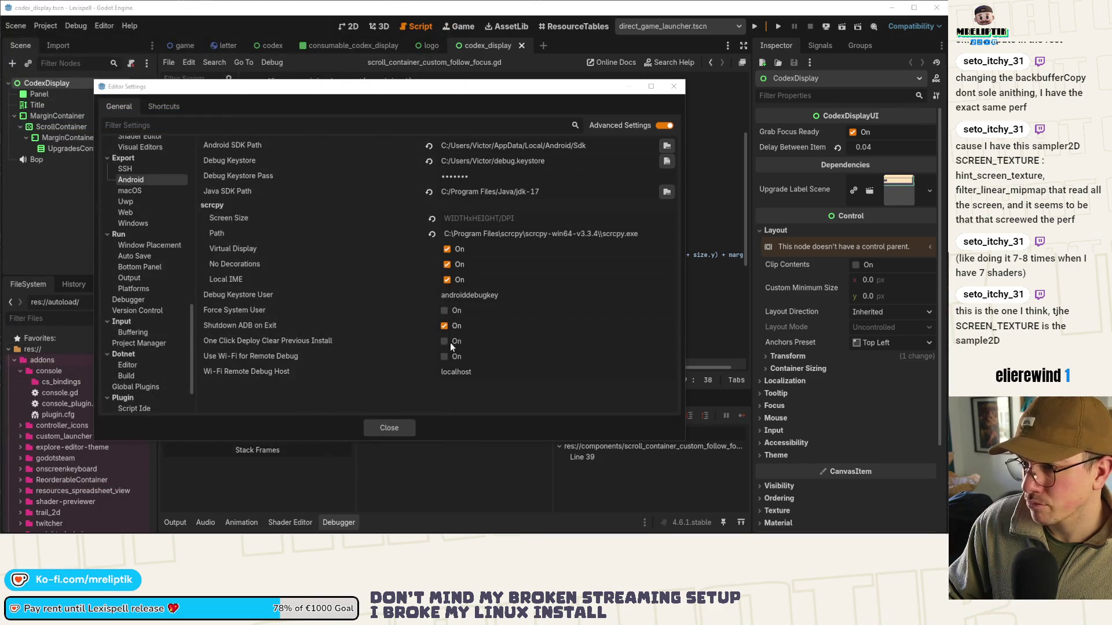
click(389, 429)
Remote-deploy to the Samsung SM-P610, enlarge the mirror window, and click LET'S GO!
click(825, 26)
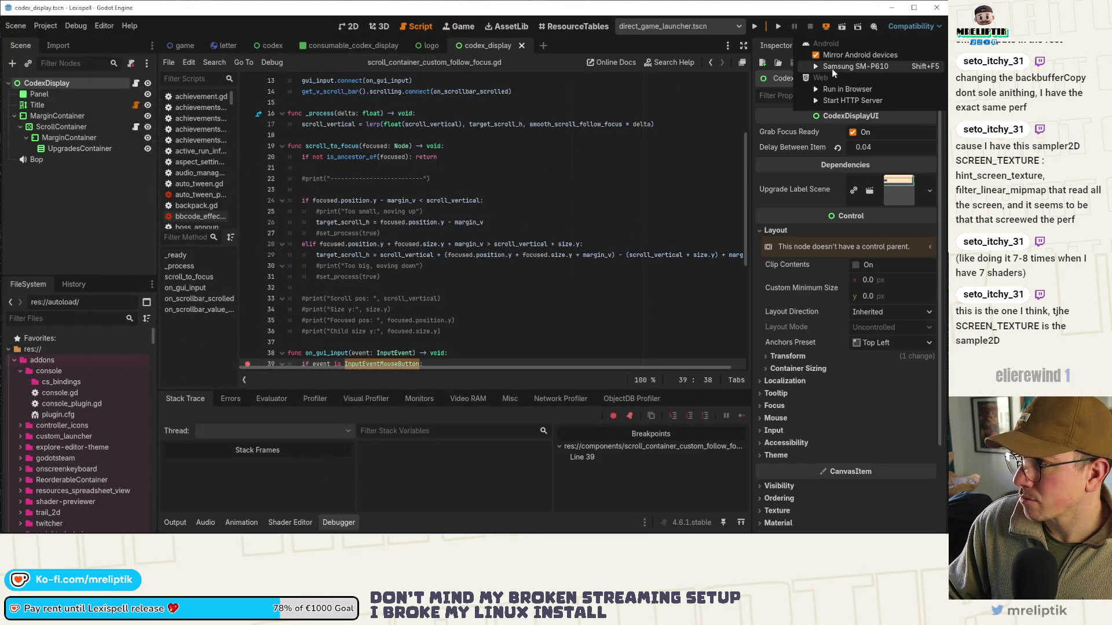
click(831, 68)
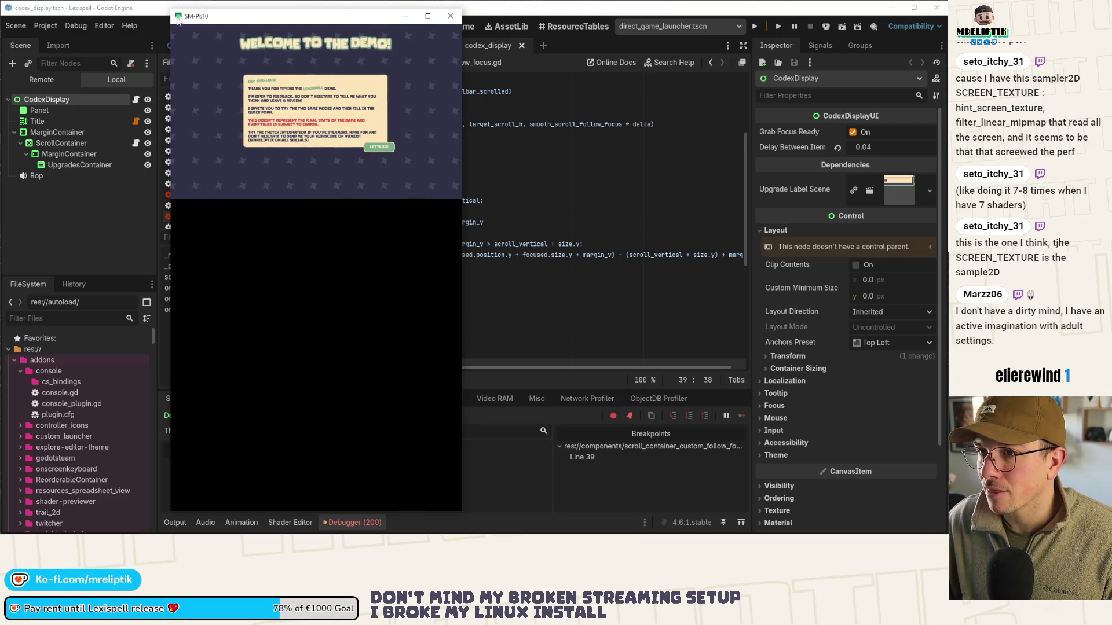
mouse_move(167, 7)
mouse_down()
mouse_move(193, 136)
mouse_move(194, 343)
mouse_move(189, 130)
mouse_move(51, 63)
mouse_up()
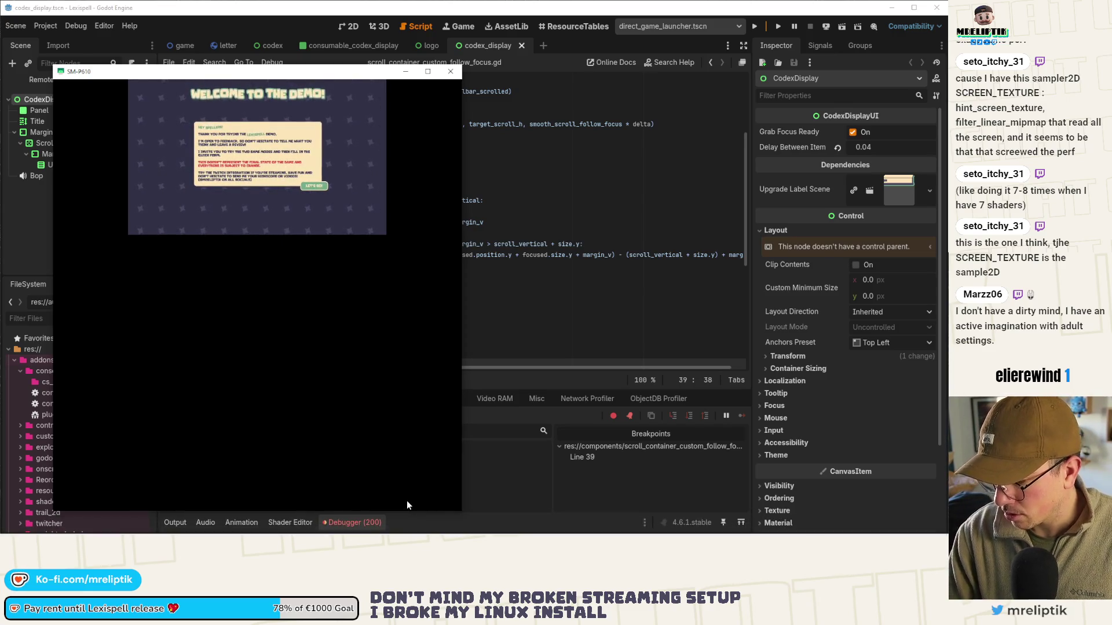
click(316, 189)
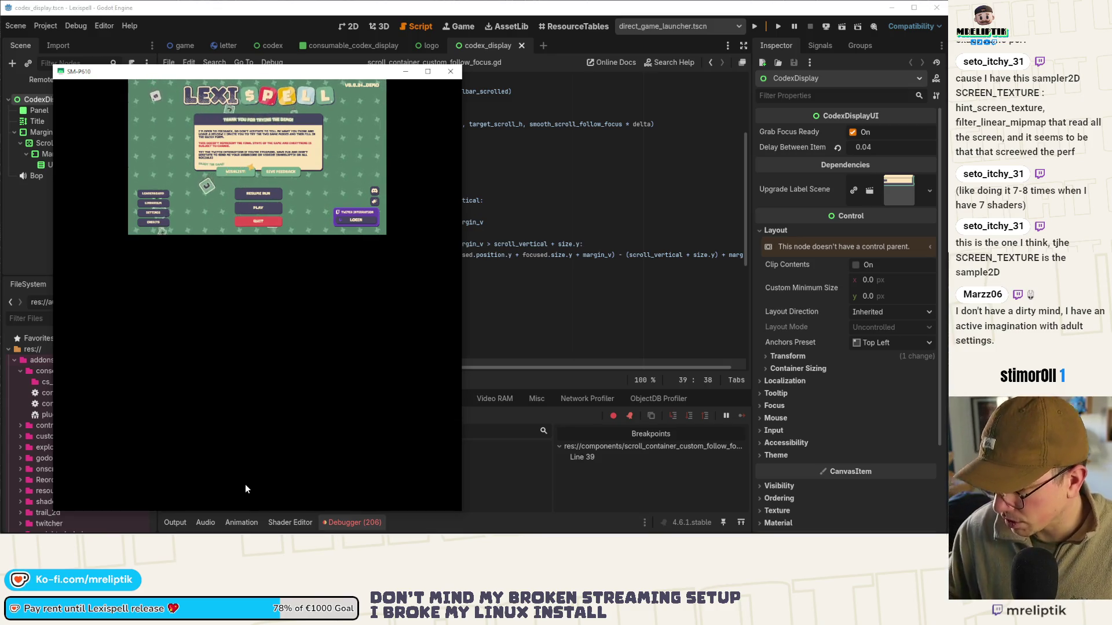
click(87, 55)
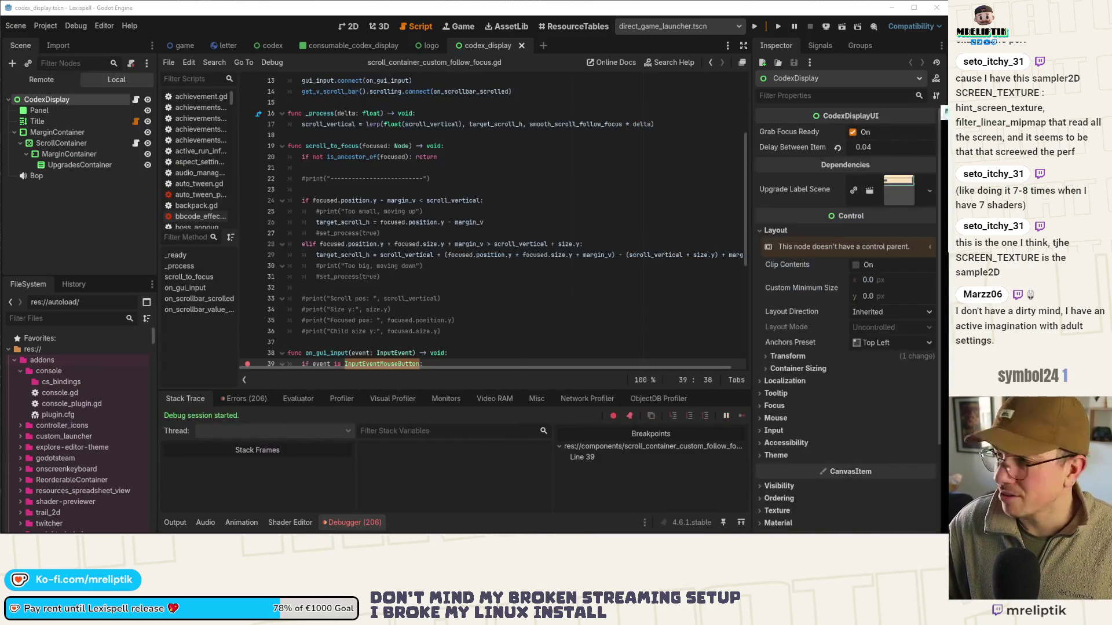
Reopen and close Editor Settings, then redeploy the game to the Samsung SM-P610
click(106, 26)
click(121, 37)
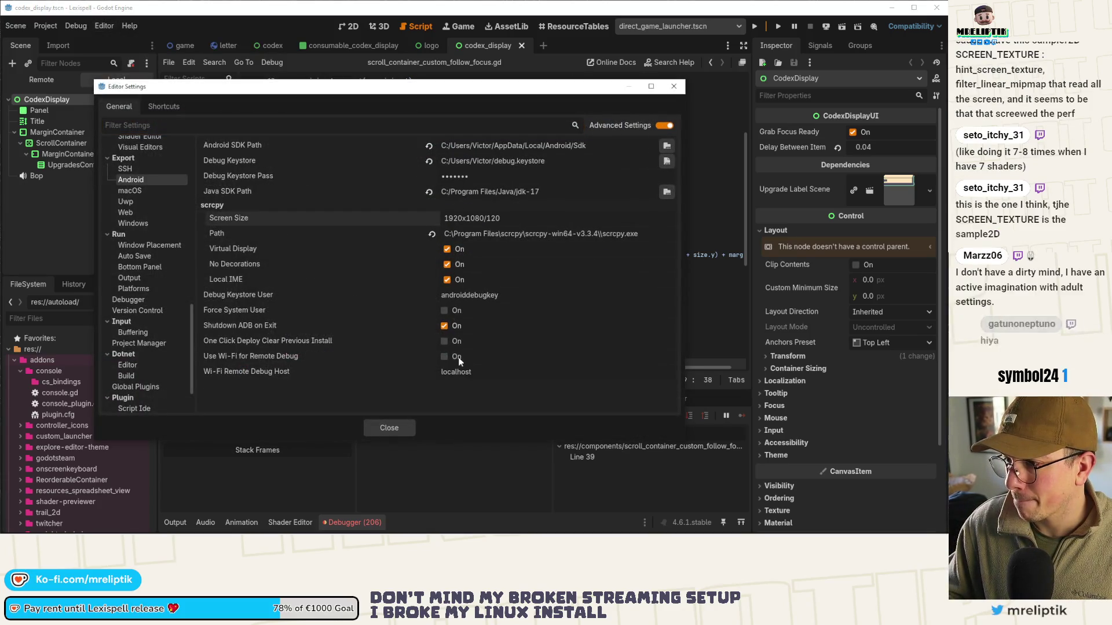
click(406, 428)
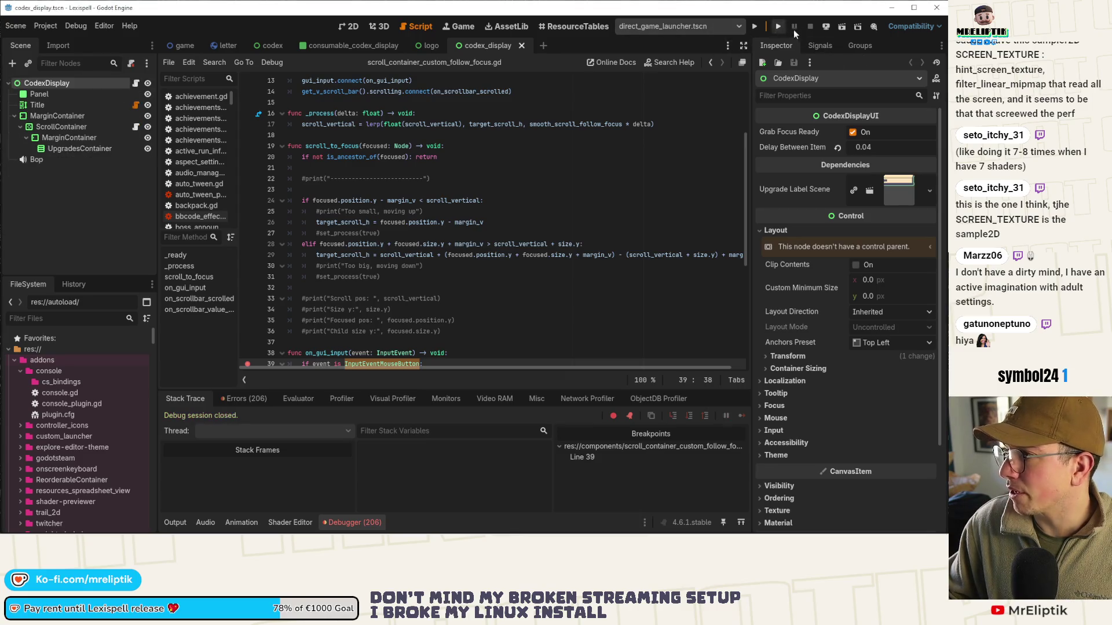
click(826, 26)
click(839, 68)
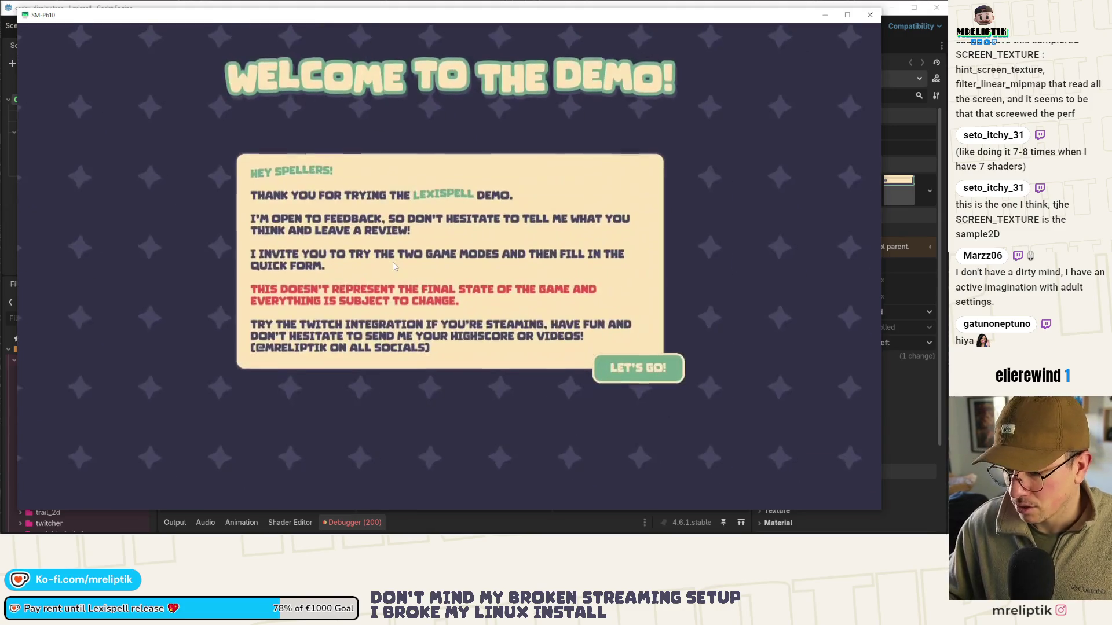
Click LET'S GO!, visit Leaderboard and back, open Librarium, and resume past the breakpoint
click(641, 379)
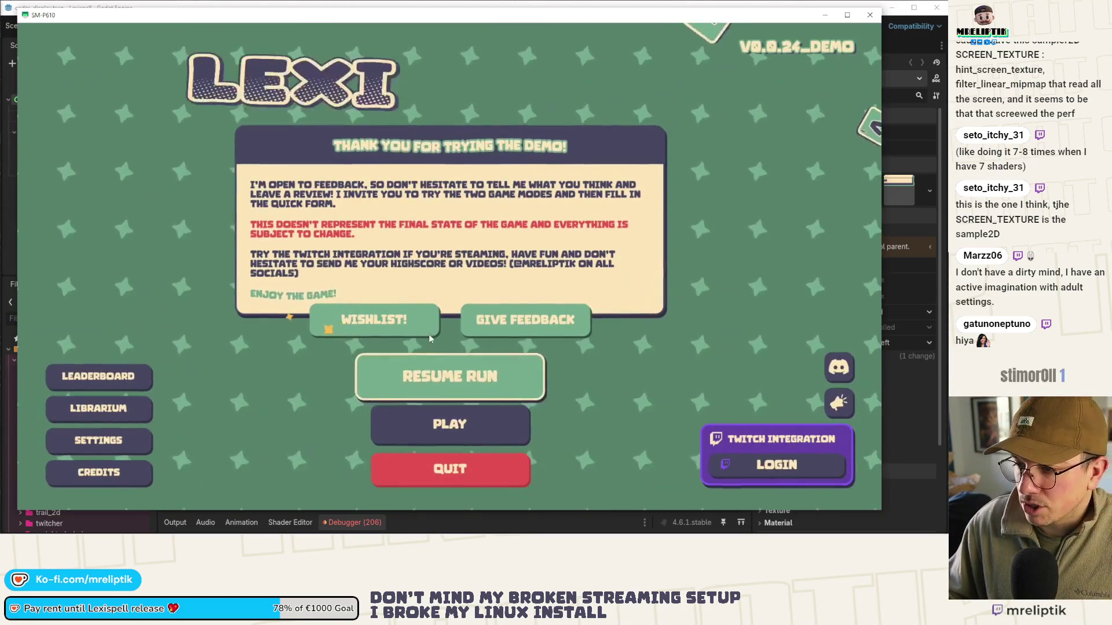
click(99, 376)
click(110, 468)
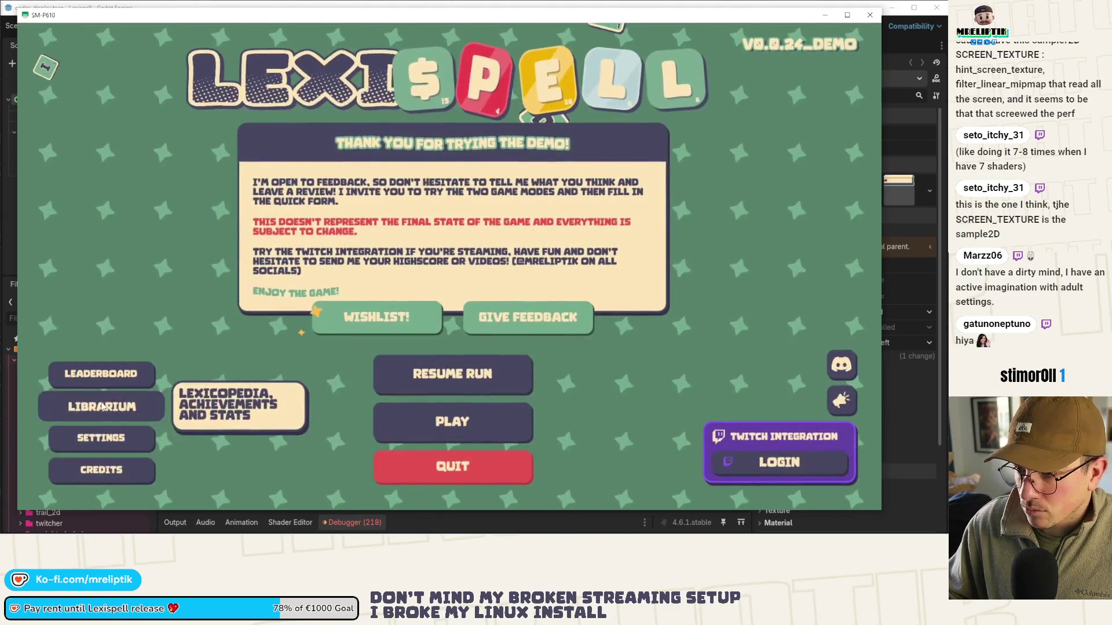
click(102, 407)
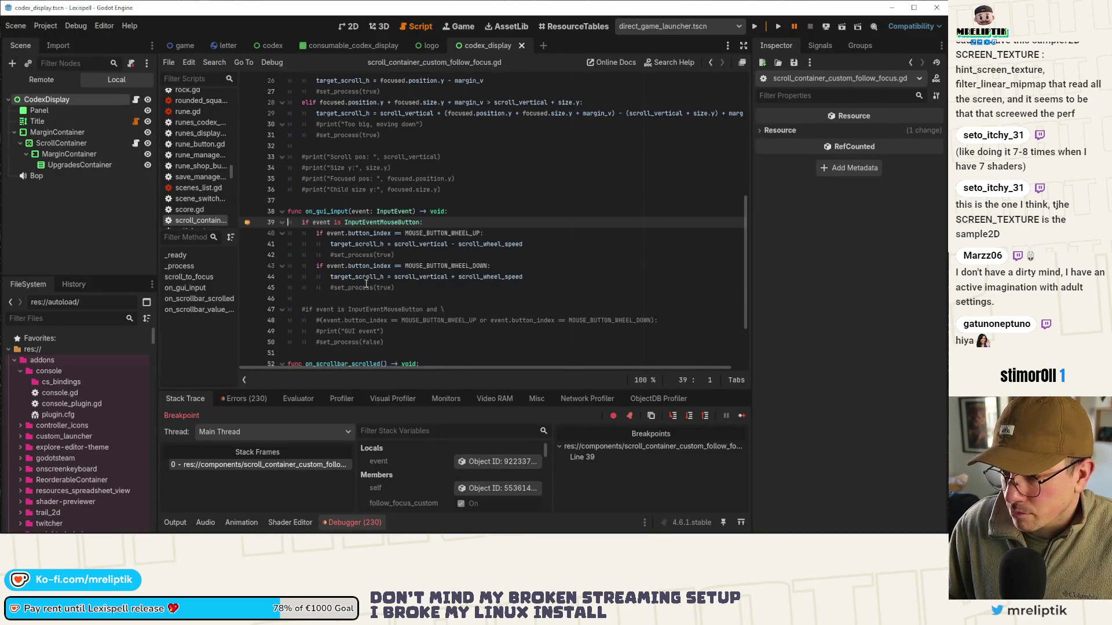
click(742, 415)
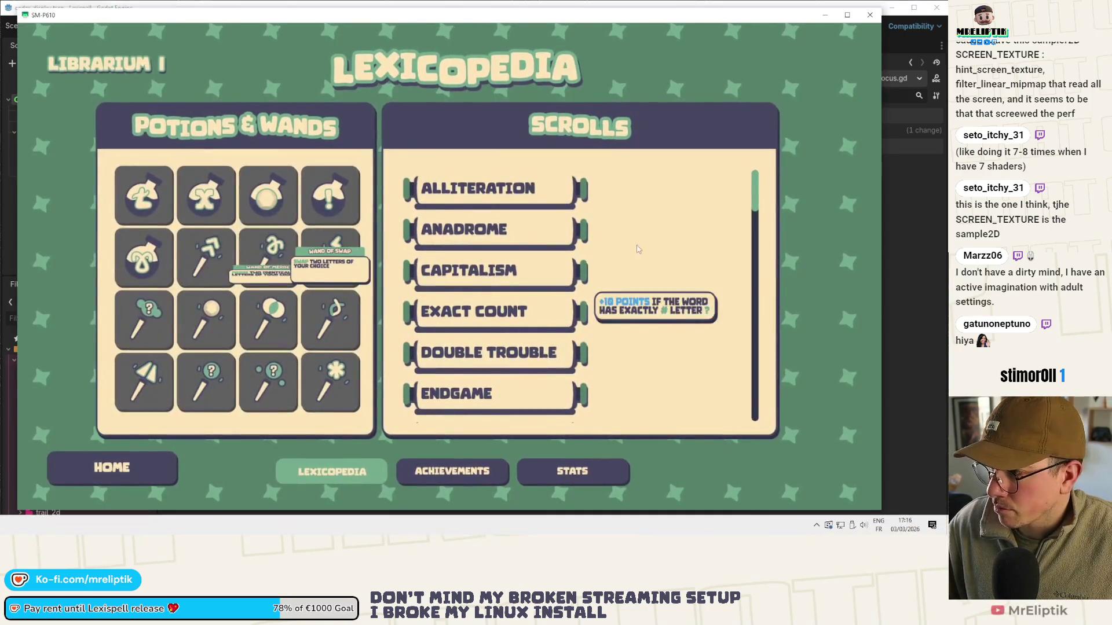
Remove the line 39 breakpoint, add print("Event: ", event) there, save, and show Output
scroll(744, 419, down, 1)
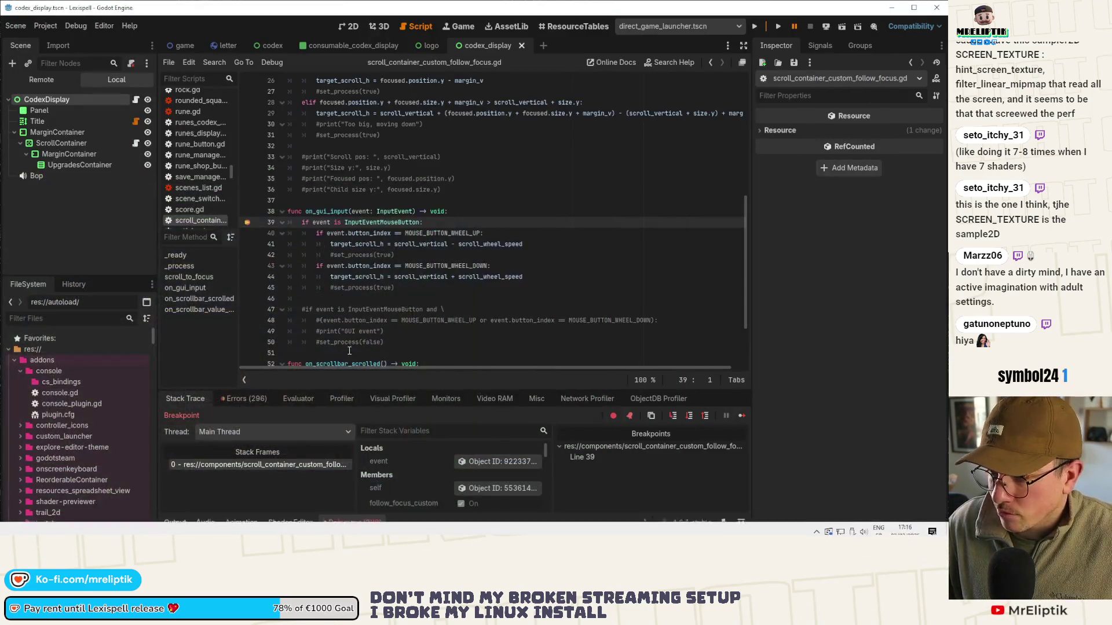
click(742, 416)
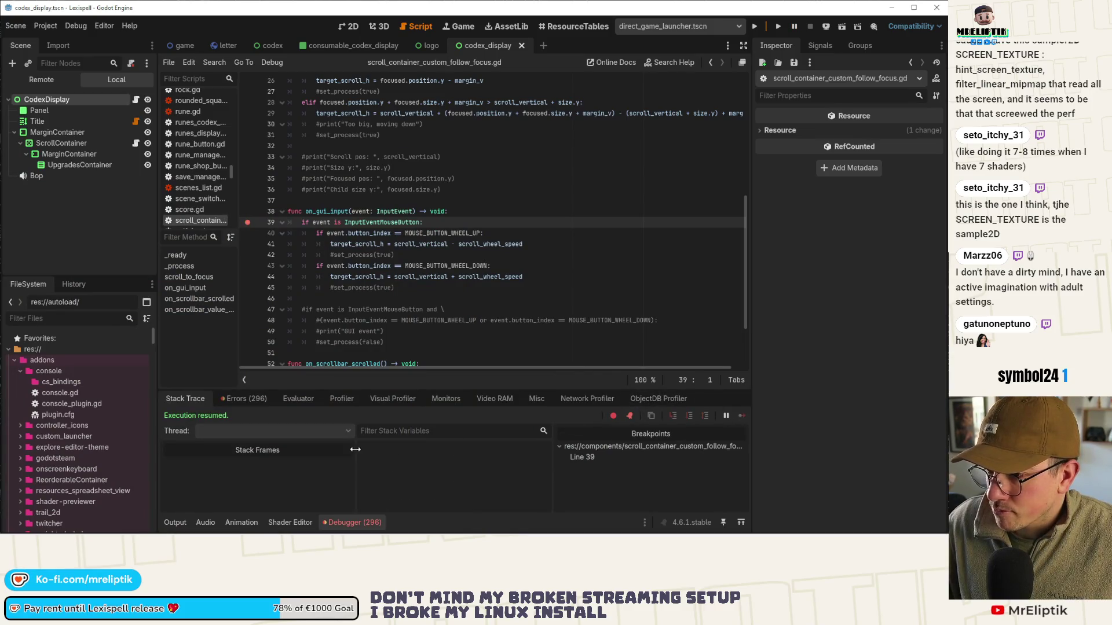
click(247, 223)
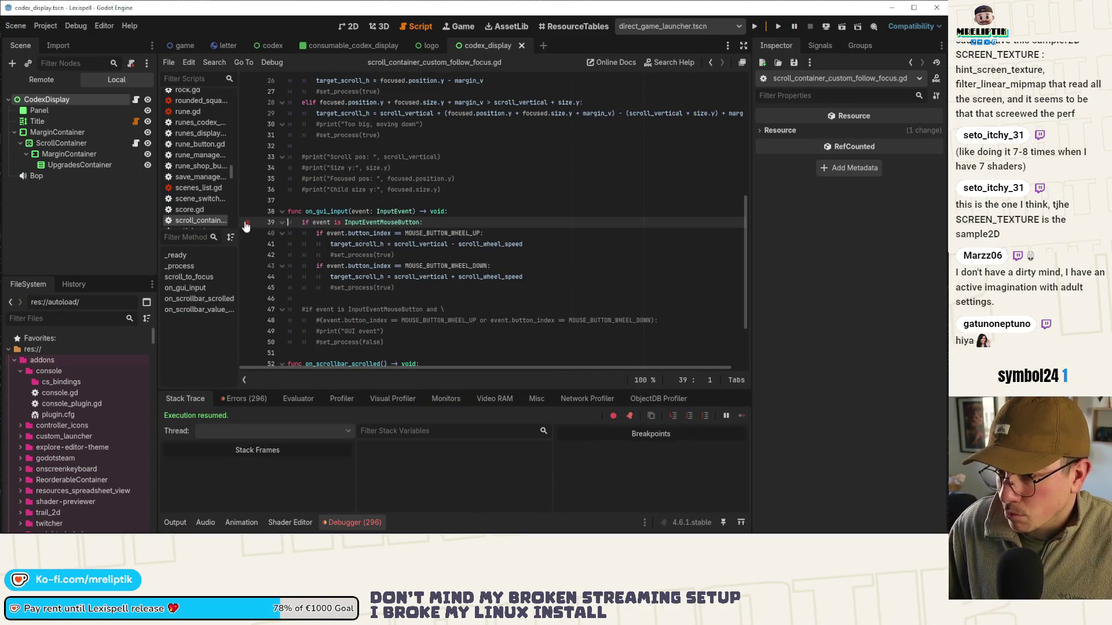
key(Up)
key(End)
key(Return)
text(p)
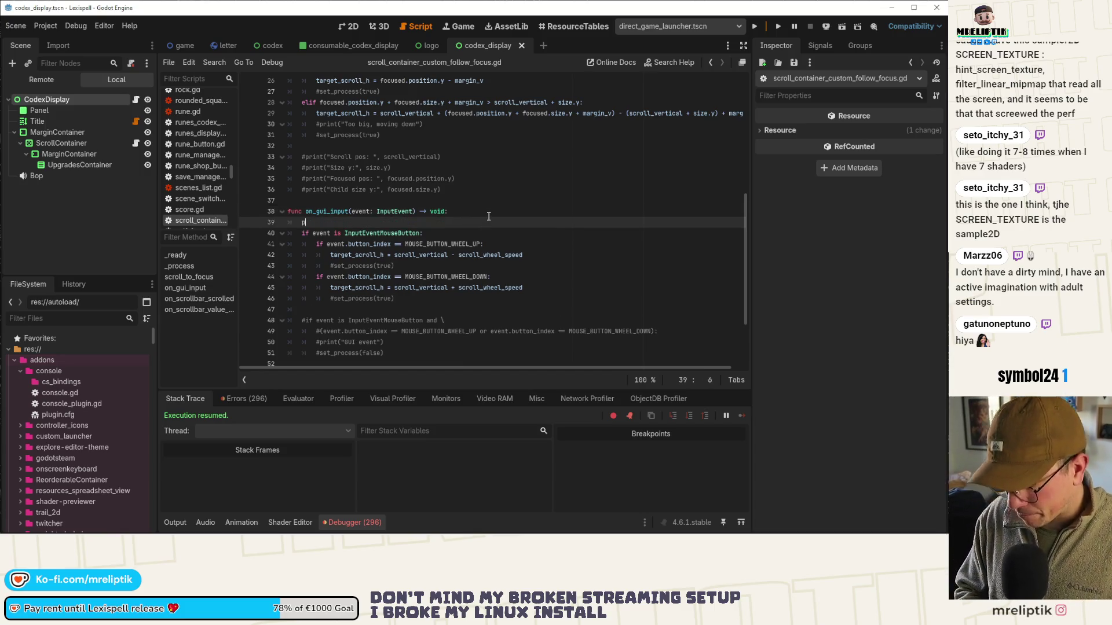
text(rint("Event: ", event)
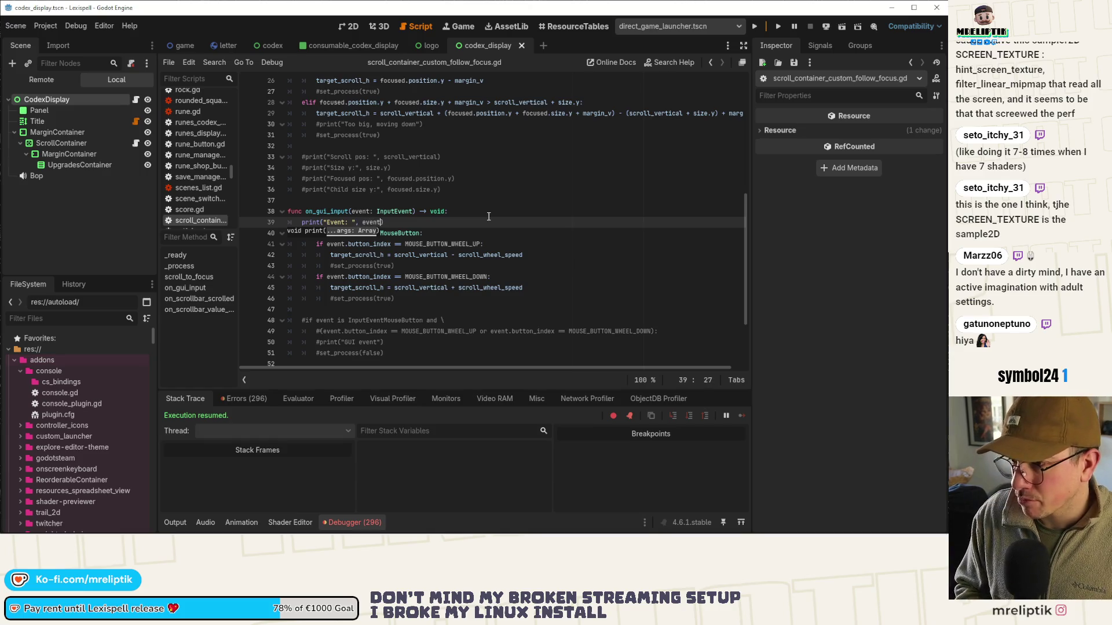
key(ctrl+s)
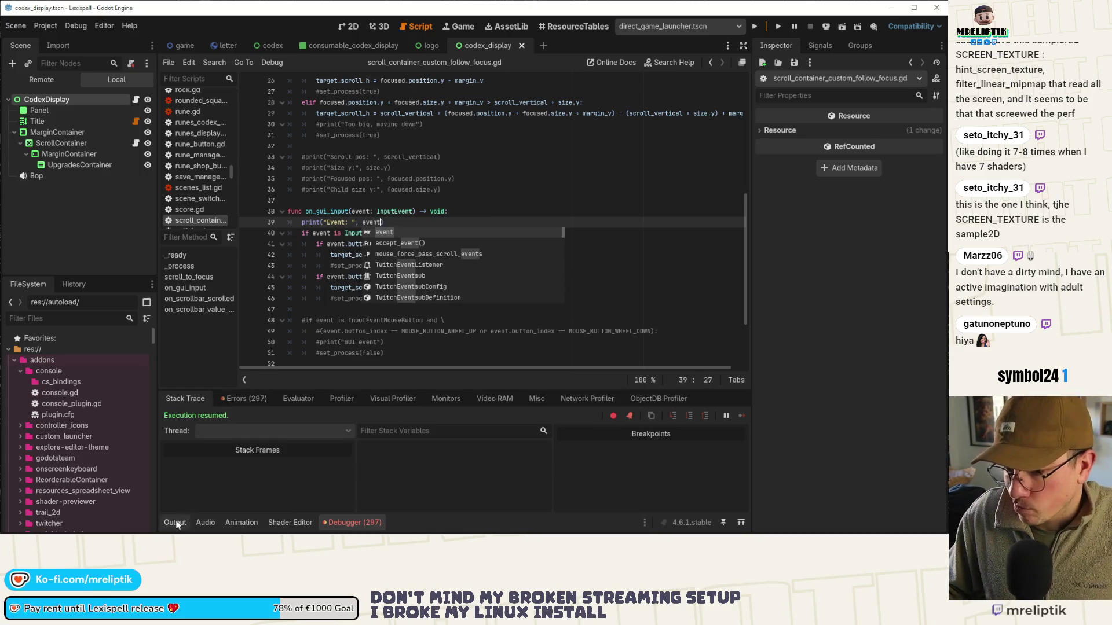
click(176, 523)
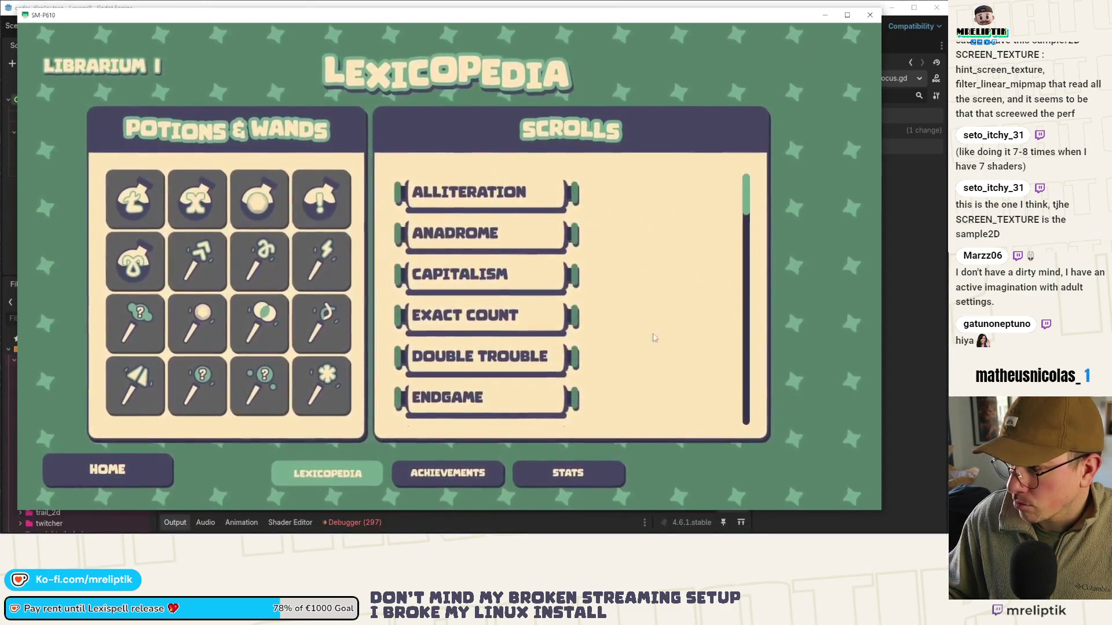
Scroll the tablet's Scrolls list, check Output for 'Scrollbar scrolled' messages, then close the game with F8
scroll(648, 335, down, 12)
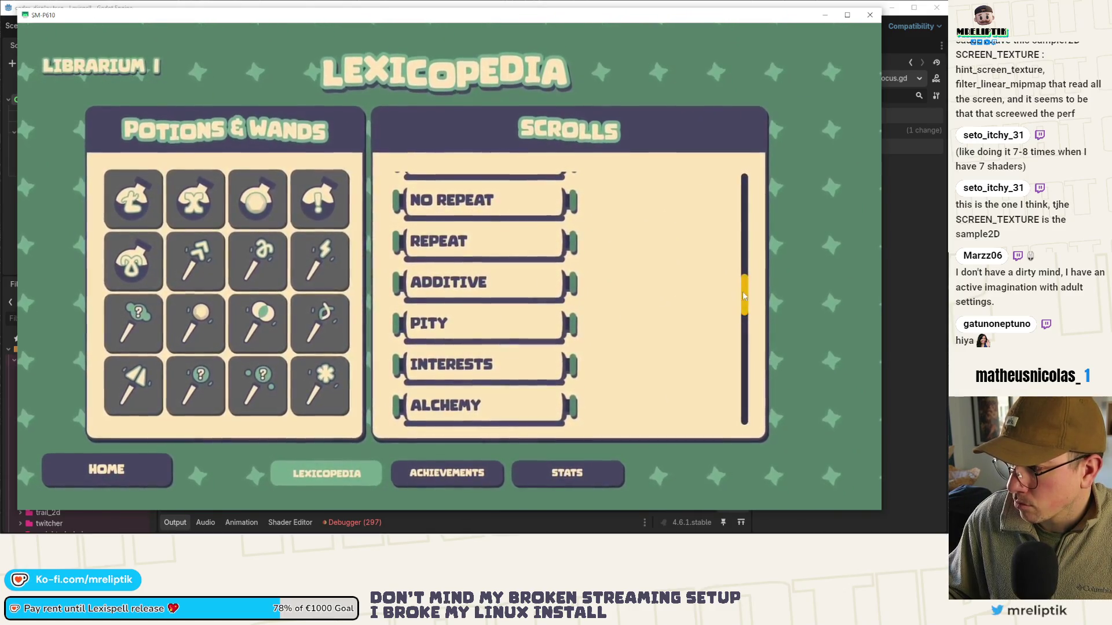
key(alt+Tab)
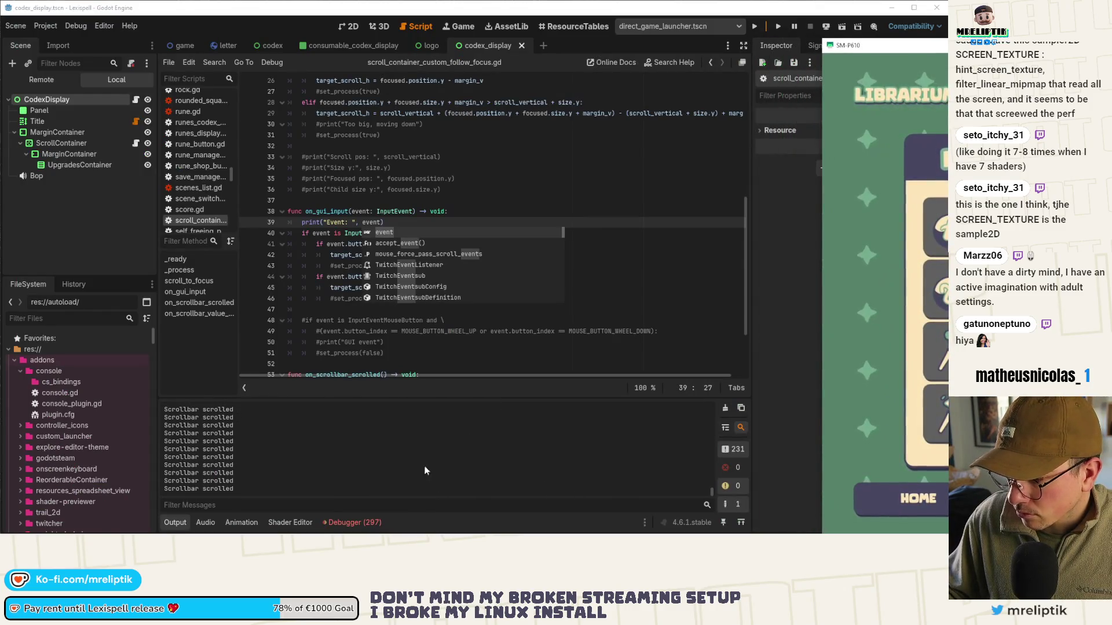
click(672, 255)
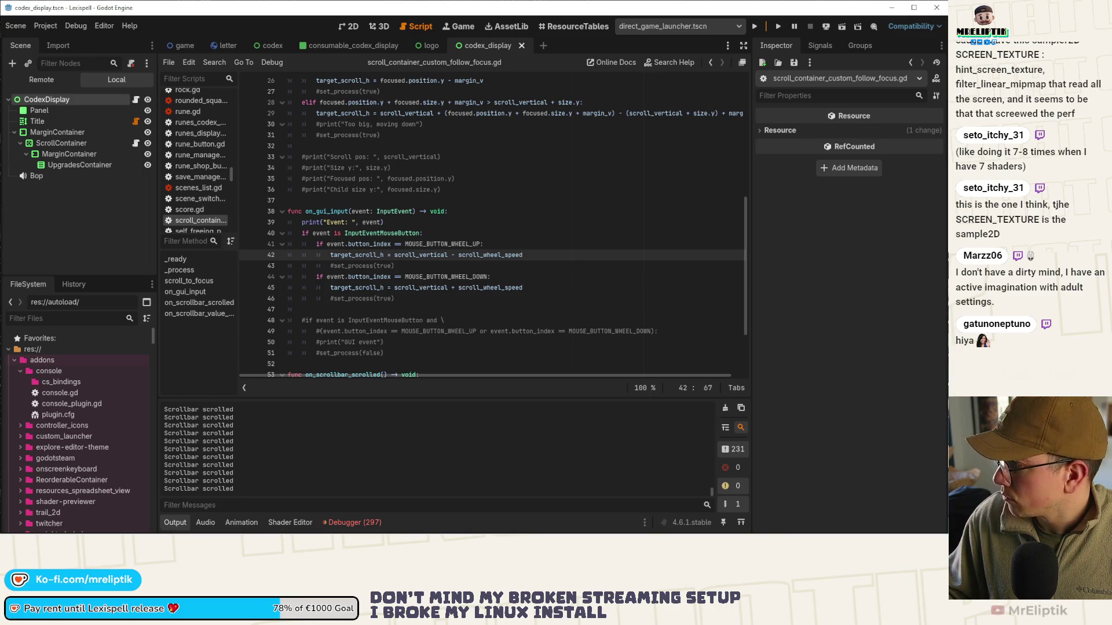
key(alt+Tab)
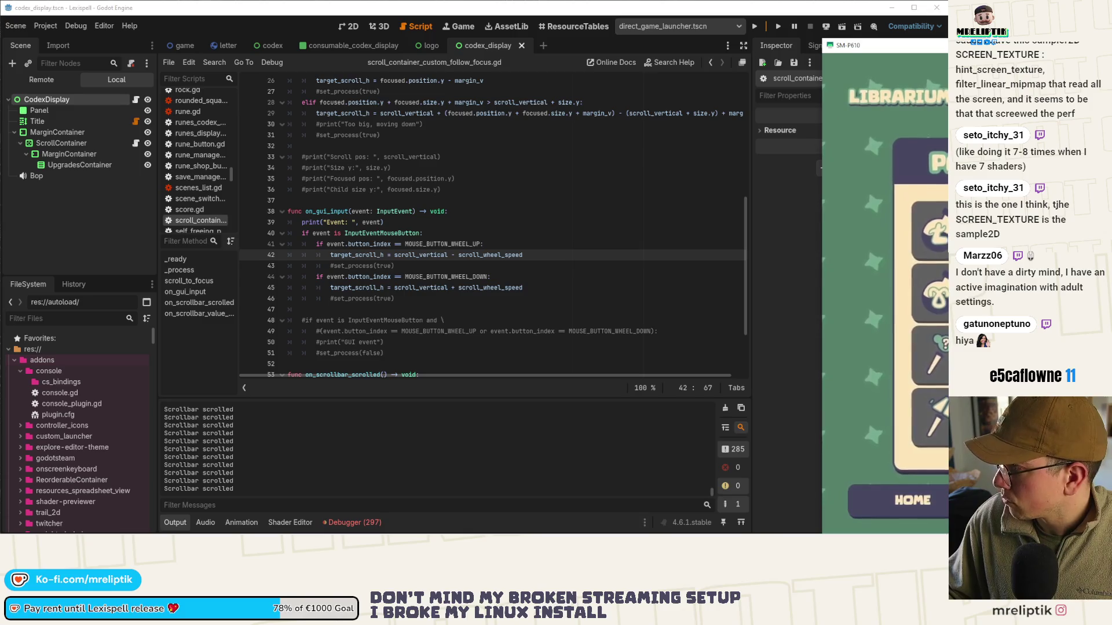
key(F8)
scroll(268, 461, up, 5)
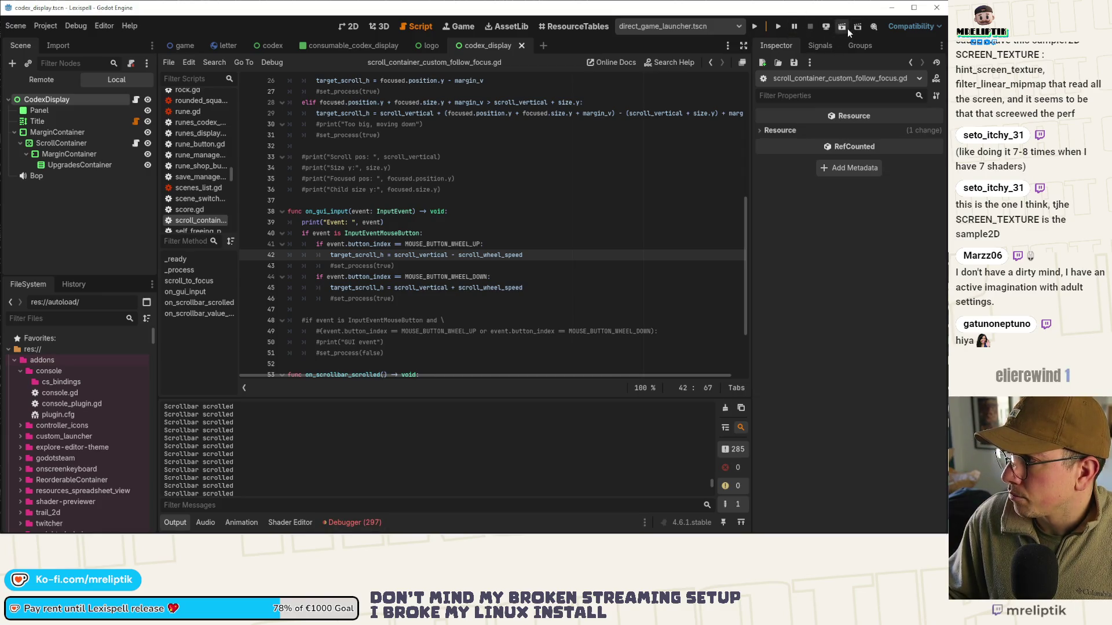
Stop the game, redeploy it to the Samsung SM-P610, and scroll to on_gui_input
click(809, 26)
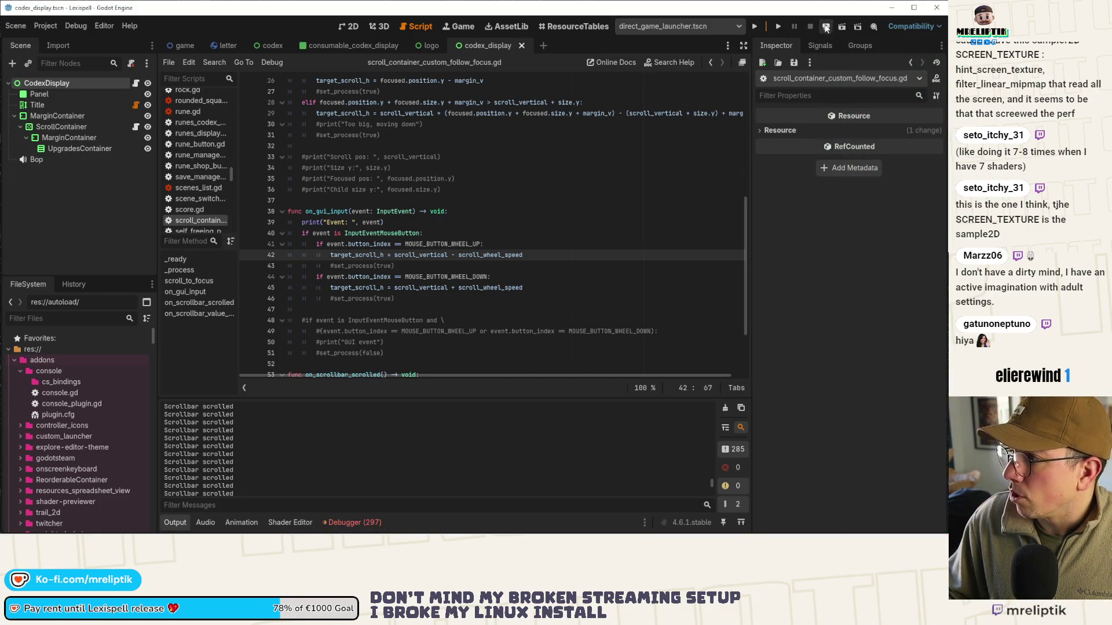
click(826, 27)
click(836, 65)
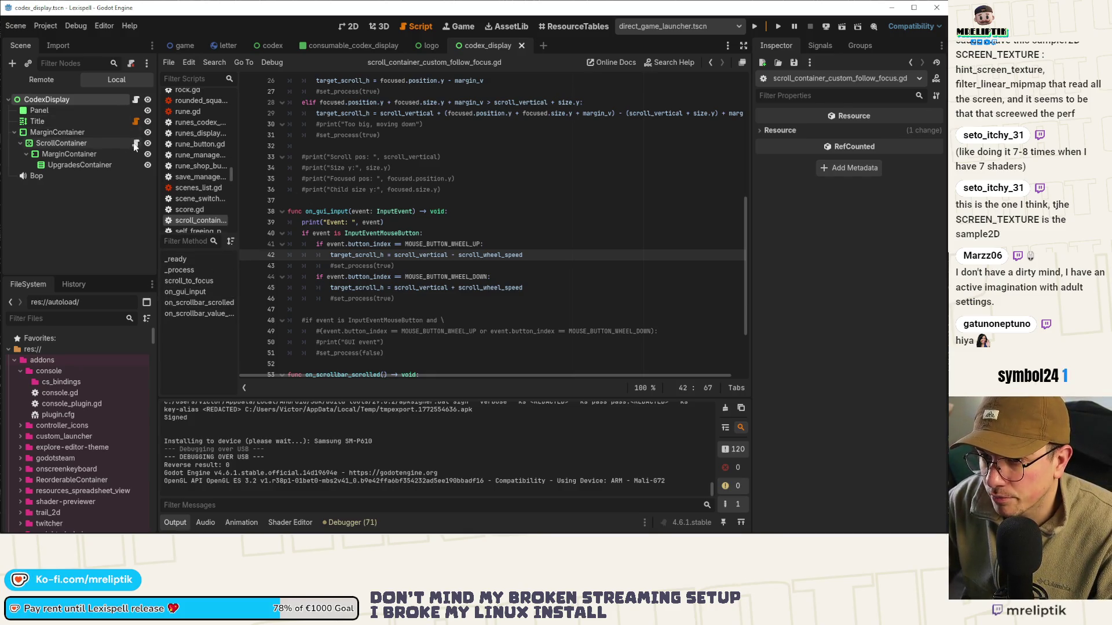
scroll(432, 284, down, 3)
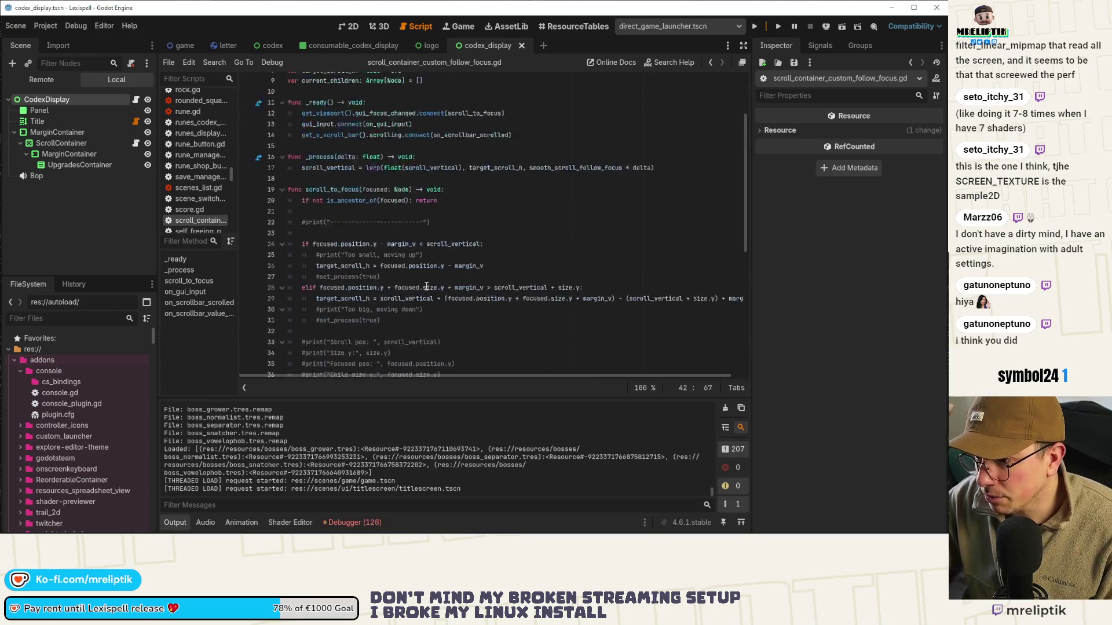
Comment out the Scrollbar scrolled print and add a pass line in on_scrollbar_scrolled
click(424, 301)
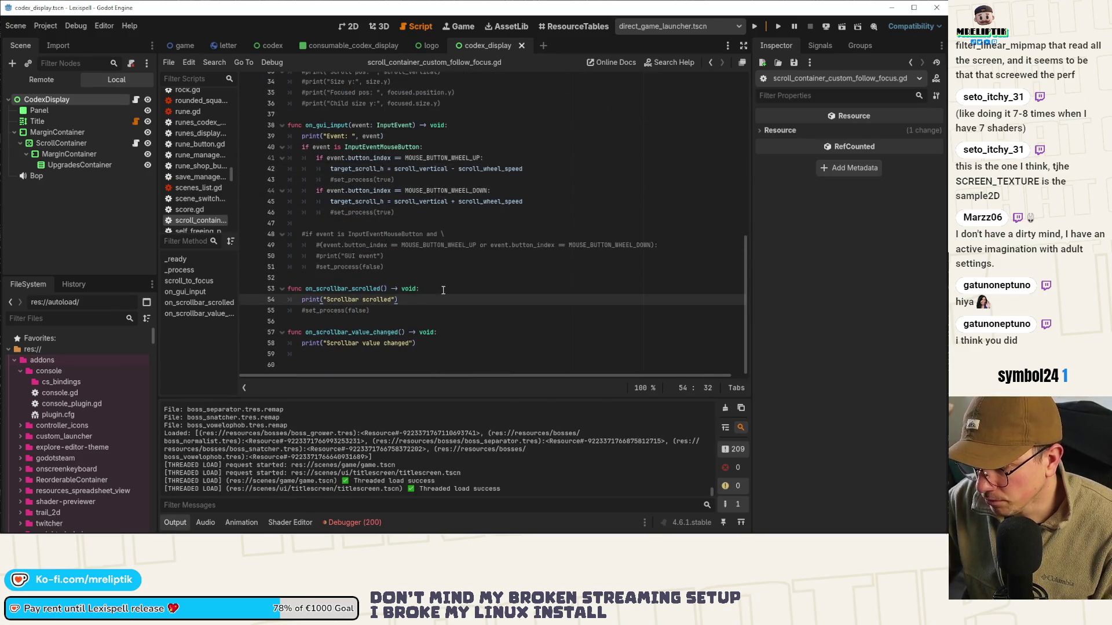
key(ctrl+k)
key(Up)
key(End)
key(Return)
text(pass)
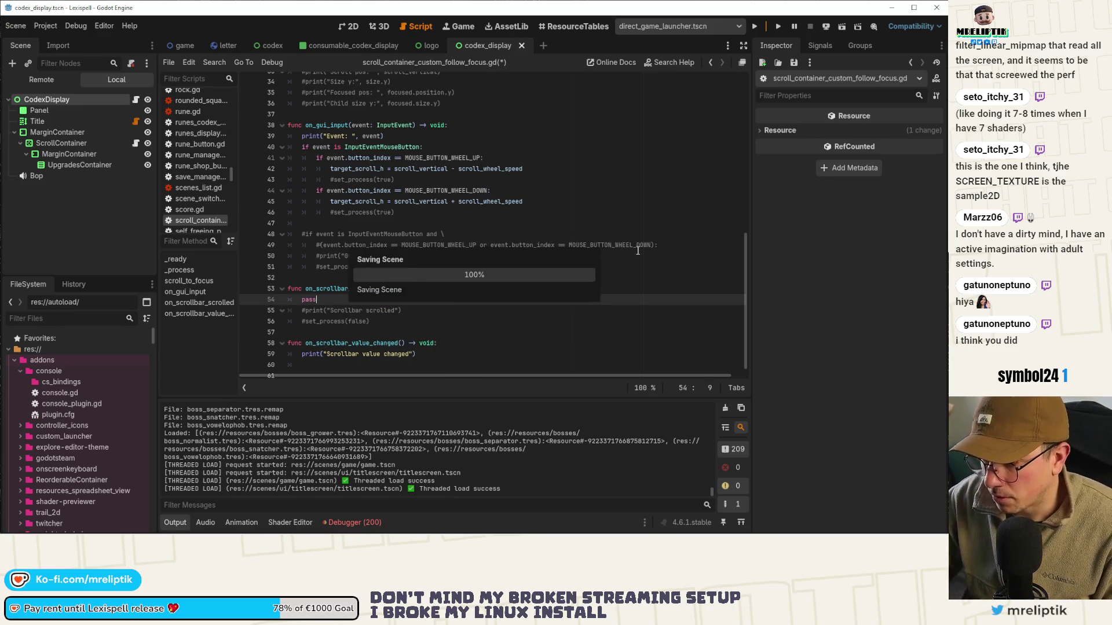
Add pass to on_scrollbar_value_changed, comment out its print, and save the script
click(463, 343)
key(Return)
text(pass)
key(Down)
key(ctrl+k)
key(ctrl+s)
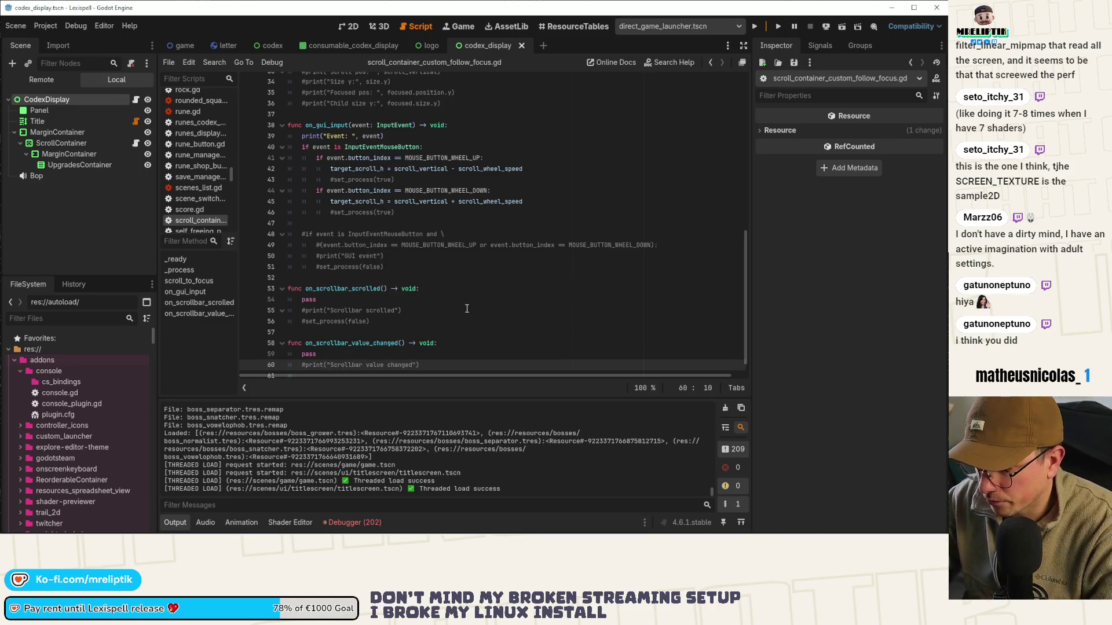
scroll(467, 308, down, 1)
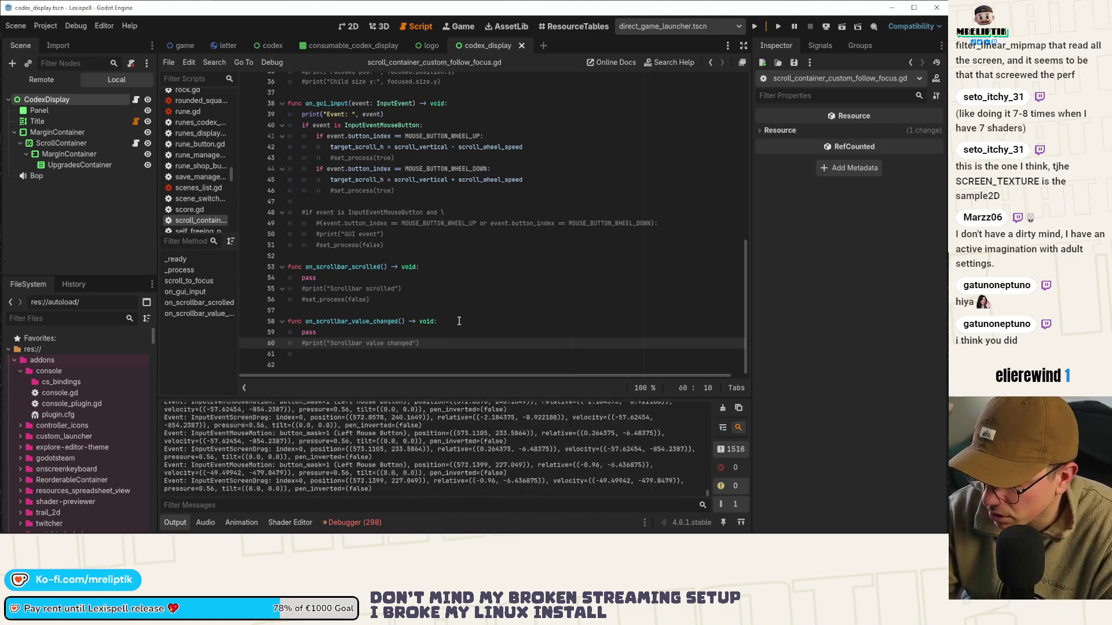
Add an 'elif event is InputEventScreenDrag:' branch after the wheel-down block in on_gui_input
click(431, 133)
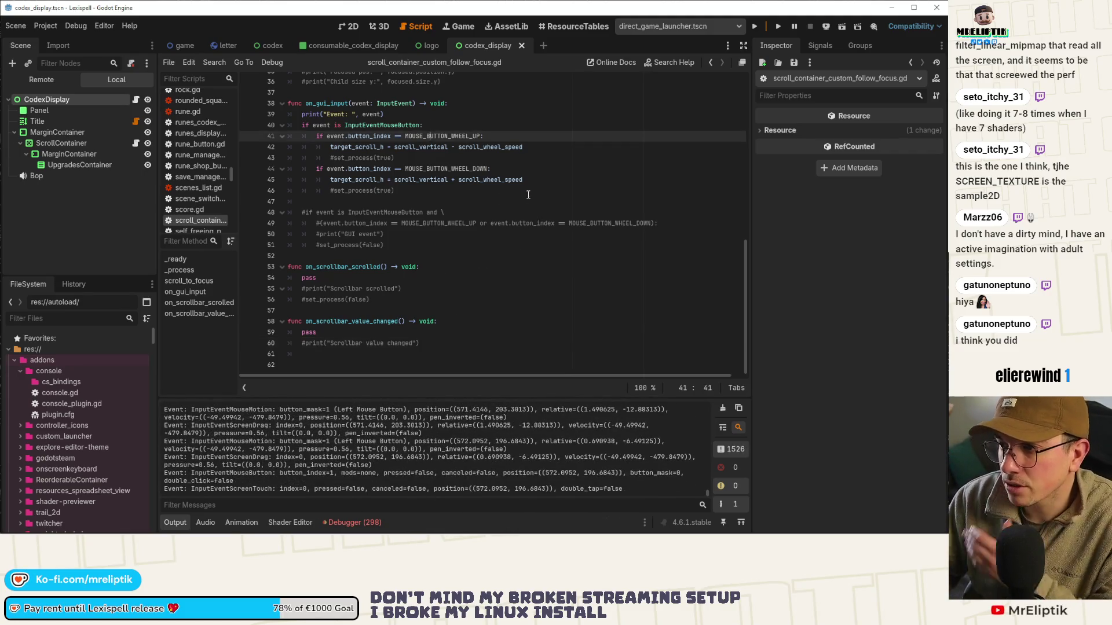
click(455, 191)
key(Return)
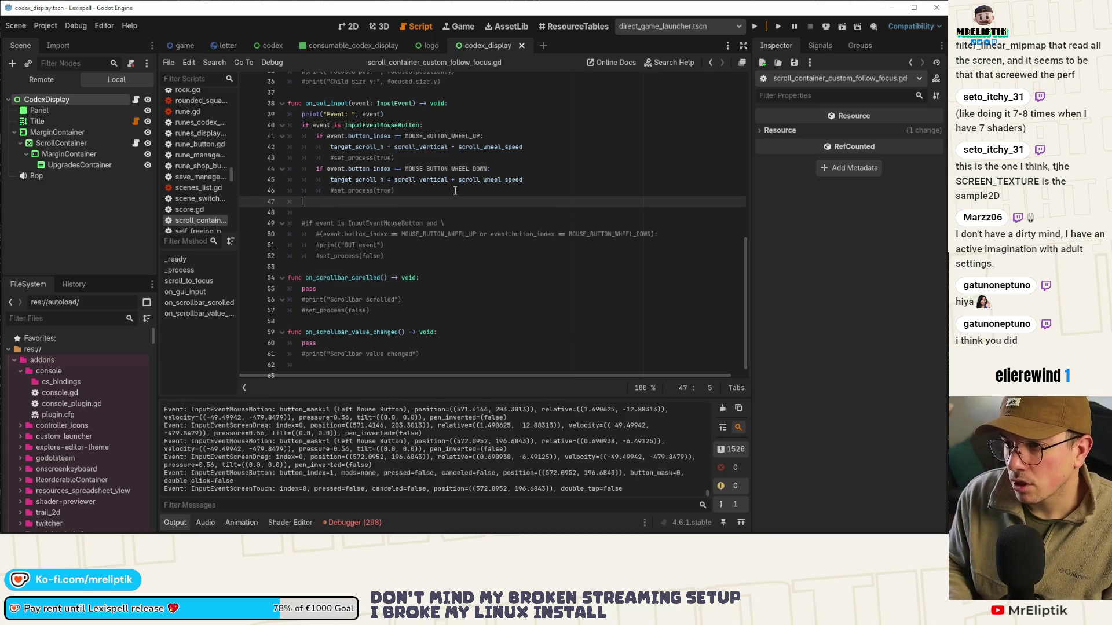
text(elif e)
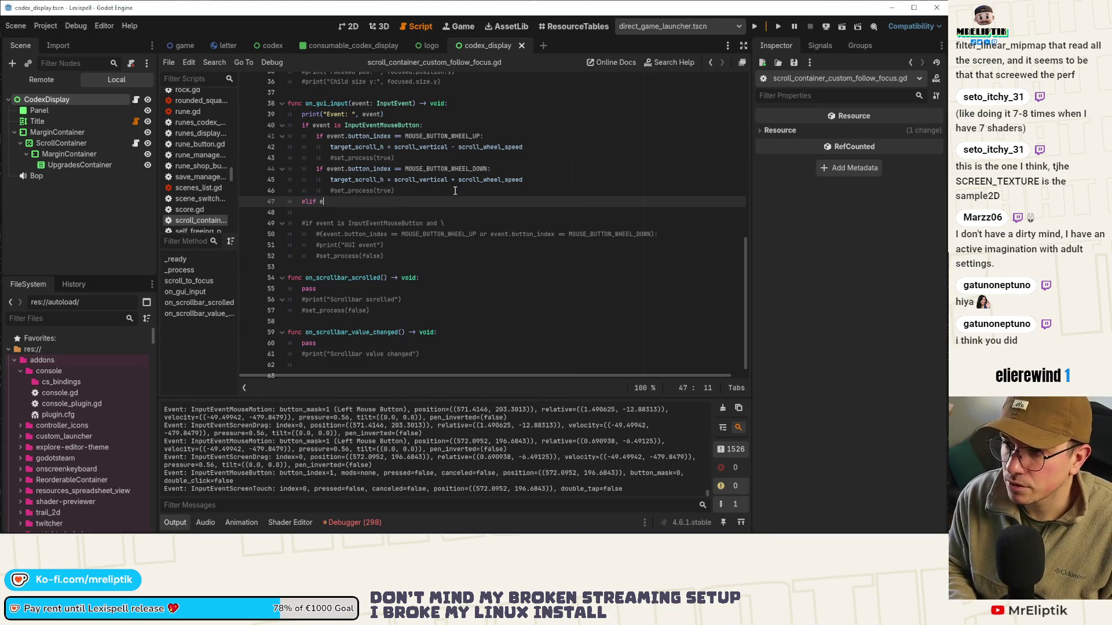
text(vent is InputEventScree)
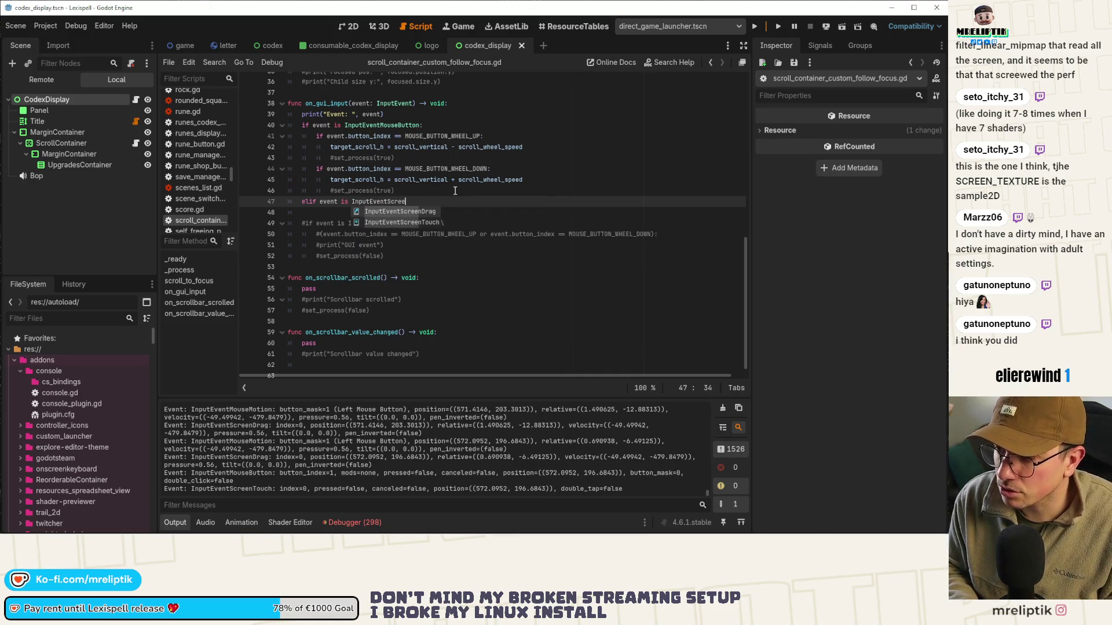
key(Return)
text(:)
key(Return)
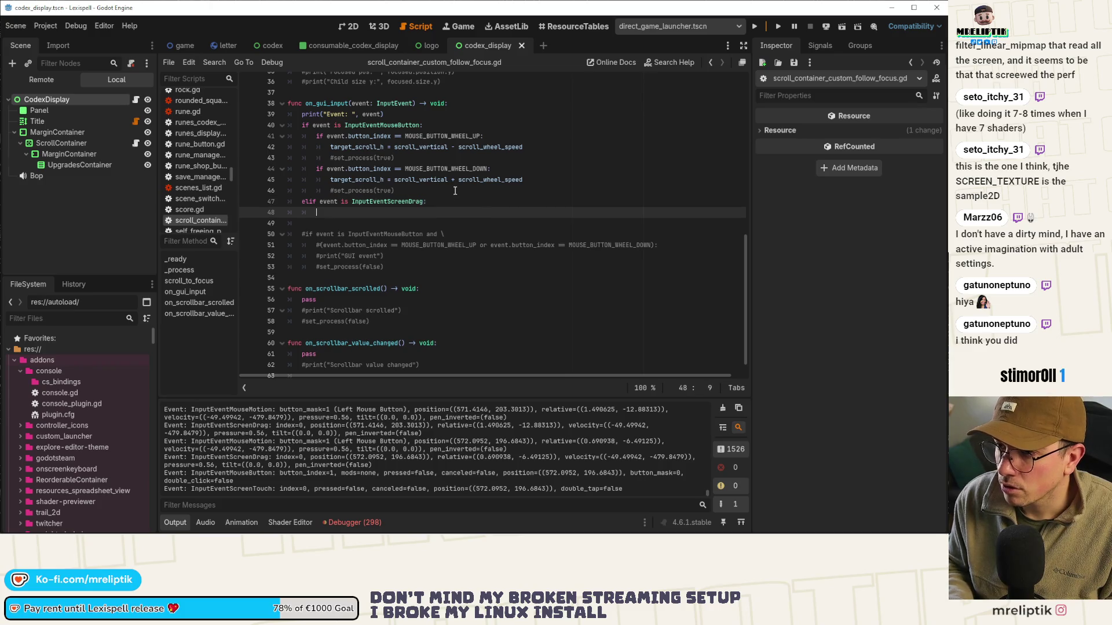
Read the InputEventScreenDrag documentation for its relative property
ctrl+click(383, 201)
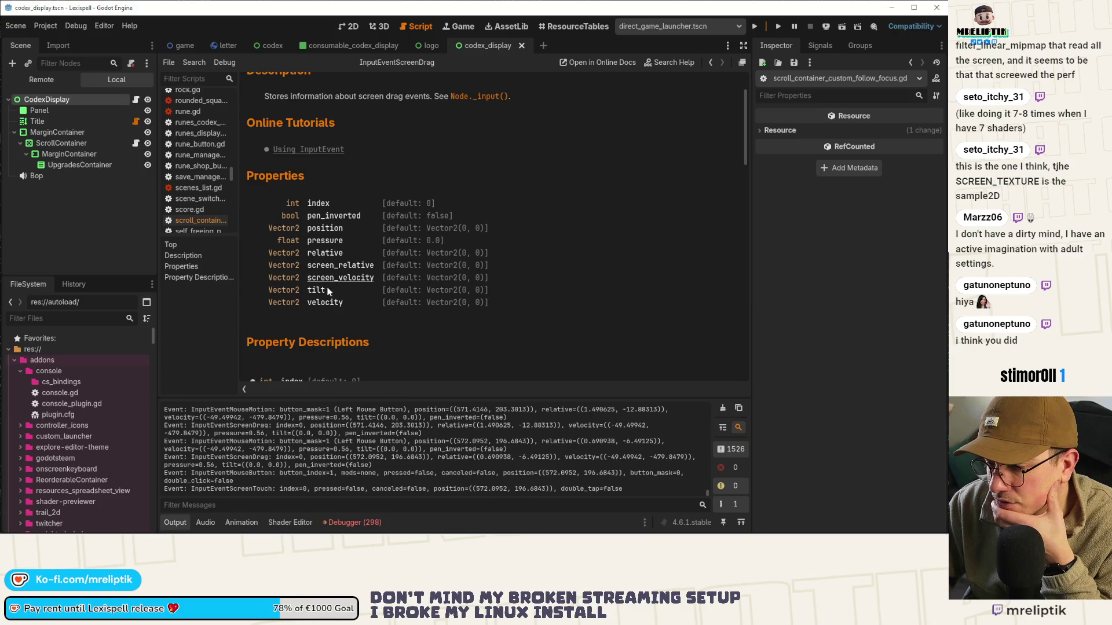
click(322, 253)
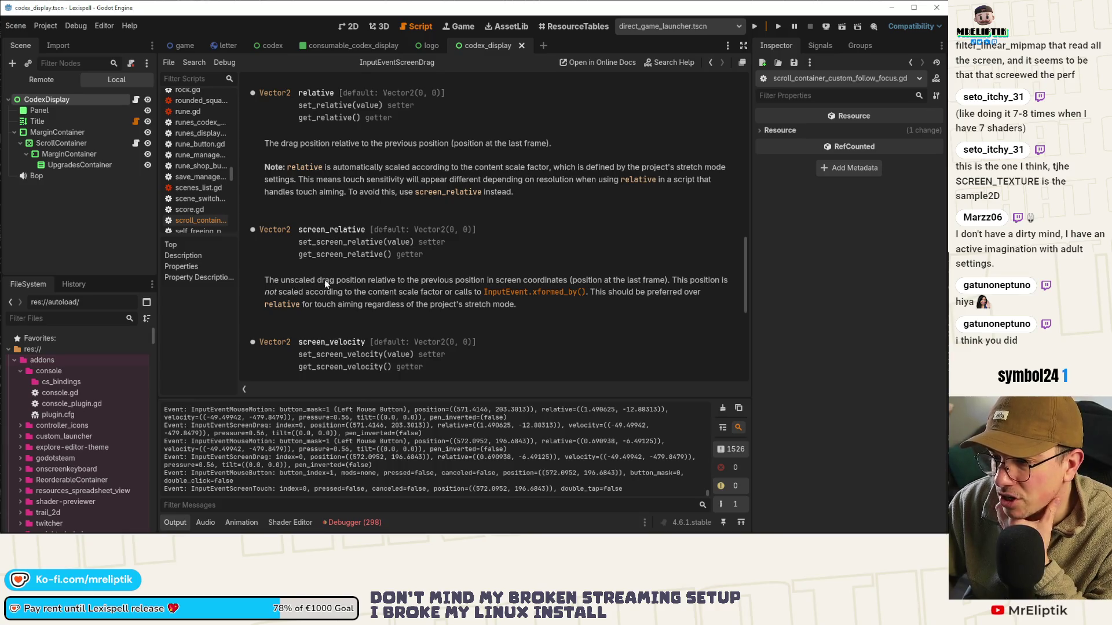
click(135, 99)
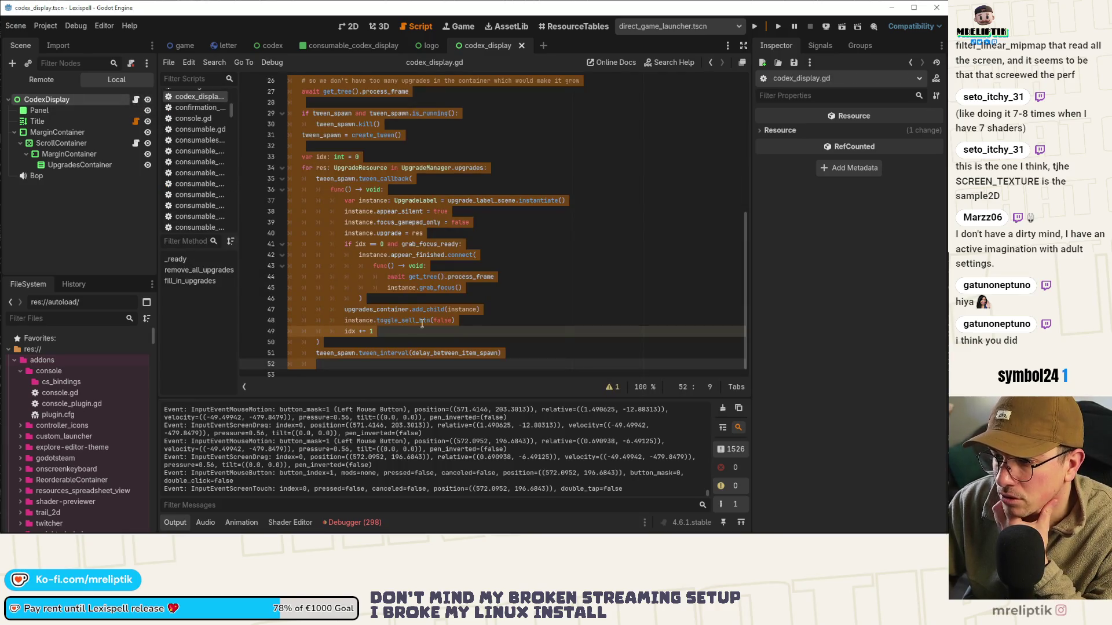
Copy the wheel-up scroll assignment from line 42 into the drag branch on line 48
click(135, 142)
click(401, 223)
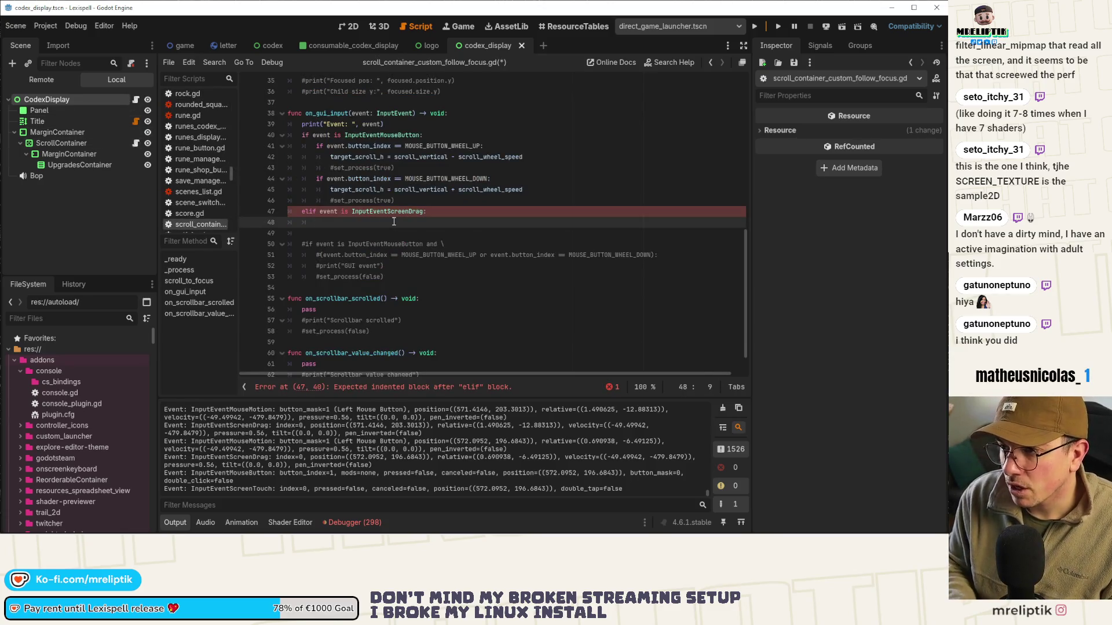
drag(331, 157, 558, 157)
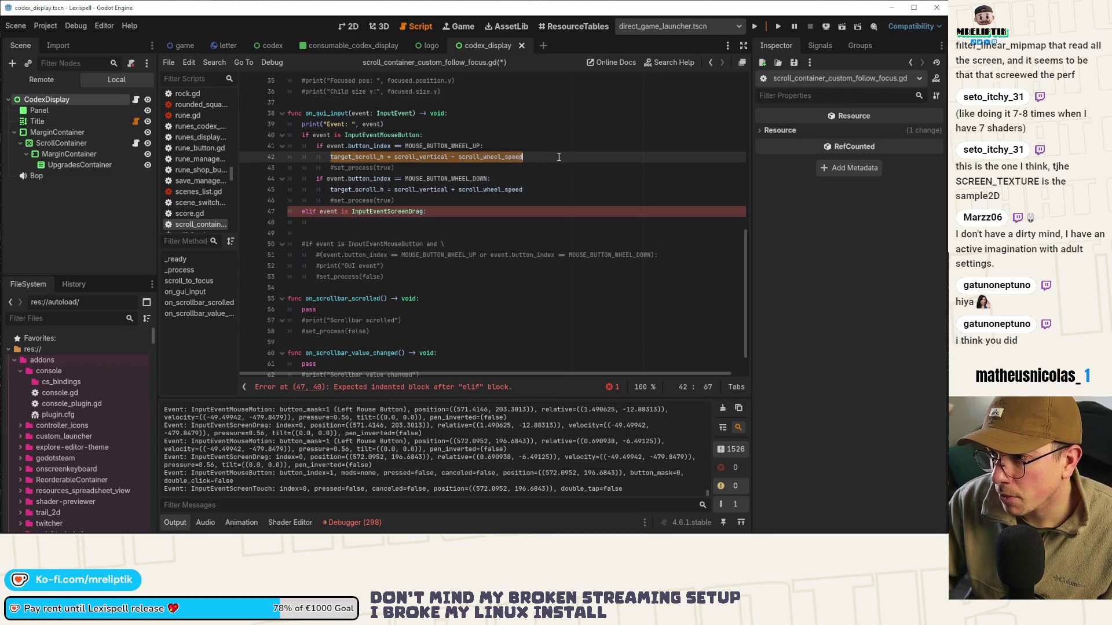
key(ctrl+c)
click(356, 222)
key(ctrl+v)
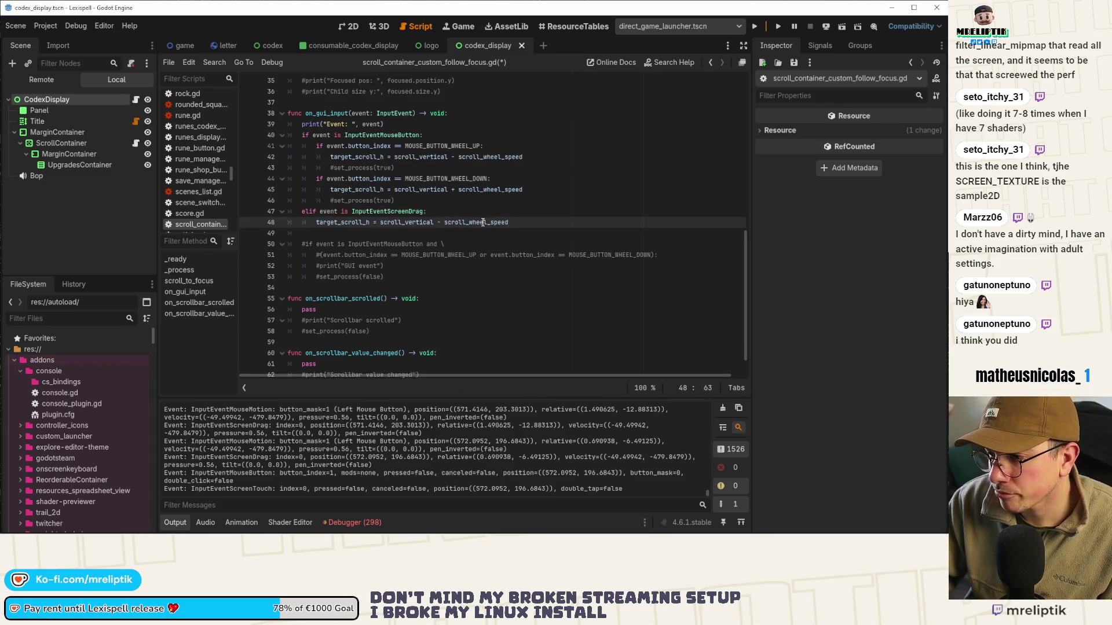
Replace scroll_wheel_speed with event.relative on line 48, trying a + operator
click(446, 222)
double_click(461, 222)
key(BackSpace)
text(vent.)
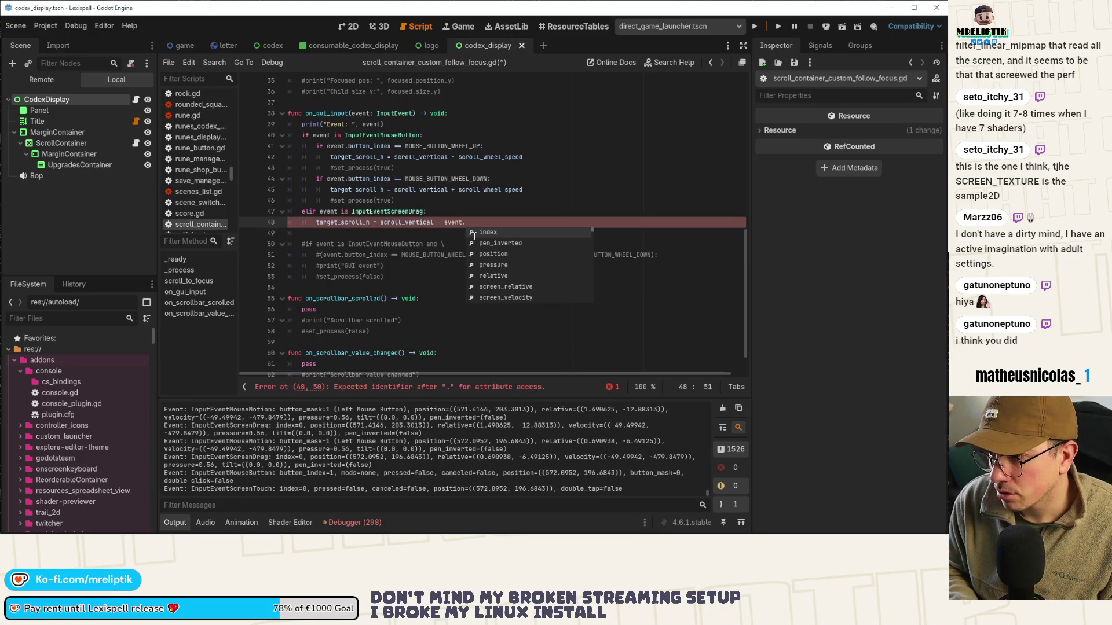
text(relative)
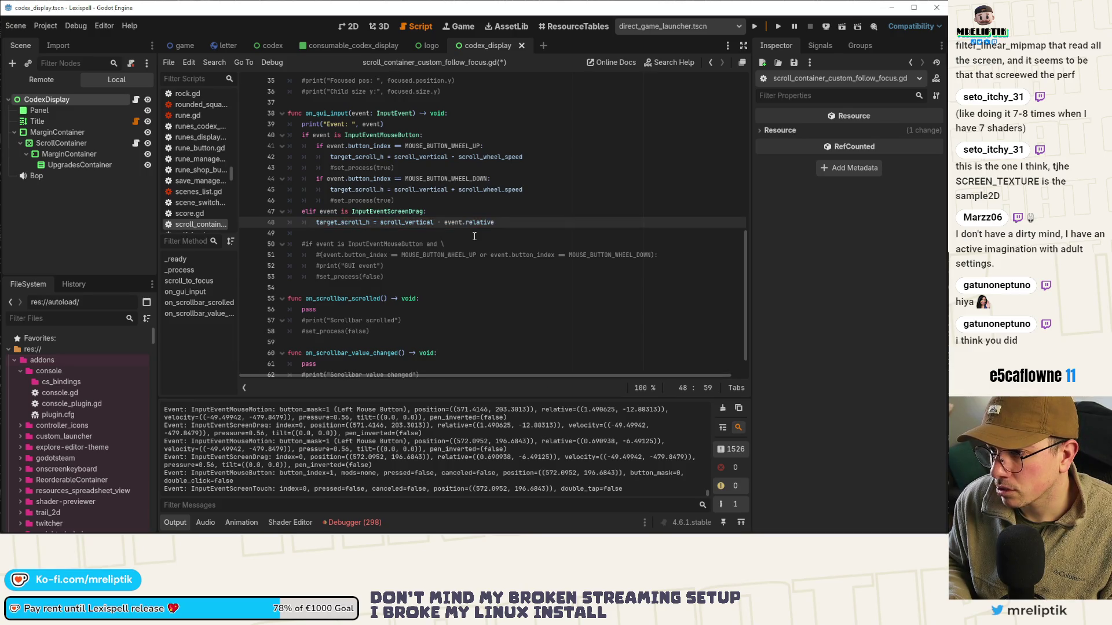
key(Left)
key(BackSpace)
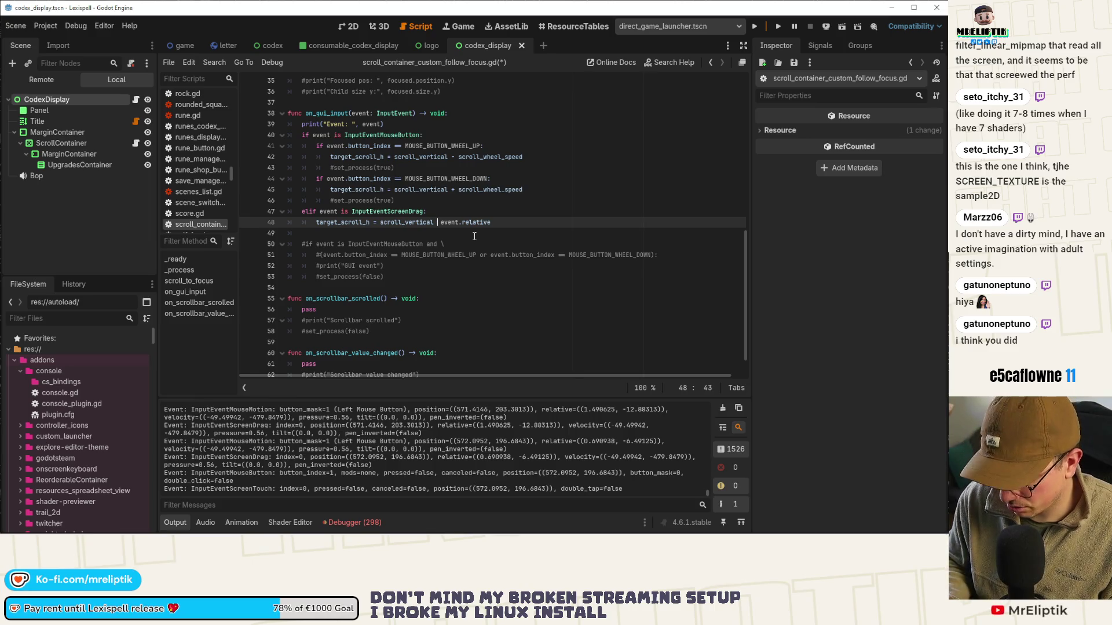
text(+)
Restore the minus operator, save, and run the game on the Samsung SM-P610
key(ctrl+s)
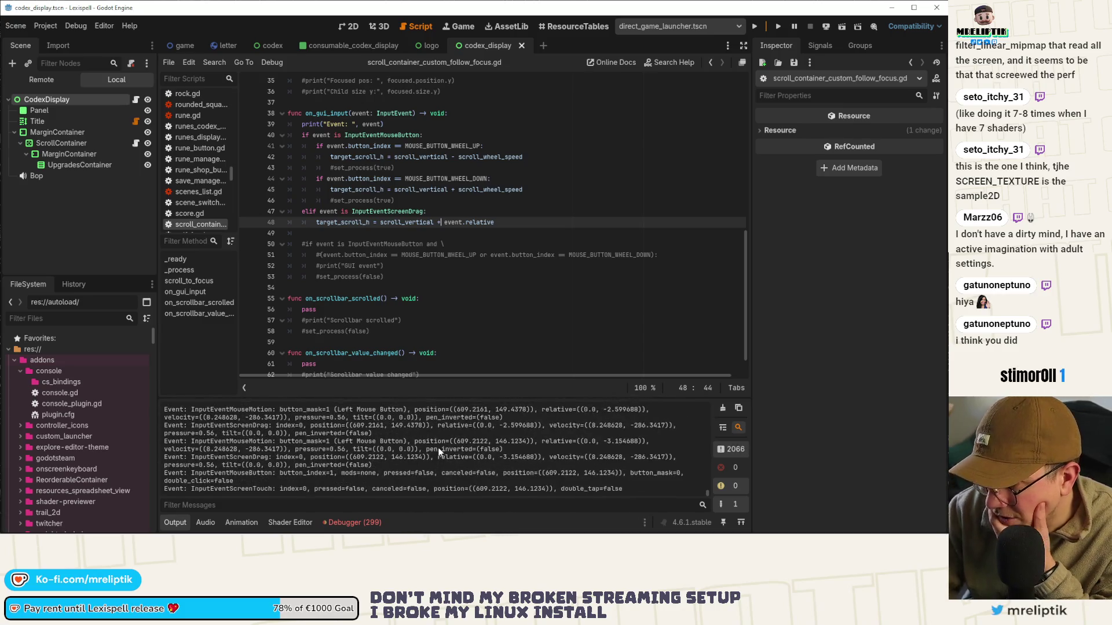
key(BackSpace)
text(-)
key(ctrl+s)
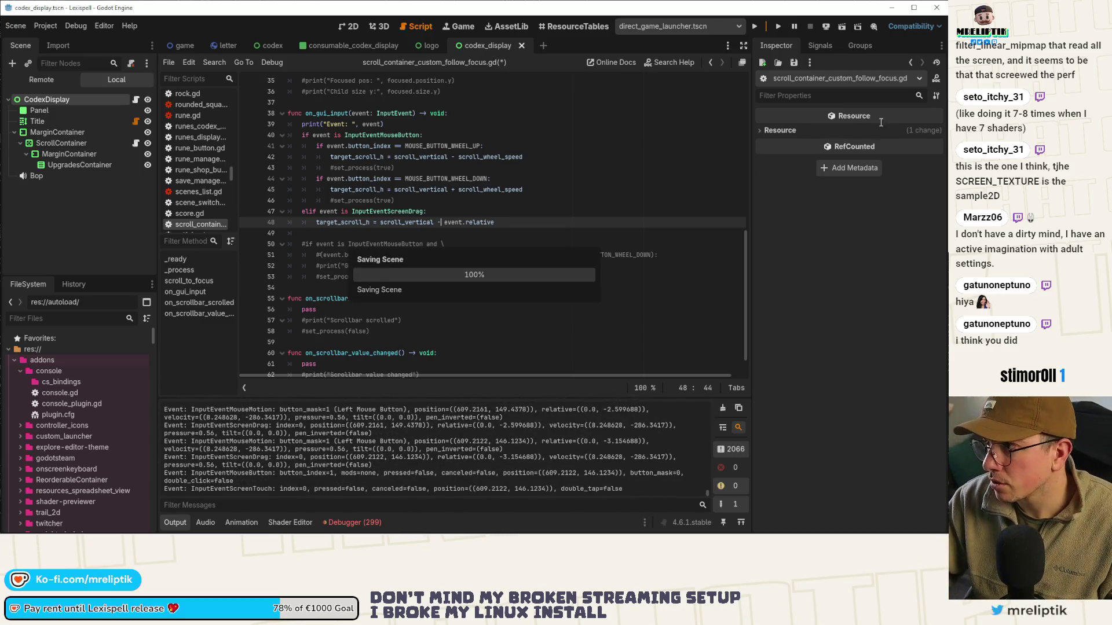
click(826, 26)
click(835, 66)
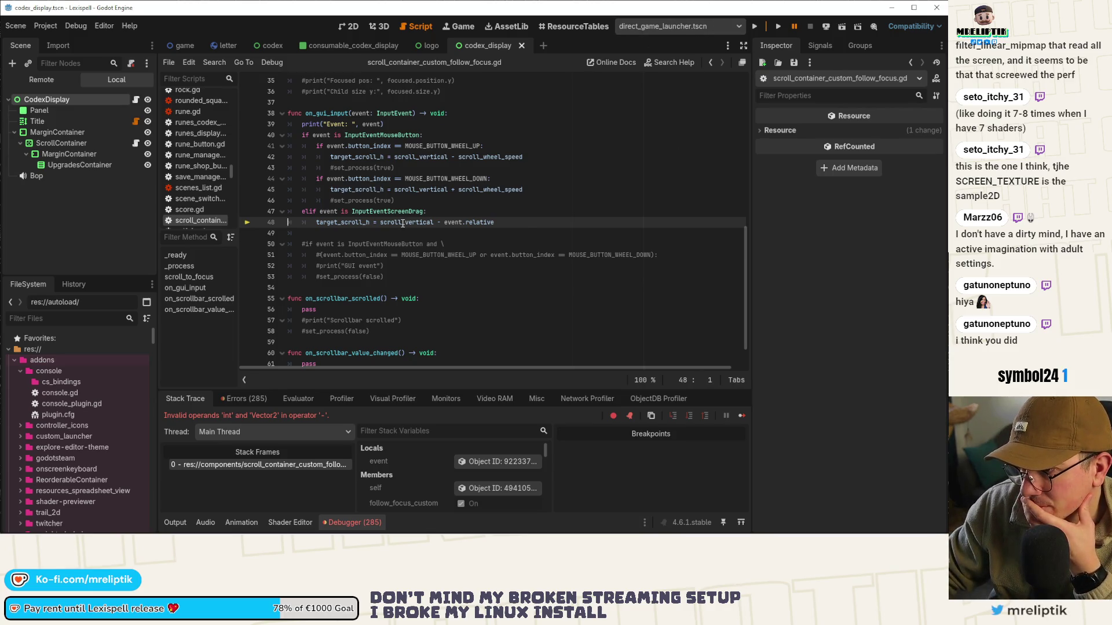
Append .y to event.relative on line 48, save, and redeploy to the Samsung SM-P610
click(502, 222)
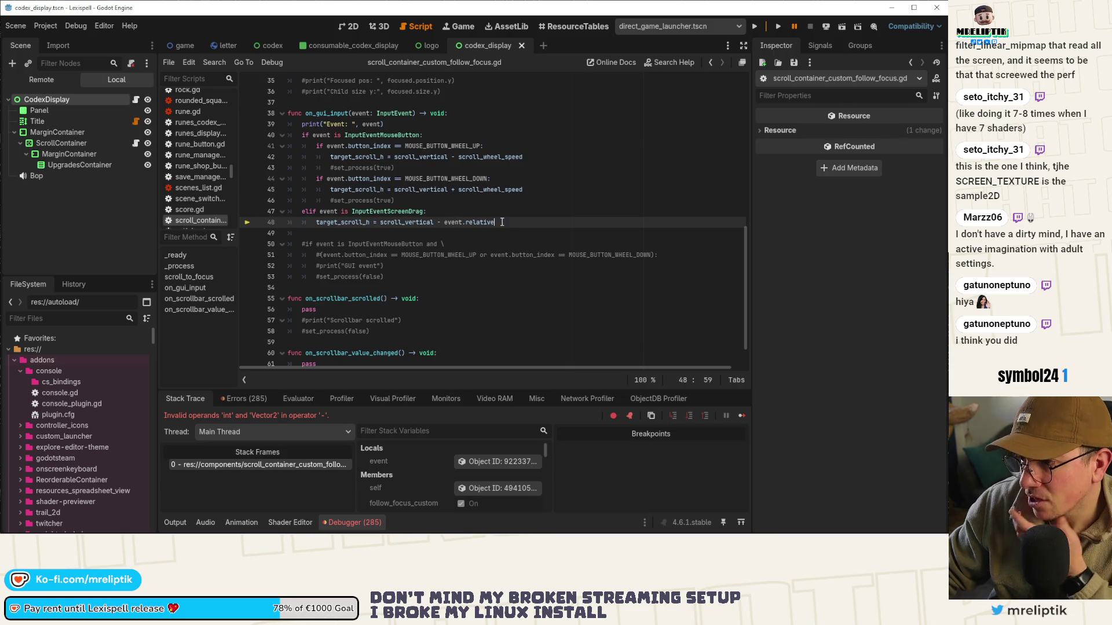
text(.y)
key(ctrl+s)
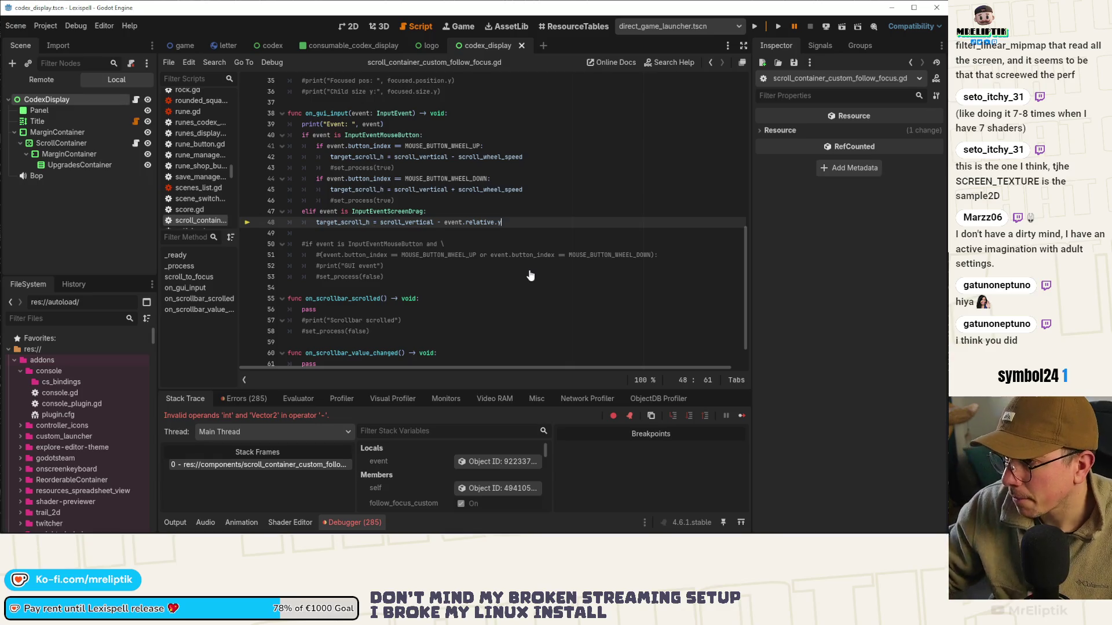
click(825, 25)
click(846, 65)
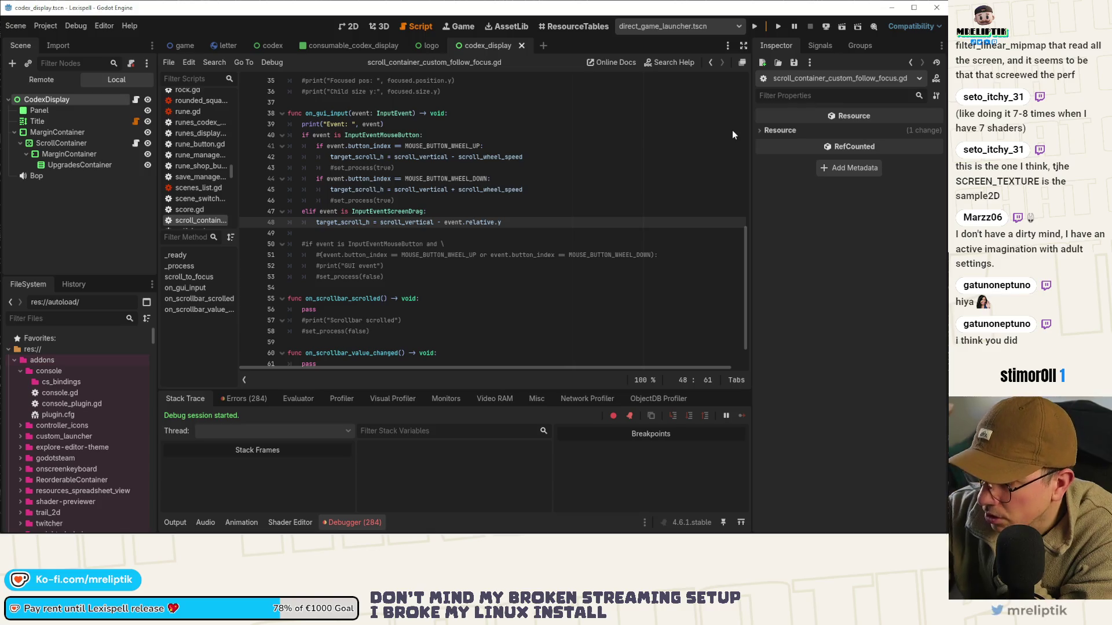
Make line 48 subtract (event.relative.y * scroll_wheel_speed), save, and rerun on the Samsung SM-P610
double_click(490, 157)
scroll(551, 243, up, 10)
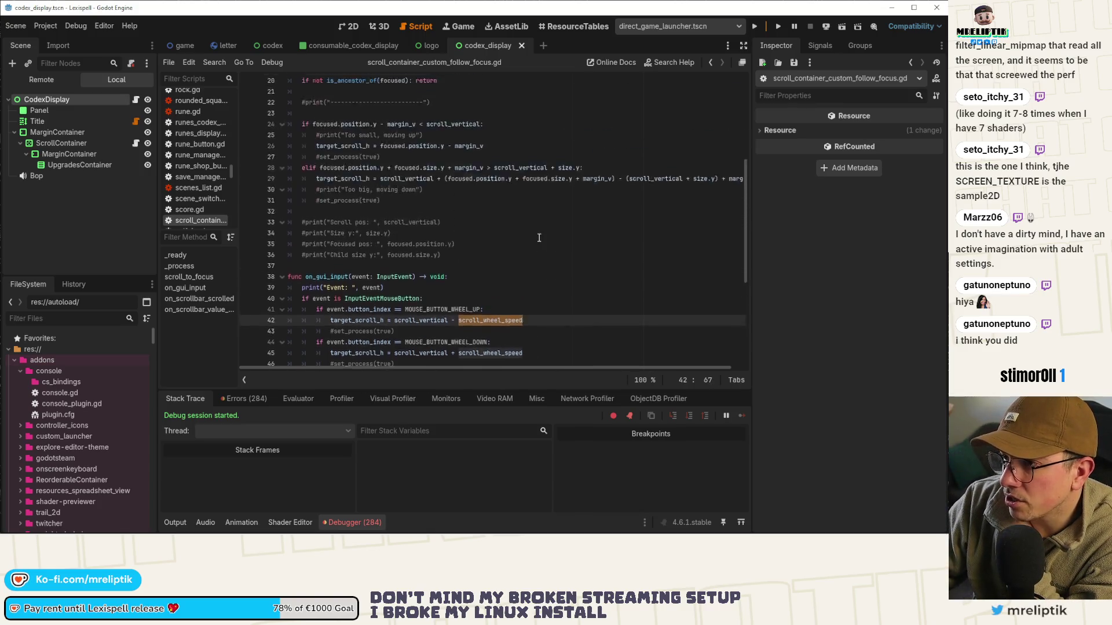
scroll(547, 244, down, 12)
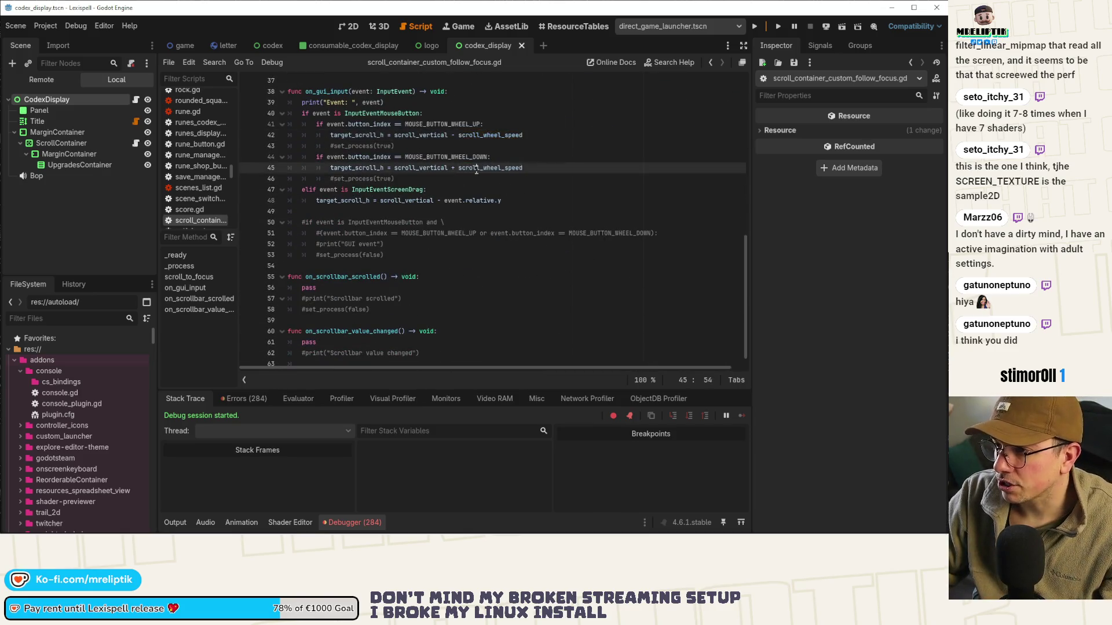
click(444, 200)
text((event.relative.y * scroll_wheel_speed))
key(ctrl+s)
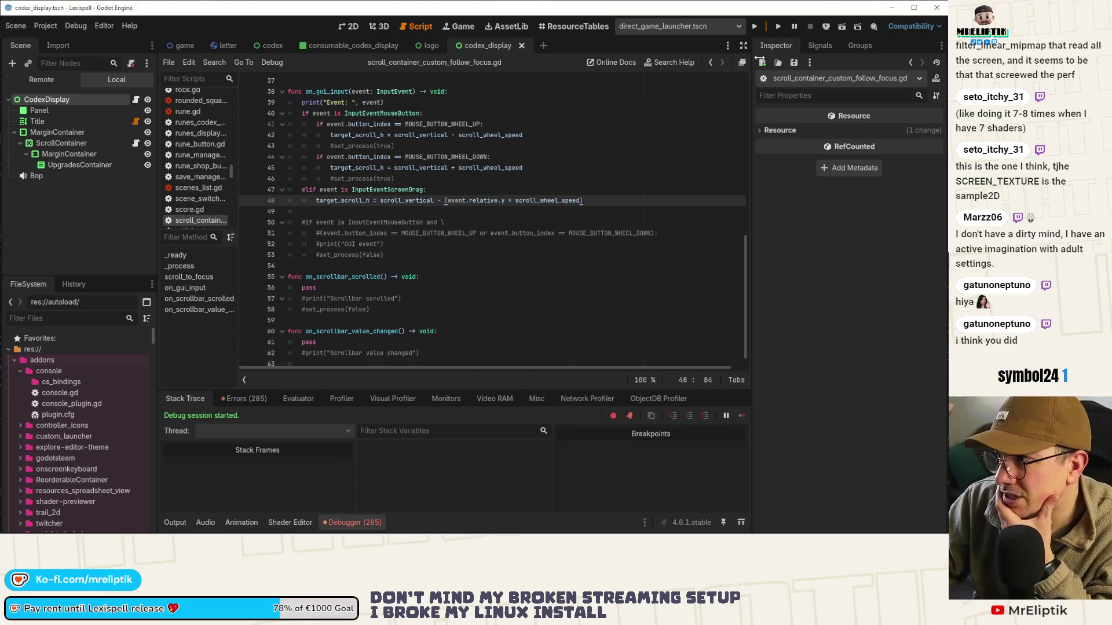
click(827, 27)
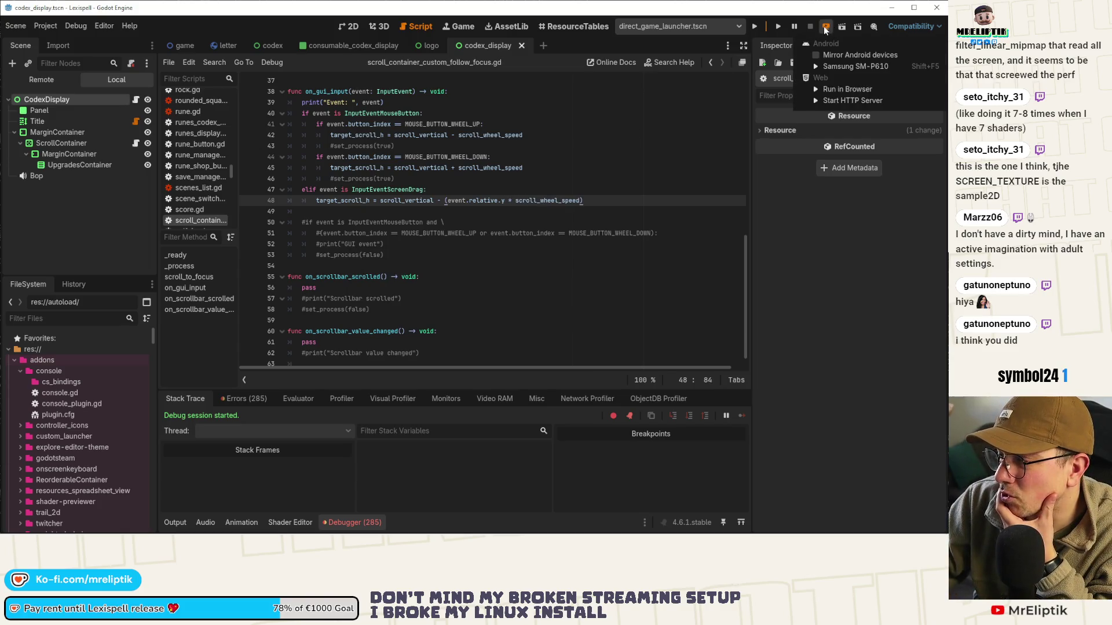
click(843, 65)
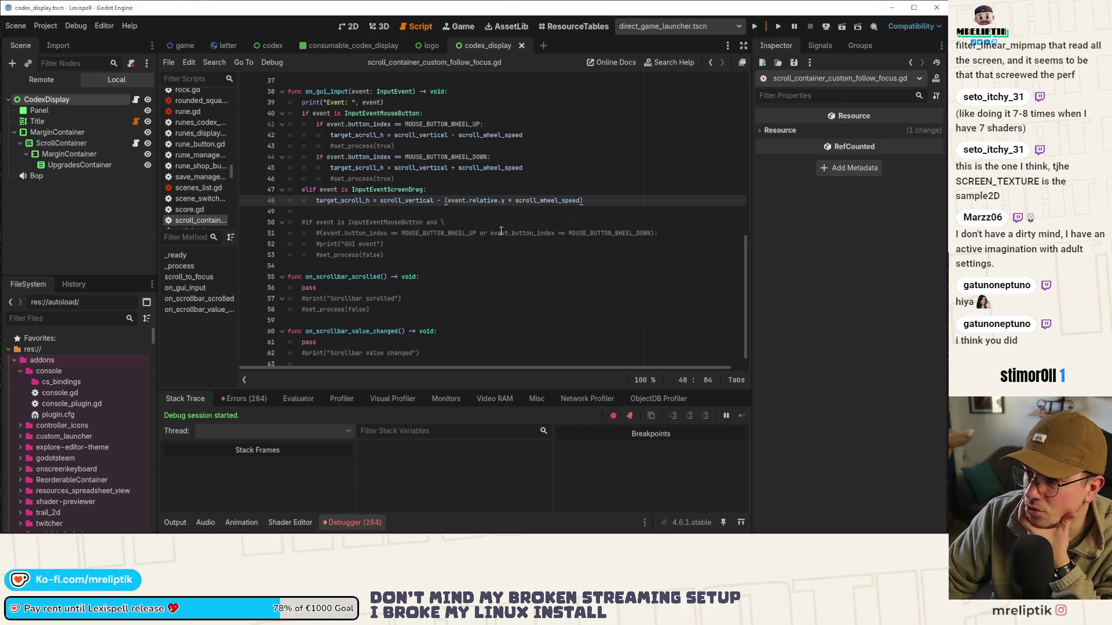
scroll(462, 159, up, 10)
click(490, 134)
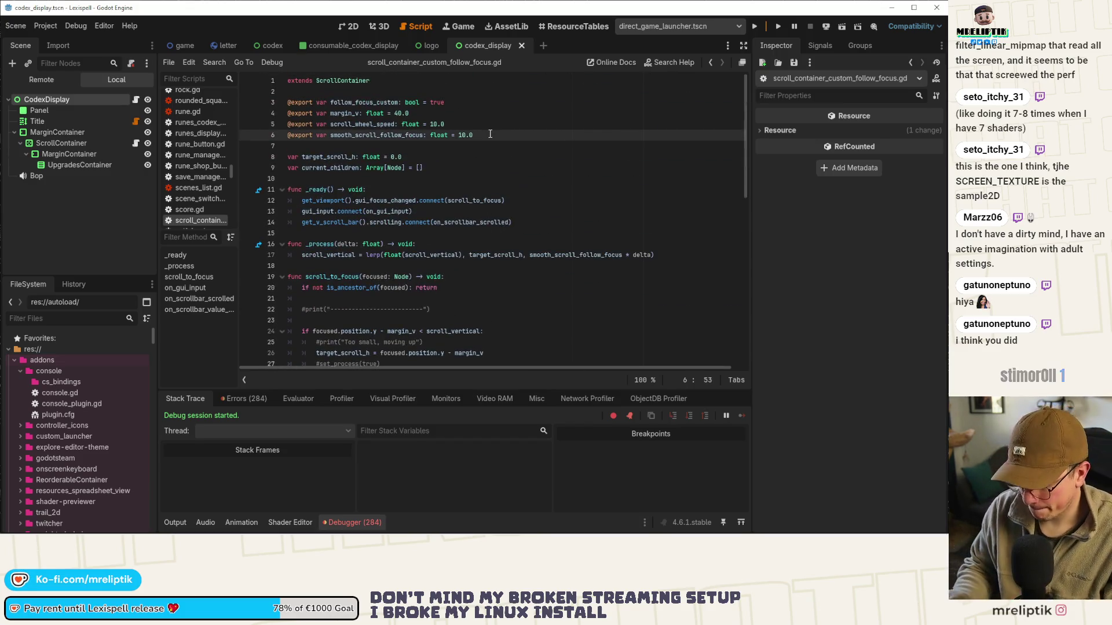
key(Return)
text(@export var smo)
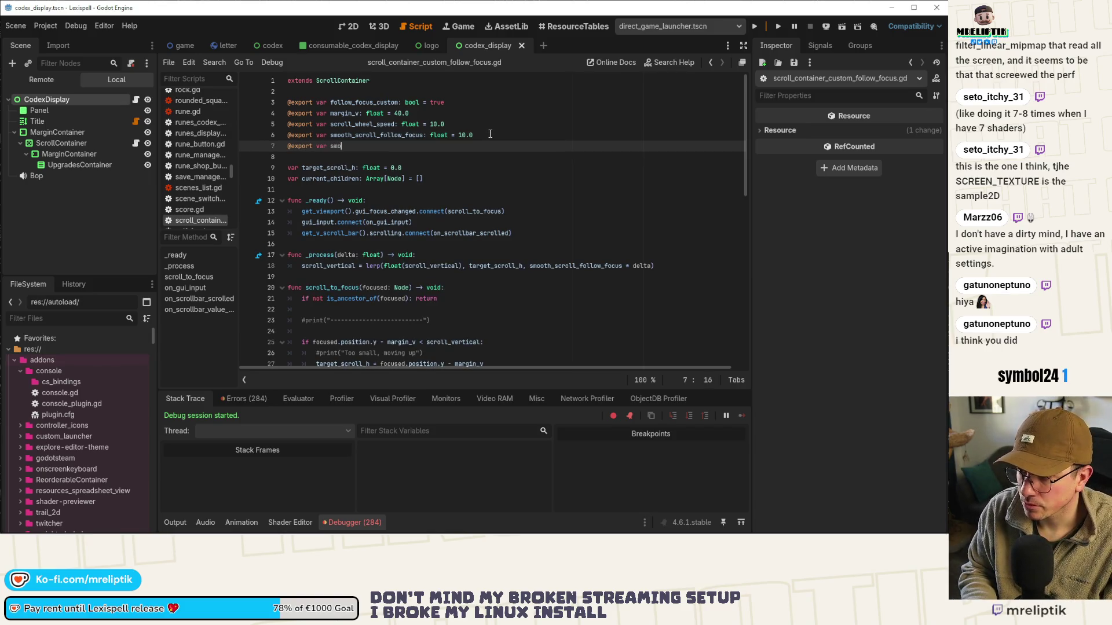
key(BackSpace)
key(BackSpace)
text(roll_touch_spe)
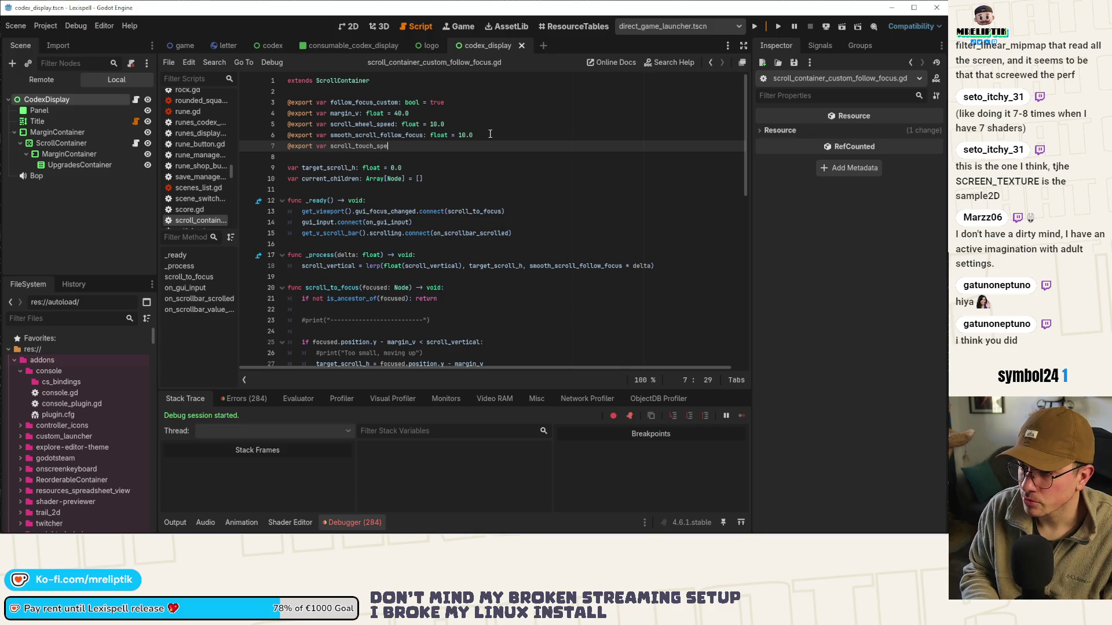
text(d: float = )
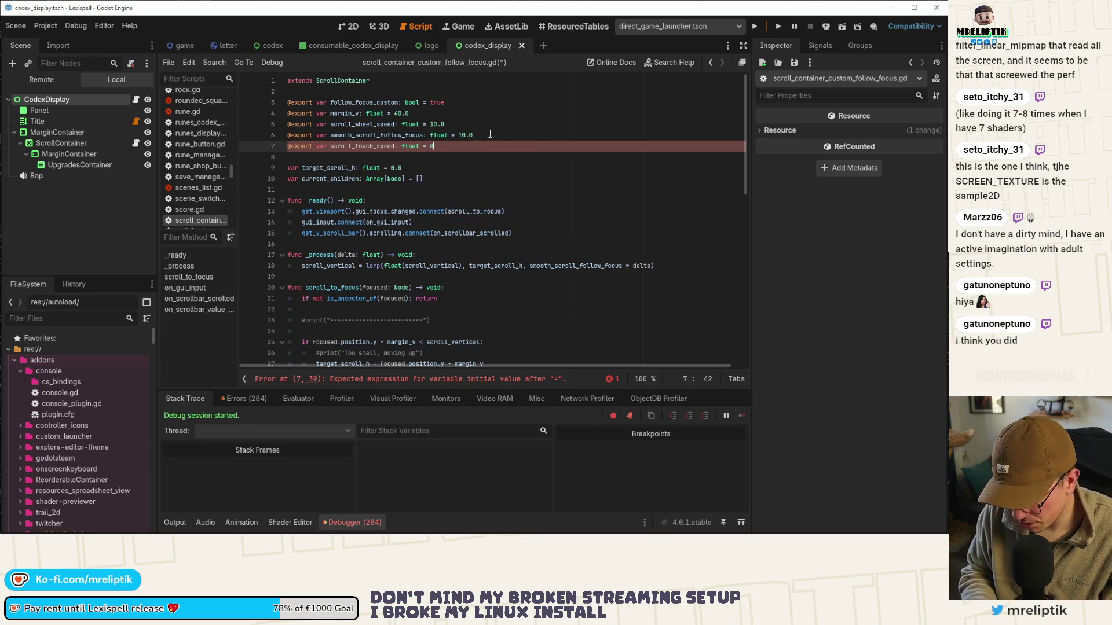
text(80)
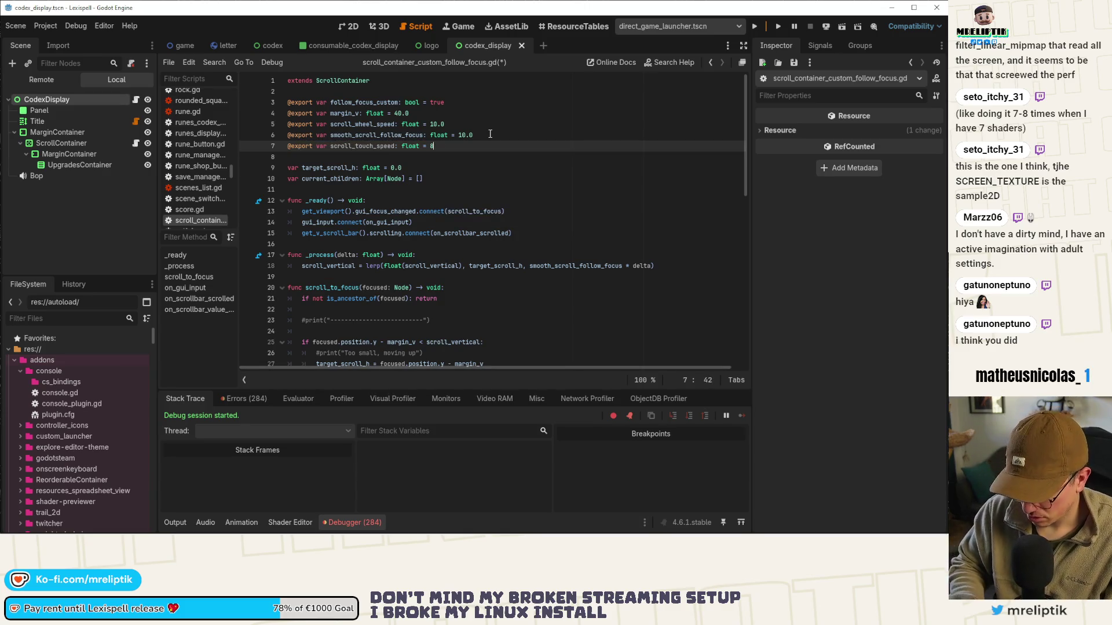
text(.0)
key(ctrl+s)
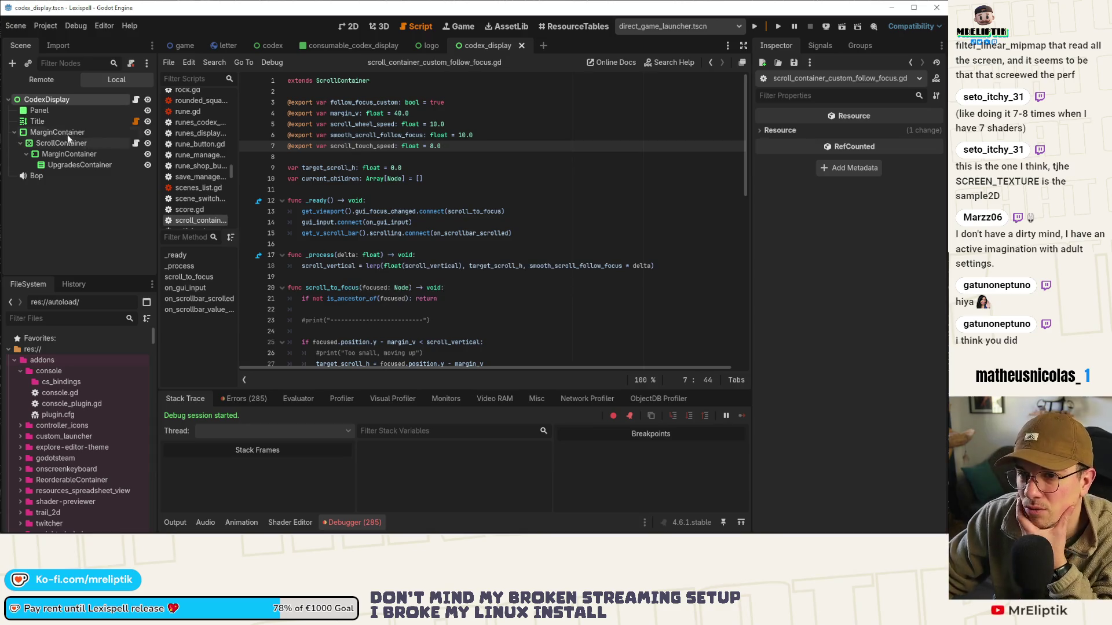
Swap scroll_wheel_speed for scroll_touch_speed in the drag branch, save, and show the Game view
click(67, 143)
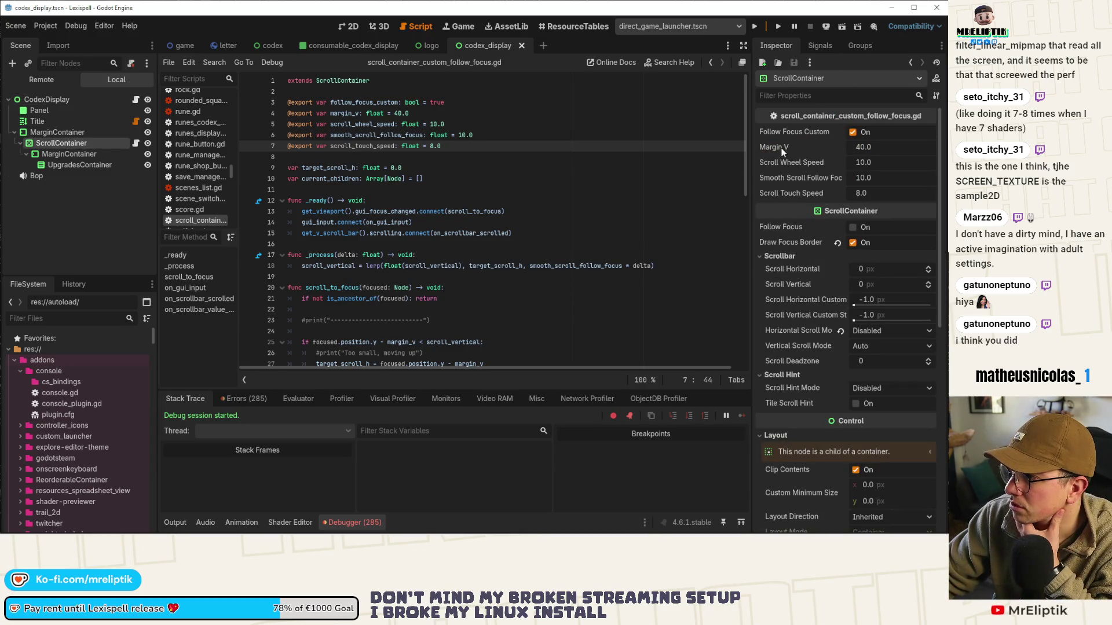
double_click(381, 143)
key(ctrl+c)
scroll(538, 189, down, 10)
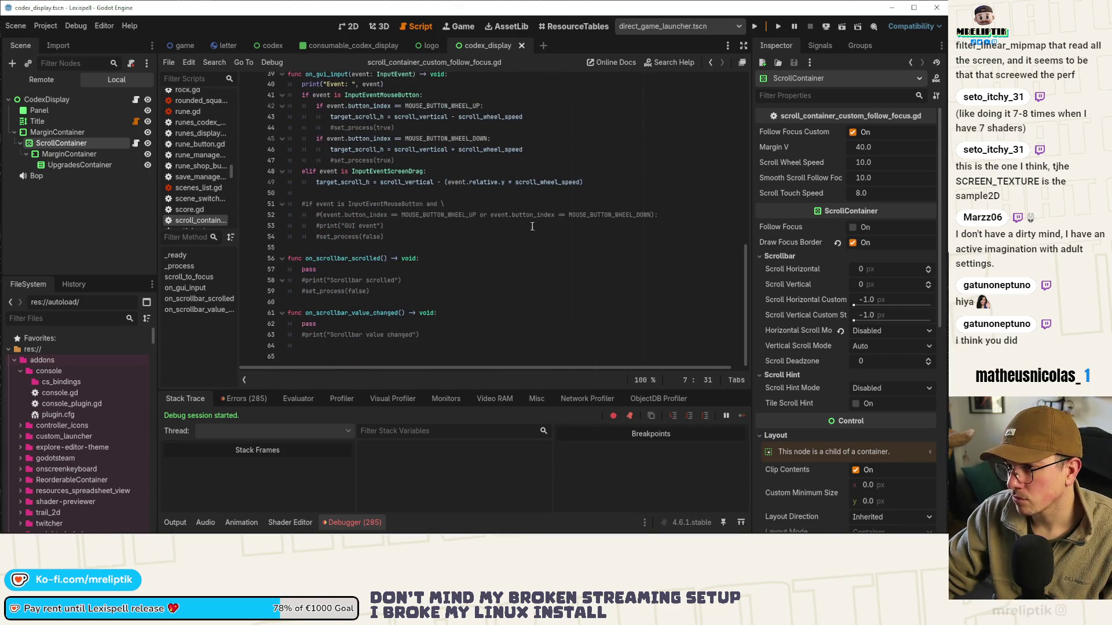
double_click(542, 182)
key(ctrl+v)
key(ctrl+s)
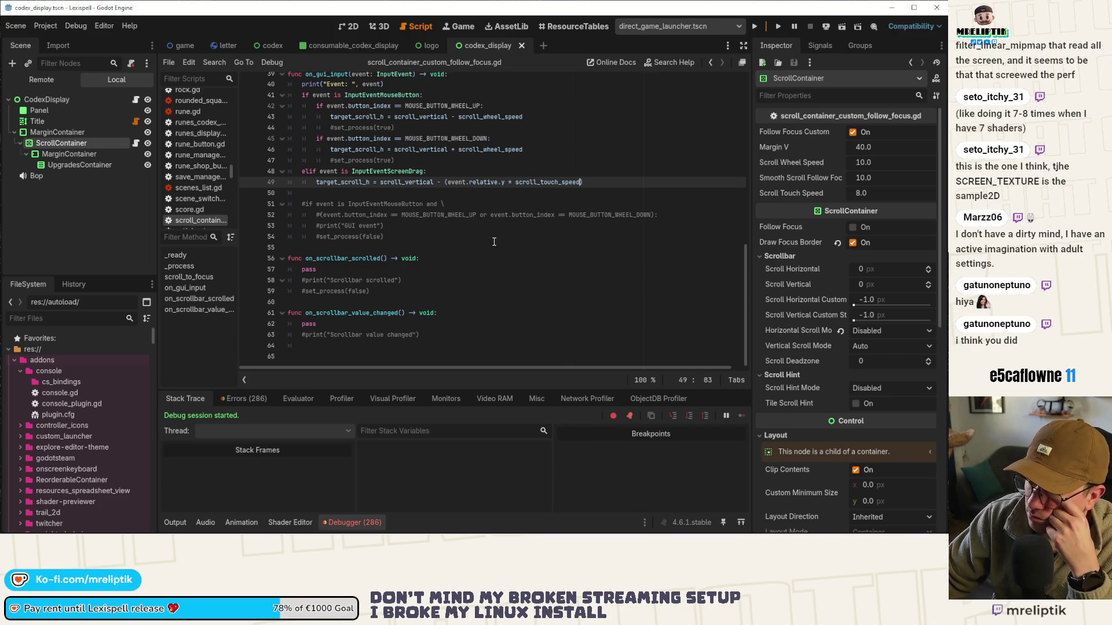
click(423, 230)
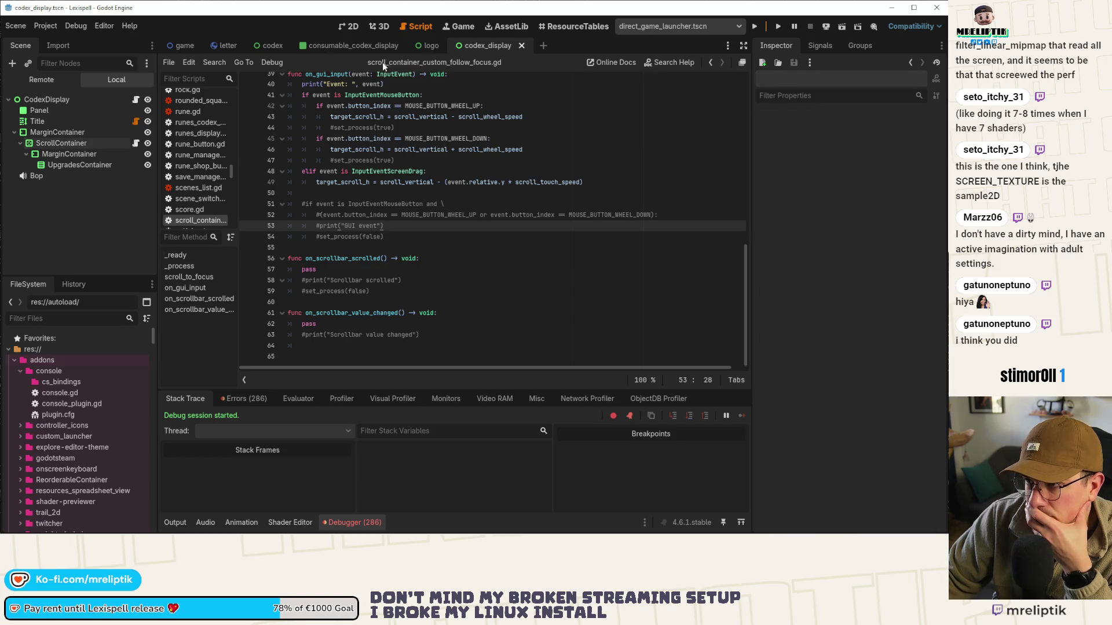
click(457, 26)
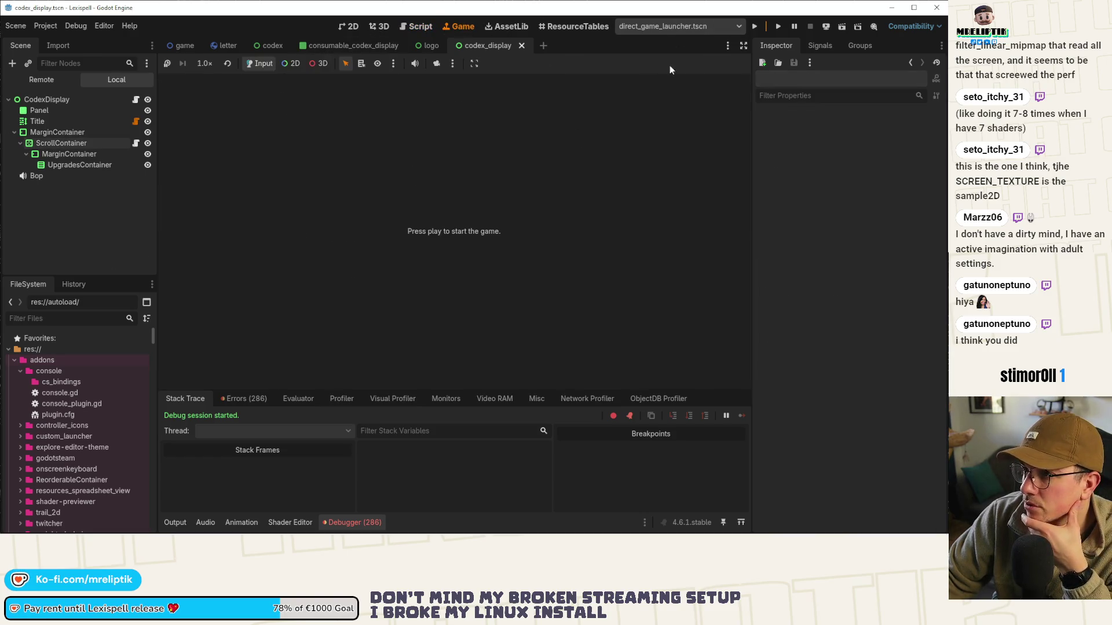
Run the scene, drag and wheel-scroll the Scrolls list, then return to the scroll container script
click(842, 27)
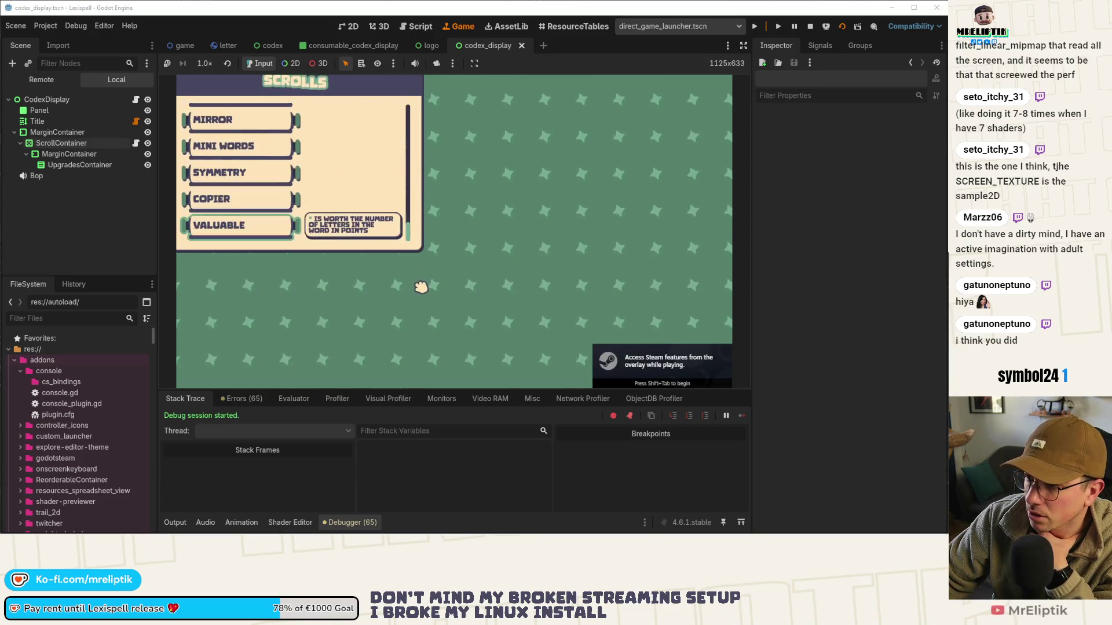
mouse_move(414, 243)
mouse_down()
mouse_move(413, 133)
mouse_move(412, 232)
mouse_up()
scroll(336, 190, up, 8)
scroll(369, 204, up, 10)
mouse_move(413, 141)
mouse_down()
mouse_move(411, 248)
mouse_move(414, 137)
mouse_up()
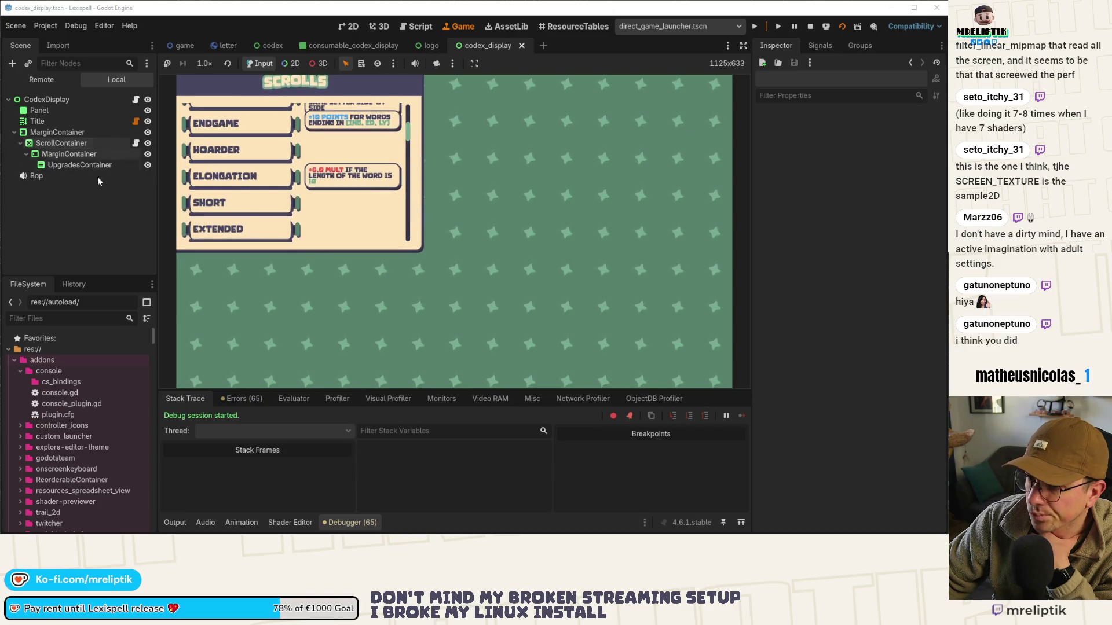
click(135, 143)
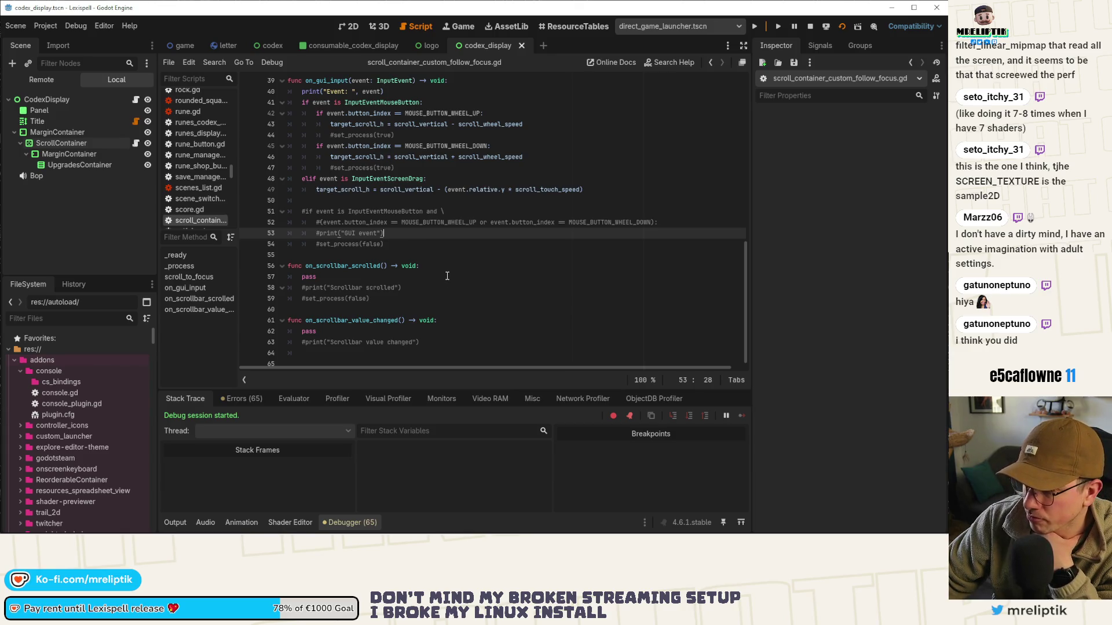
Scroll to the top of the script, then show the codex display scene in 2D
scroll(447, 276, up, 3)
scroll(447, 274, up, 4)
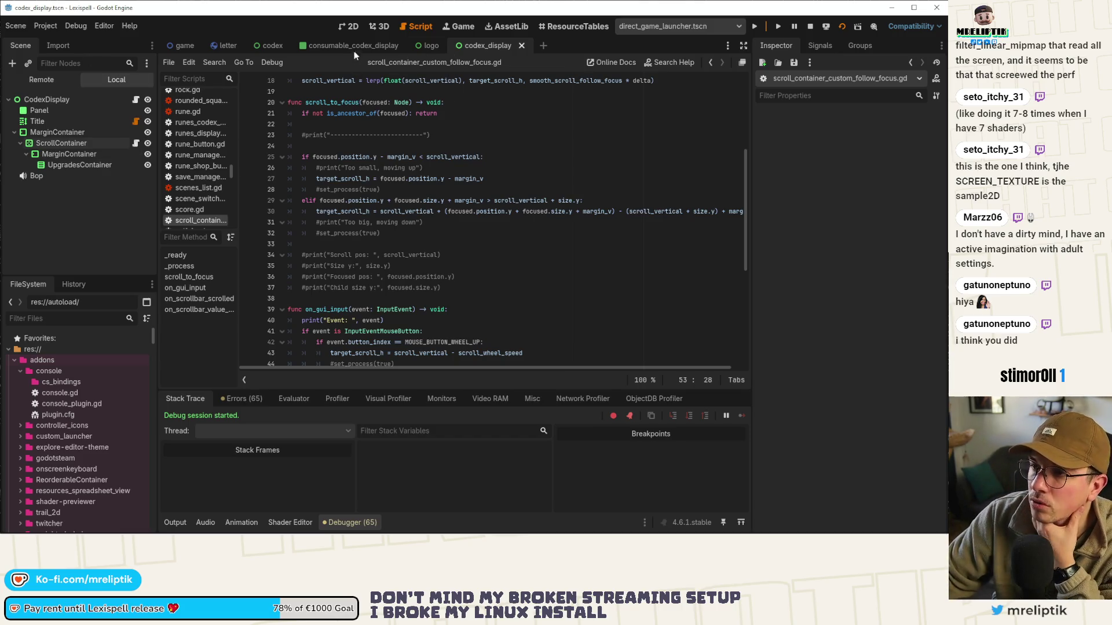
click(349, 26)
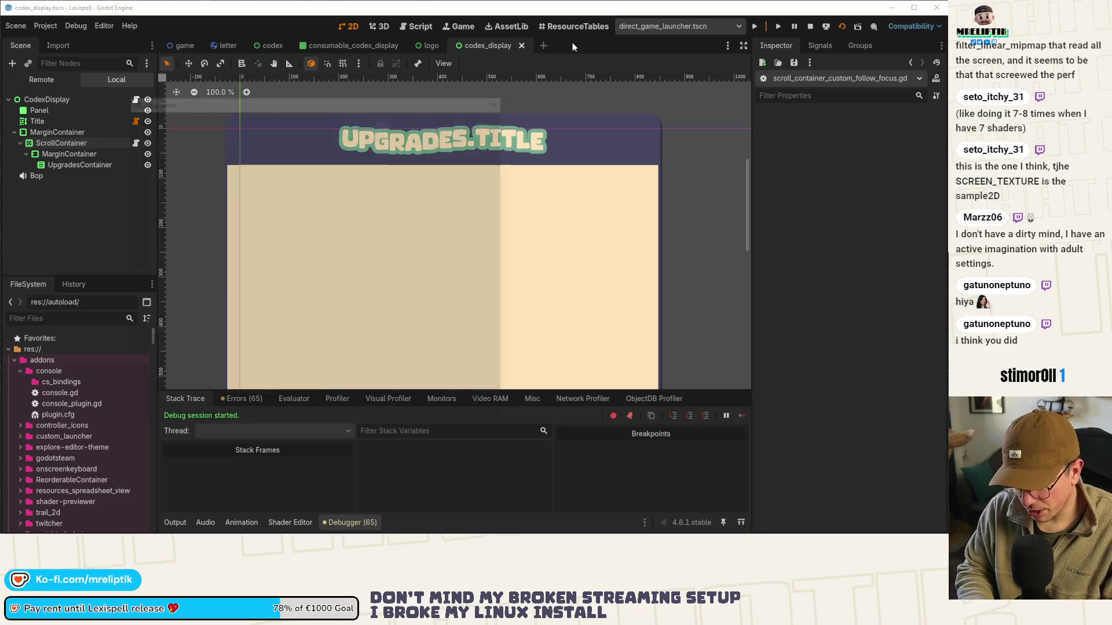
Open credits.tscn, set the Panel's Mouse Filter to Pass, and save
key(ctrl+shift+o)
text(credits)
key(Return)
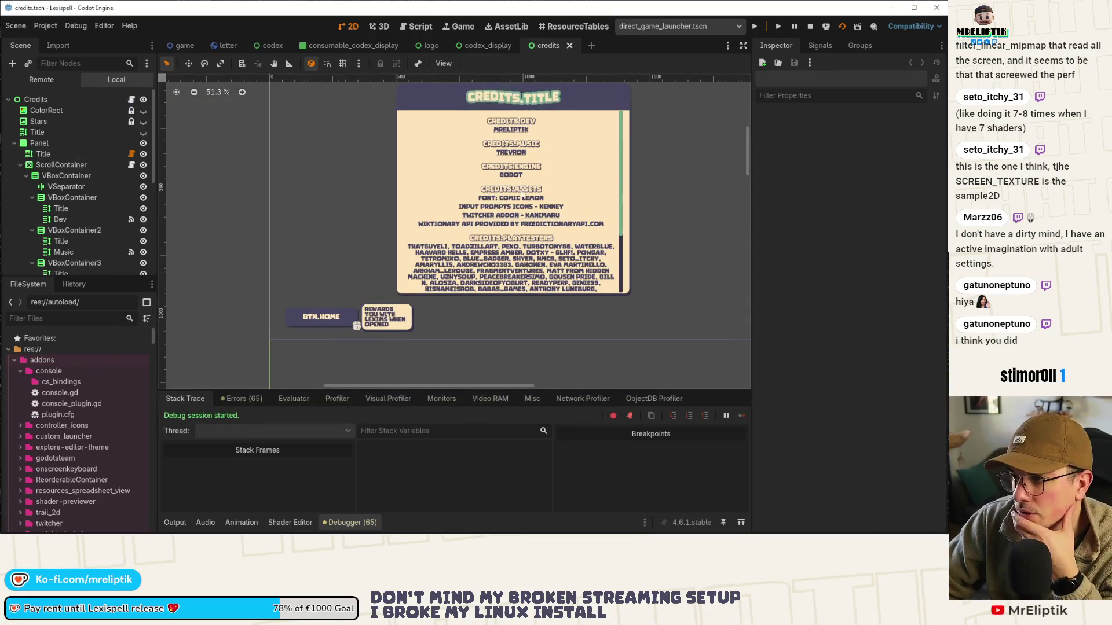
scroll(400, 243, down, 3)
click(39, 143)
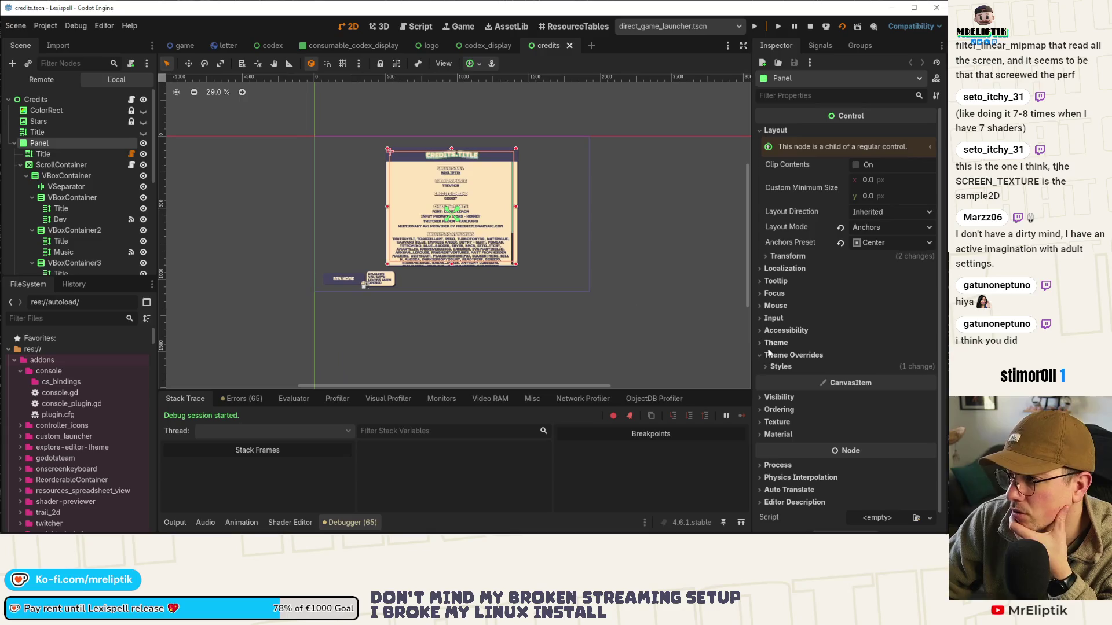
click(783, 294)
click(783, 293)
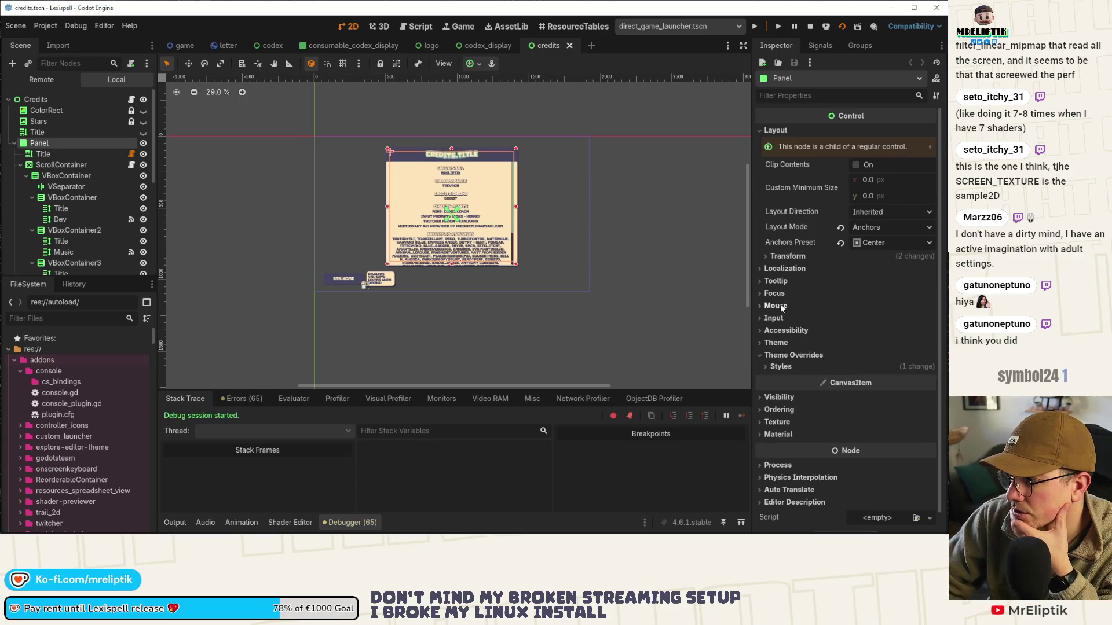
click(776, 307)
click(895, 322)
click(869, 347)
key(ctrl+s)
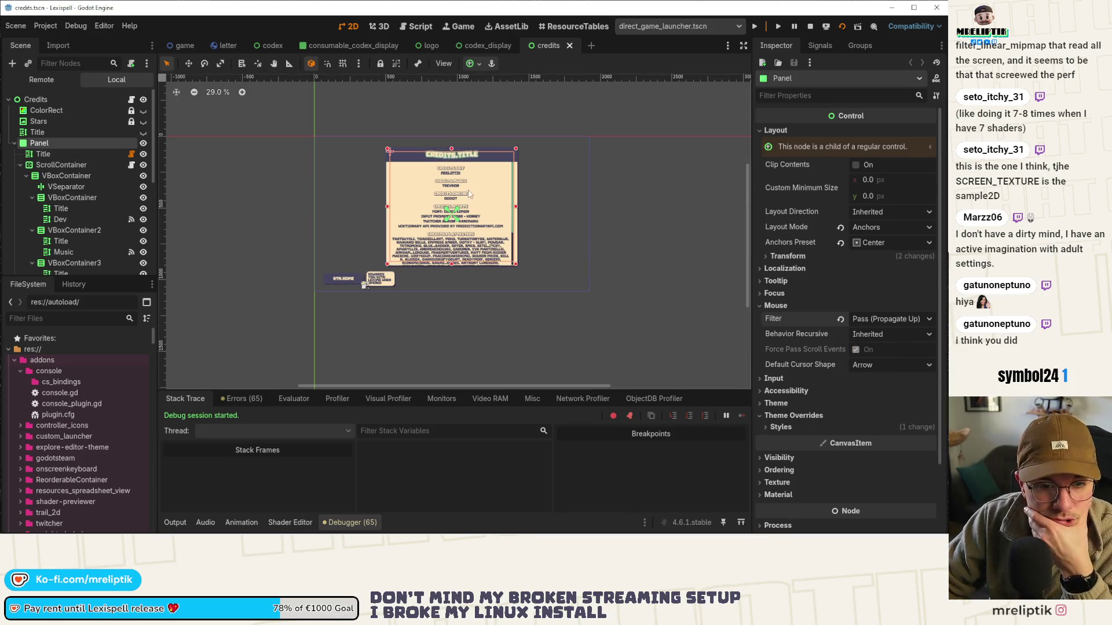
Browse the credits scroll container and Fonts label in the scene tree
scroll(466, 225, down, 1)
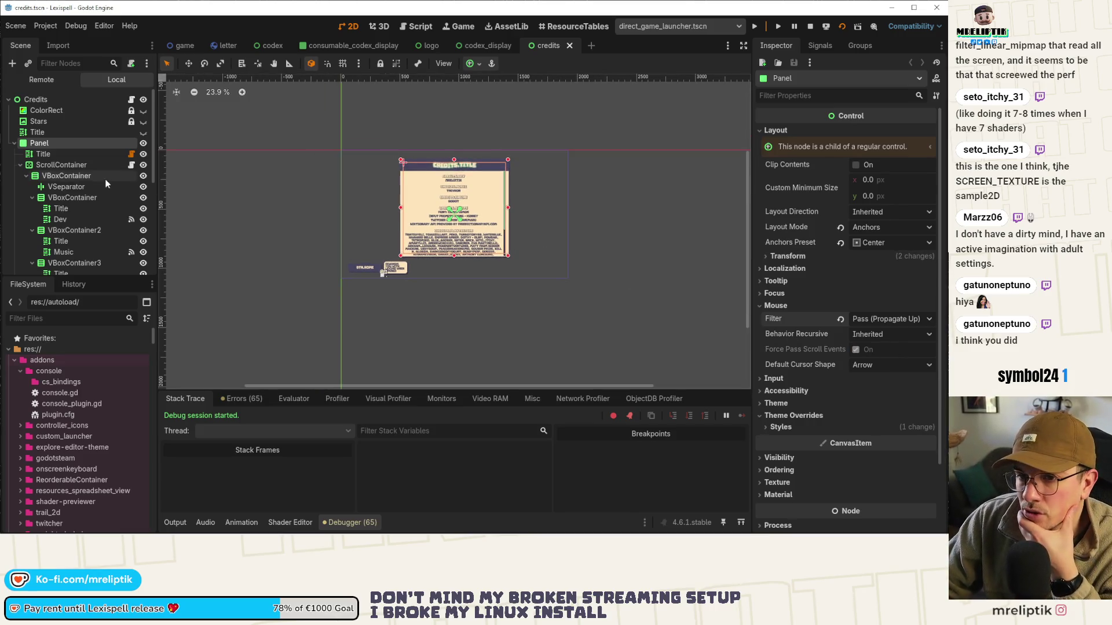
click(62, 165)
scroll(469, 209, up, 2)
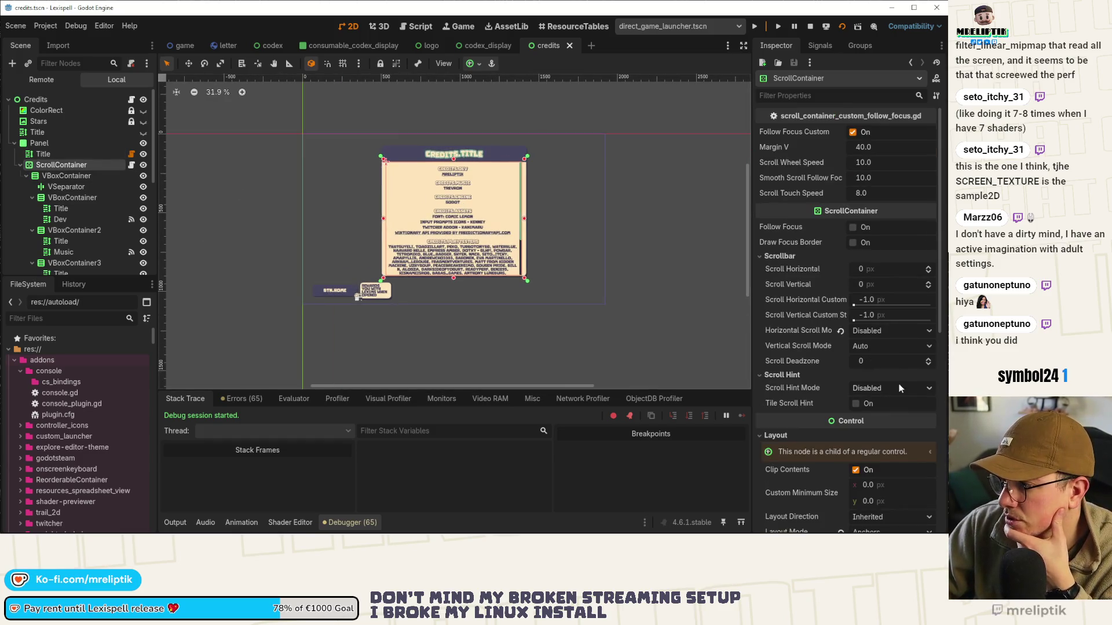
scroll(907, 409, down, 3)
scroll(65, 189, down, 5)
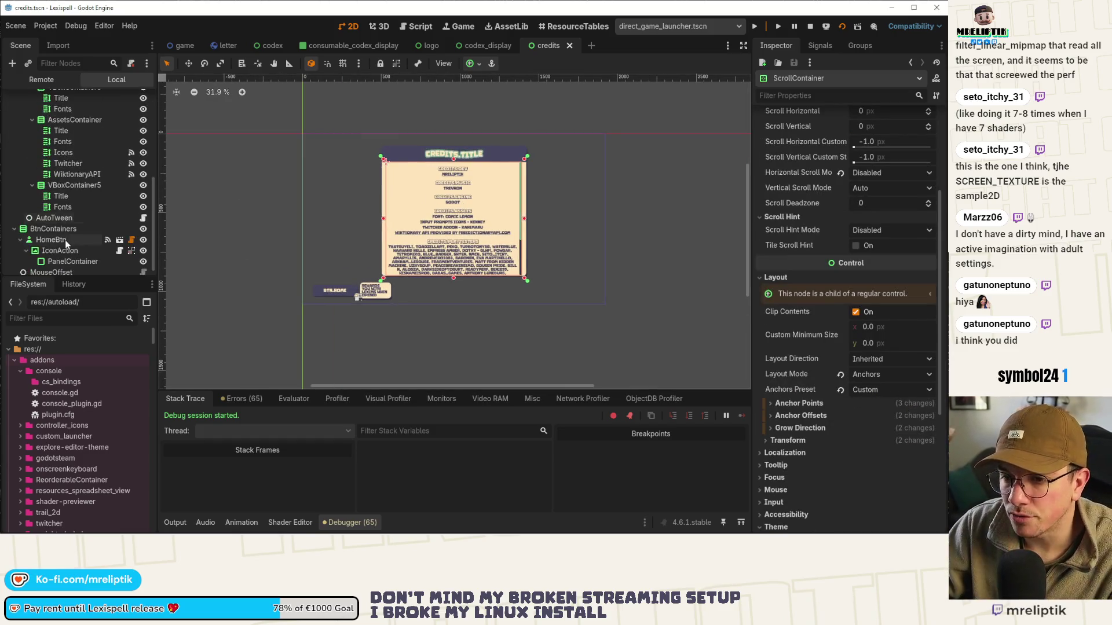
click(63, 199)
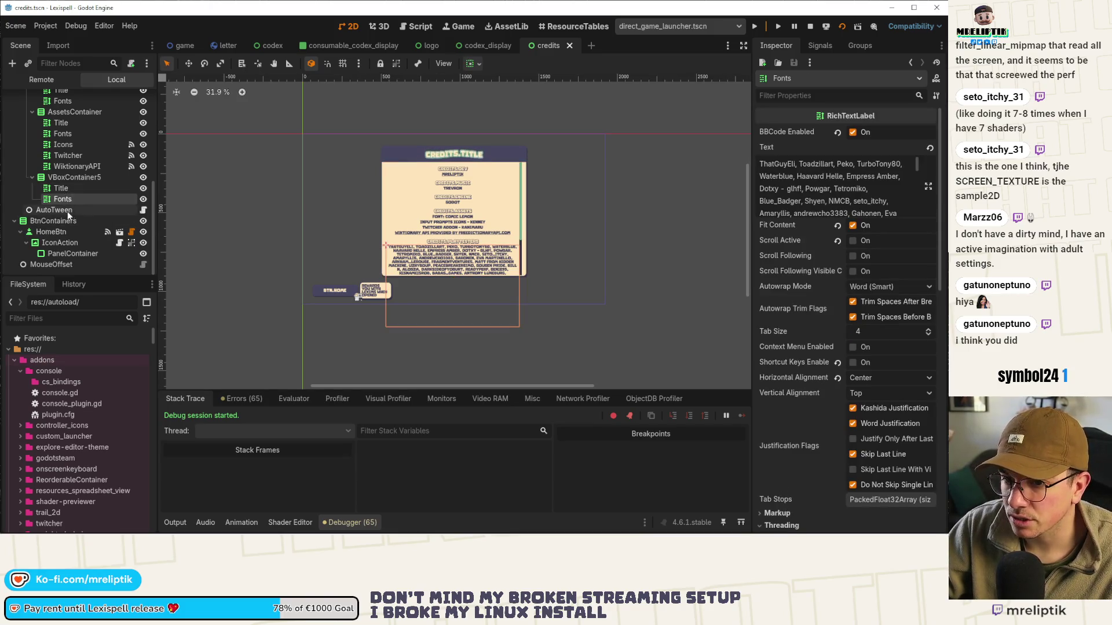
scroll(64, 197, up, 5)
Set the Mouse Filter of all content VBoxContainers to Pass and save the scene
shift+click(66, 124)
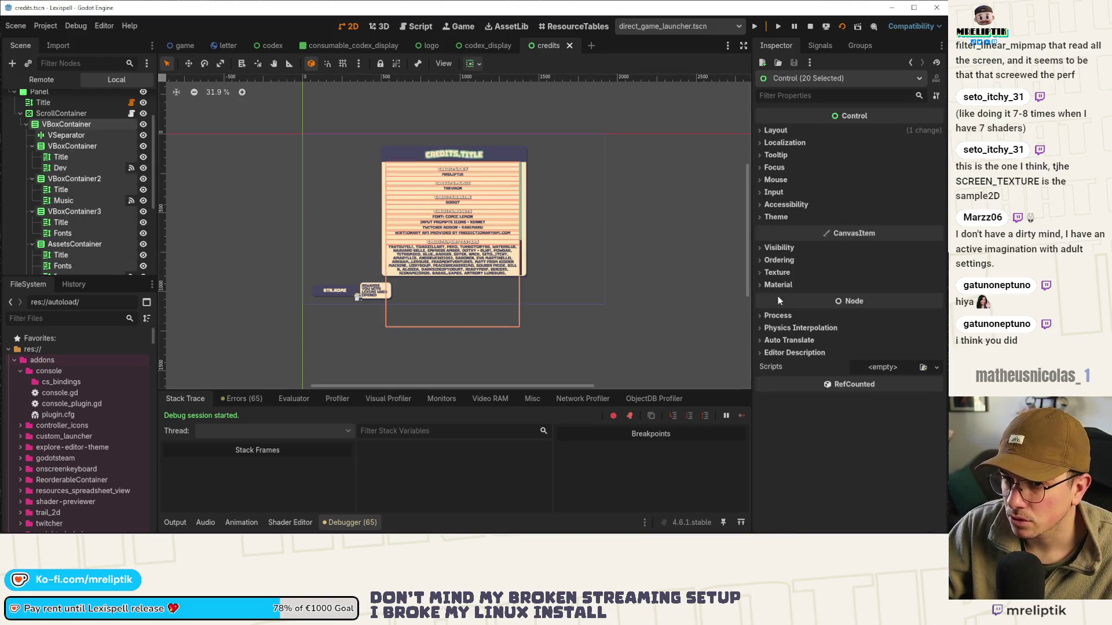
click(802, 180)
click(857, 193)
click(891, 220)
click(869, 193)
click(871, 233)
click(873, 193)
click(880, 220)
key(ctrl+s)
Stop the running game and remote deploy it to the Android tablet
click(582, 202)
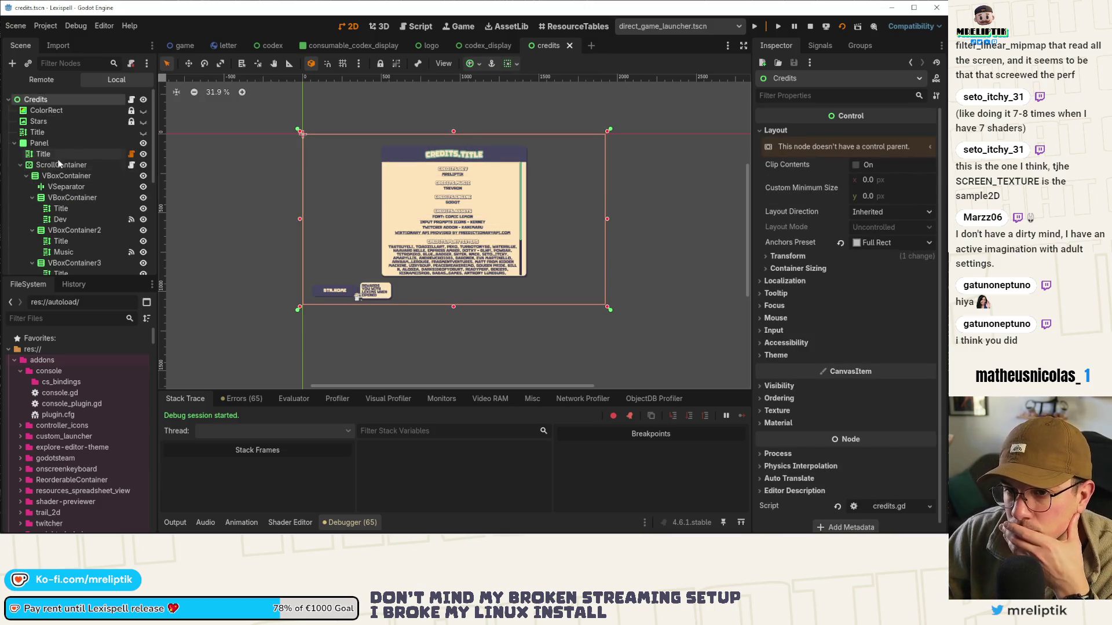
click(61, 164)
scroll(434, 220, up, 3)
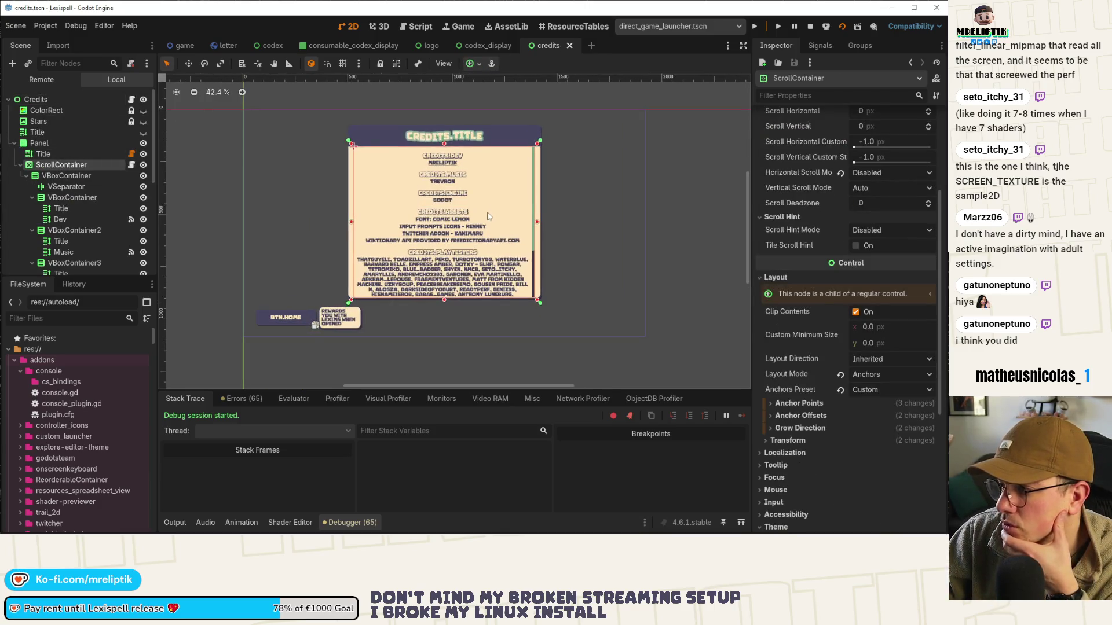
click(810, 26)
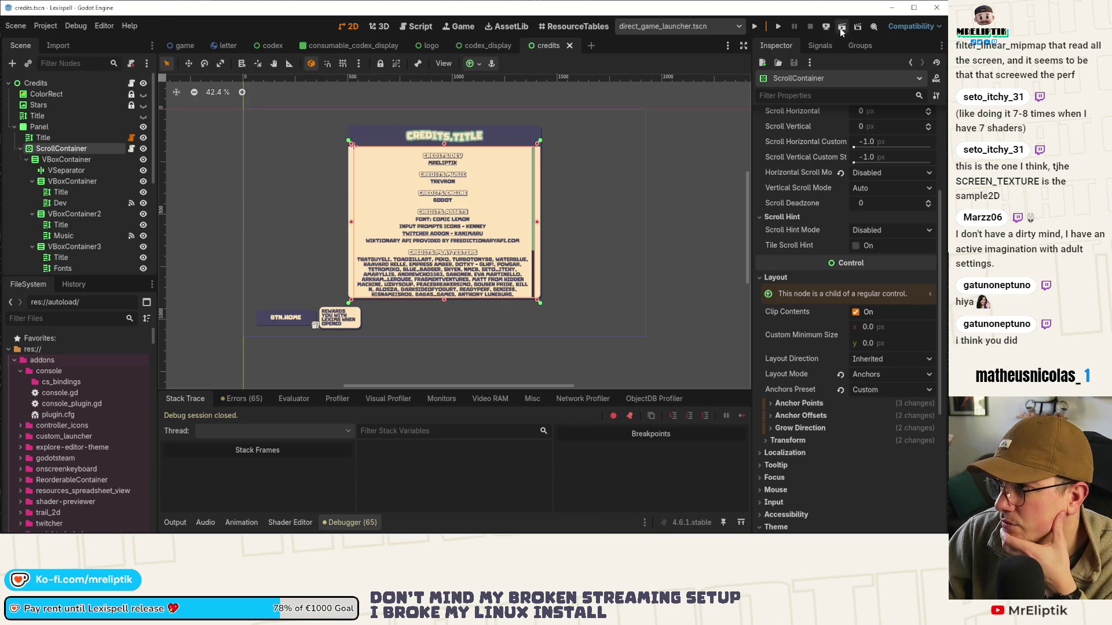
click(826, 27)
click(850, 67)
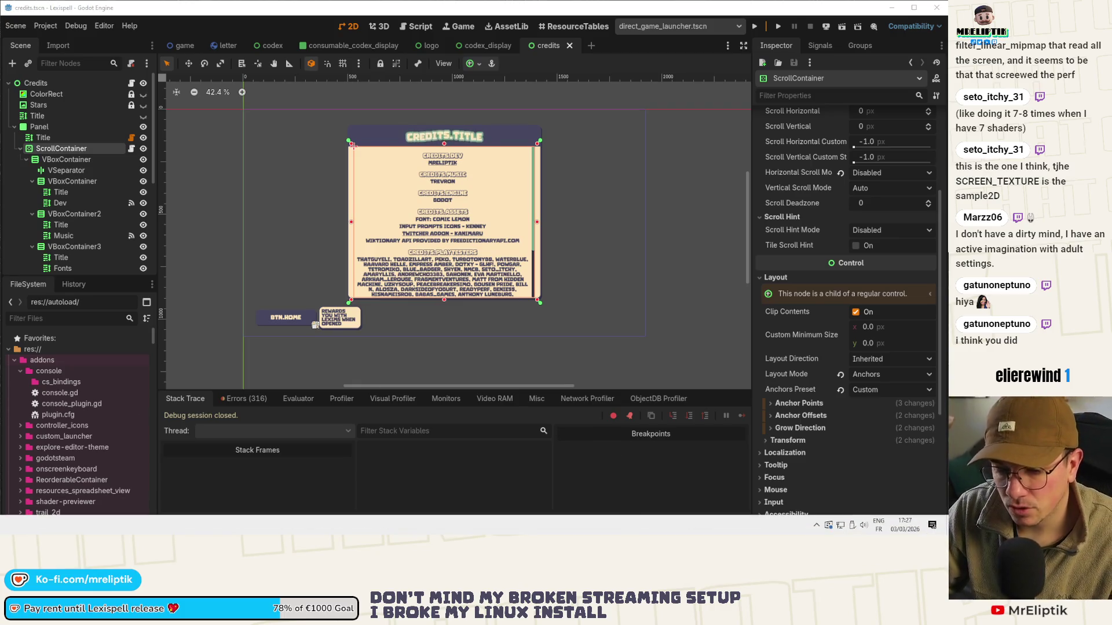
key(alt+Tab)
Stage export_presets.cfg and commit it with a message about adding internet permission to the Android export
click(68, 97)
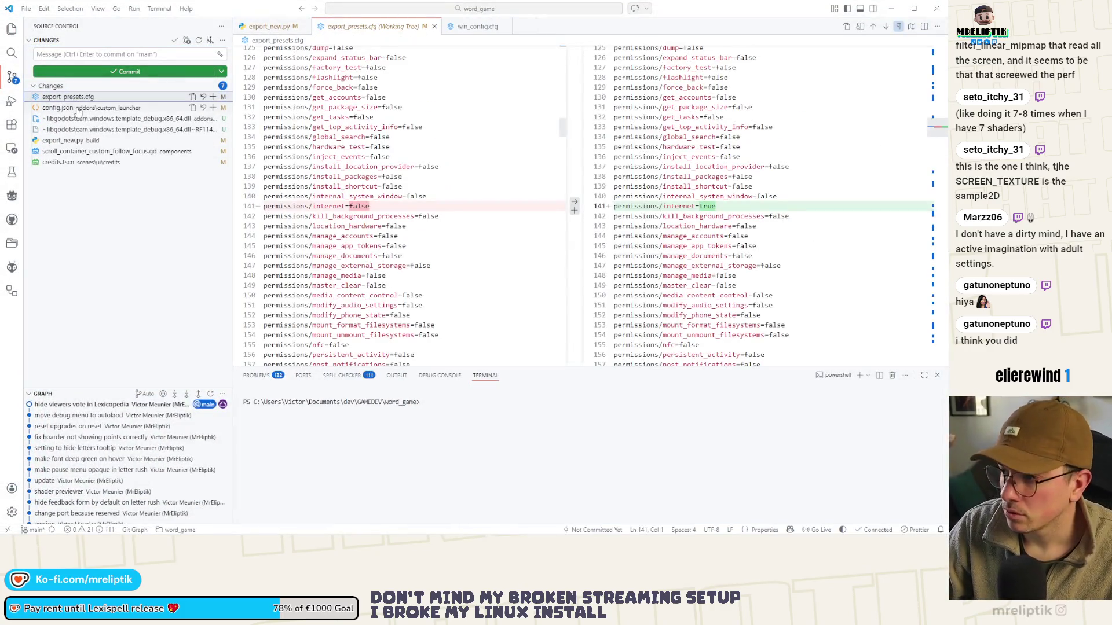
click(212, 97)
click(91, 53)
text(add interen)
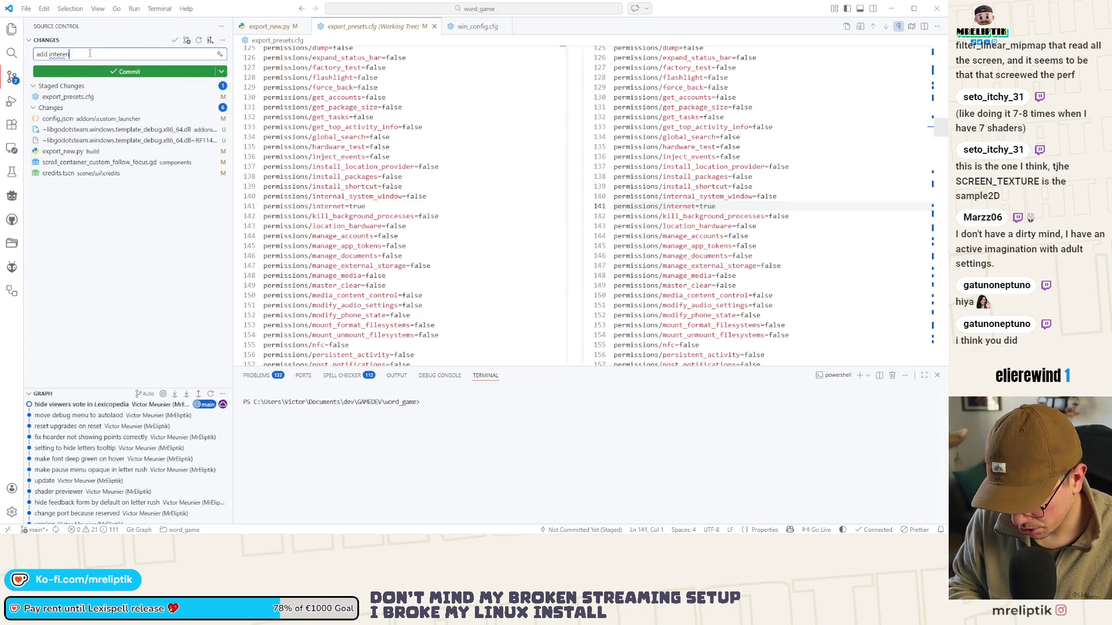
text(t to export on android for http request)
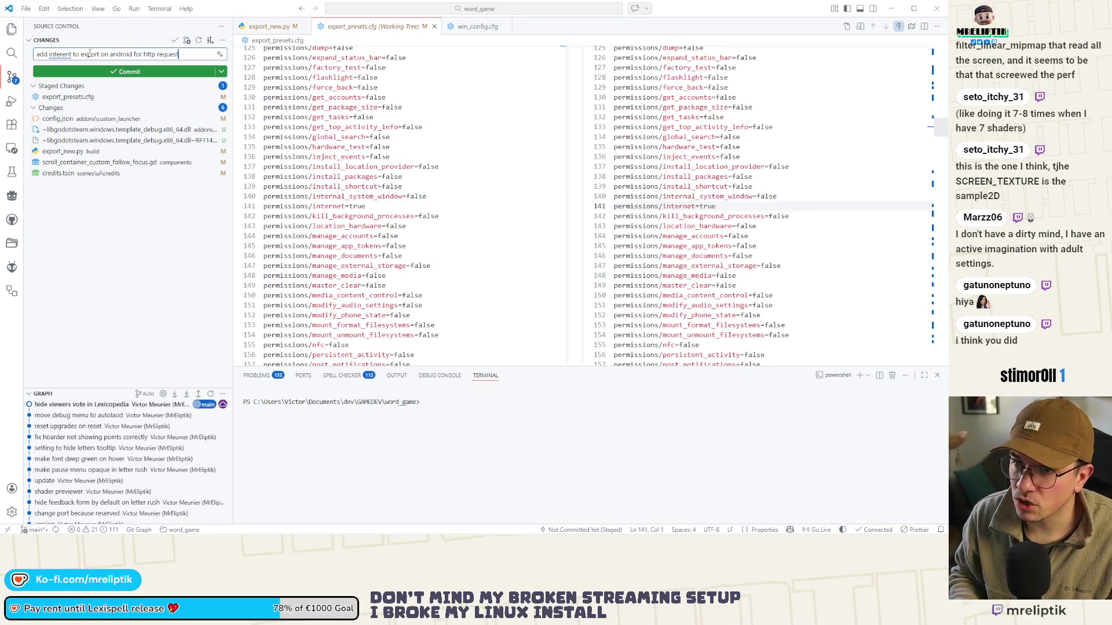
key(BackSpace)
key(End)
text(e)
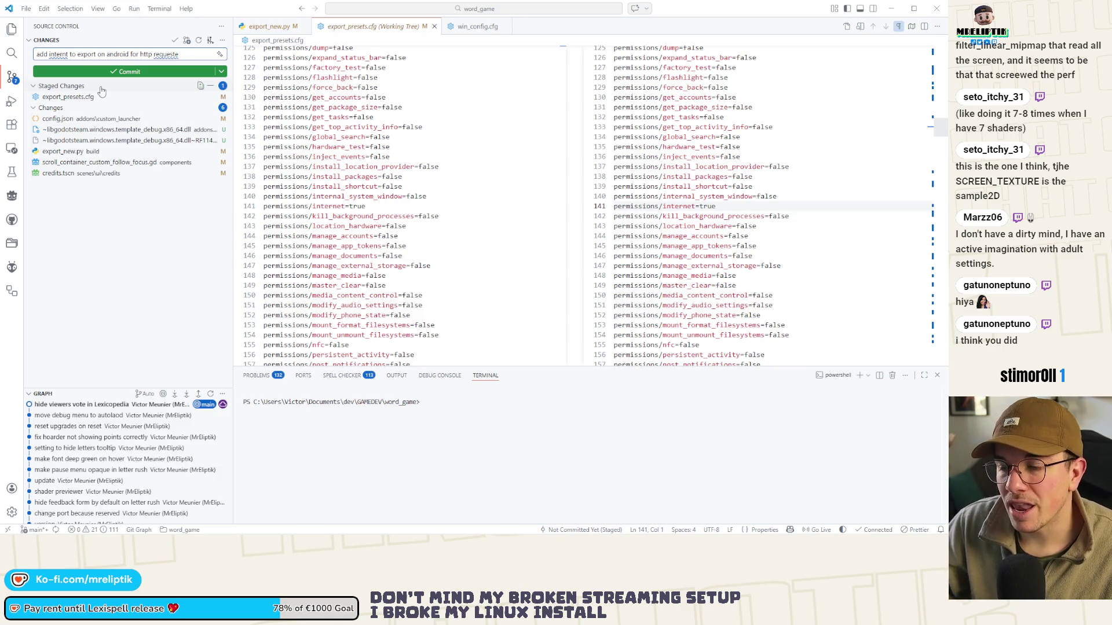
text(e)
key(ctrl+Return)
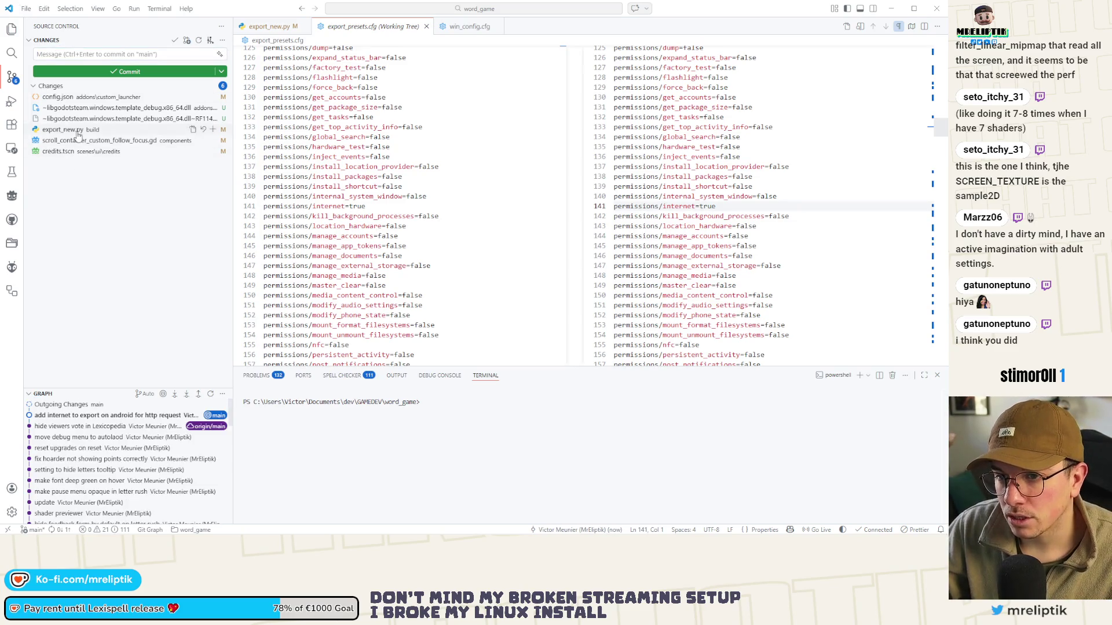
Stage credits.tscn and commit it as 'change mouse to pass to allow scrolling with drag'
click(64, 152)
click(213, 151)
click(91, 52)
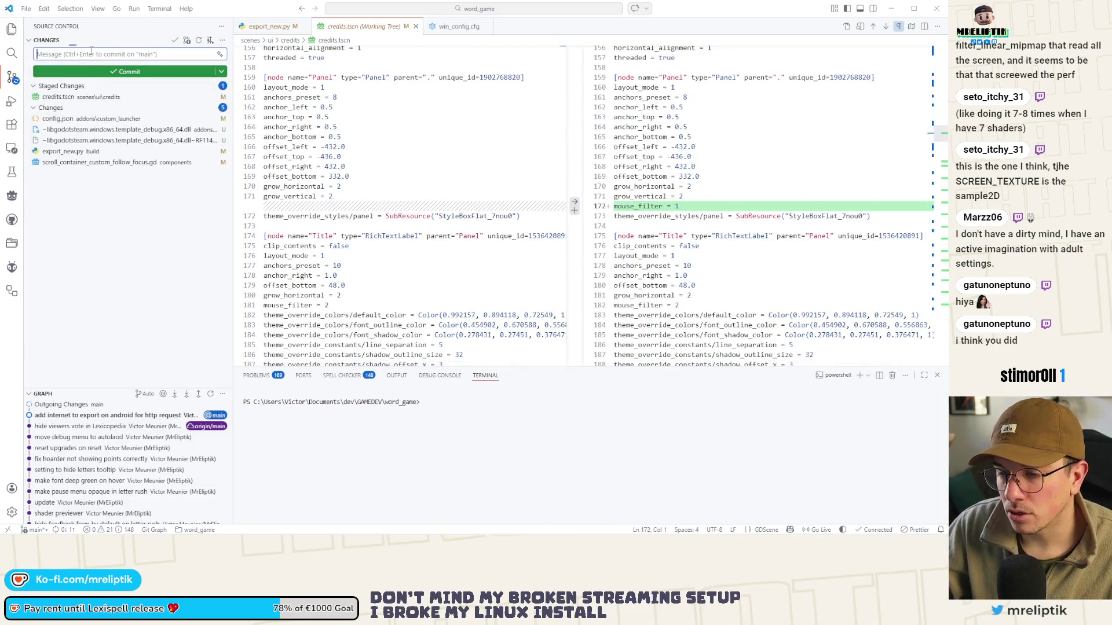
text(change mouse )
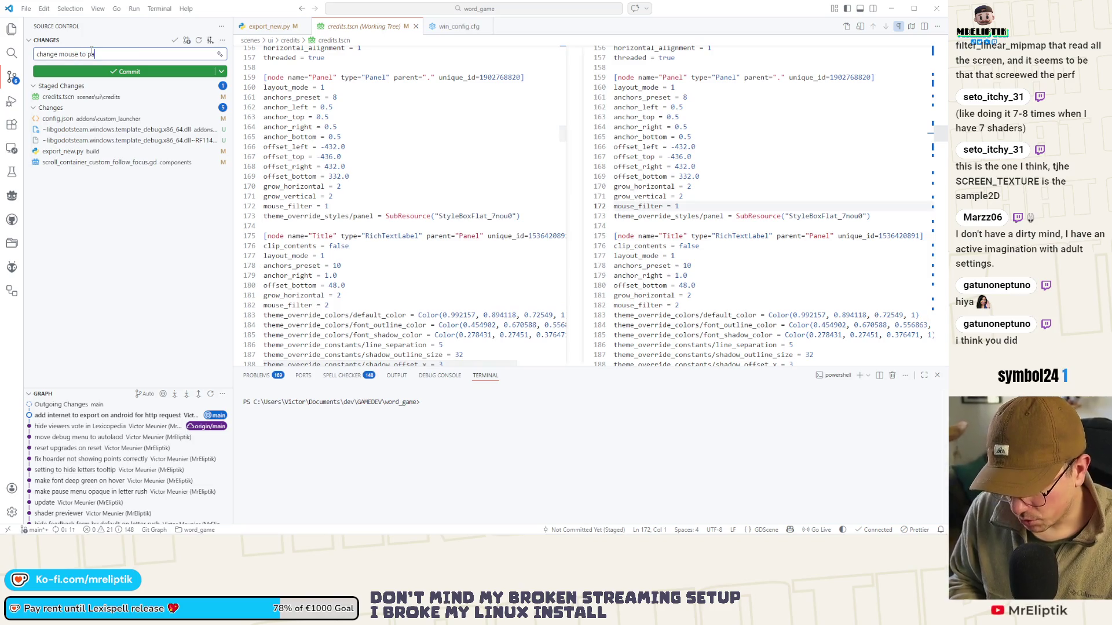
text(to pass to allow scrolling with drag)
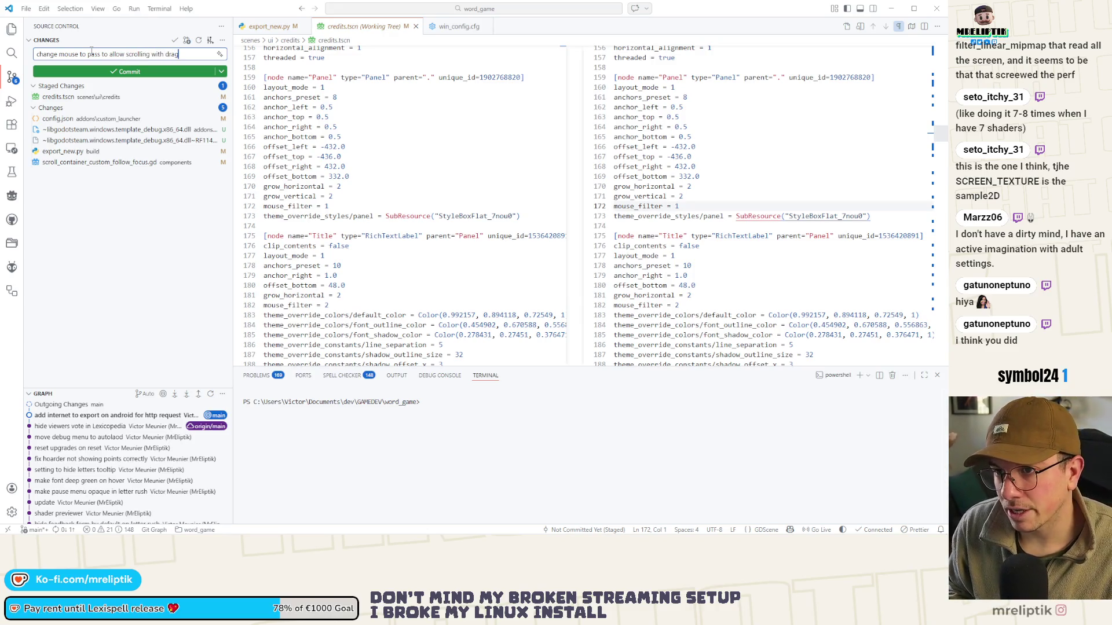
key(ctrl+Return)
click(174, 141)
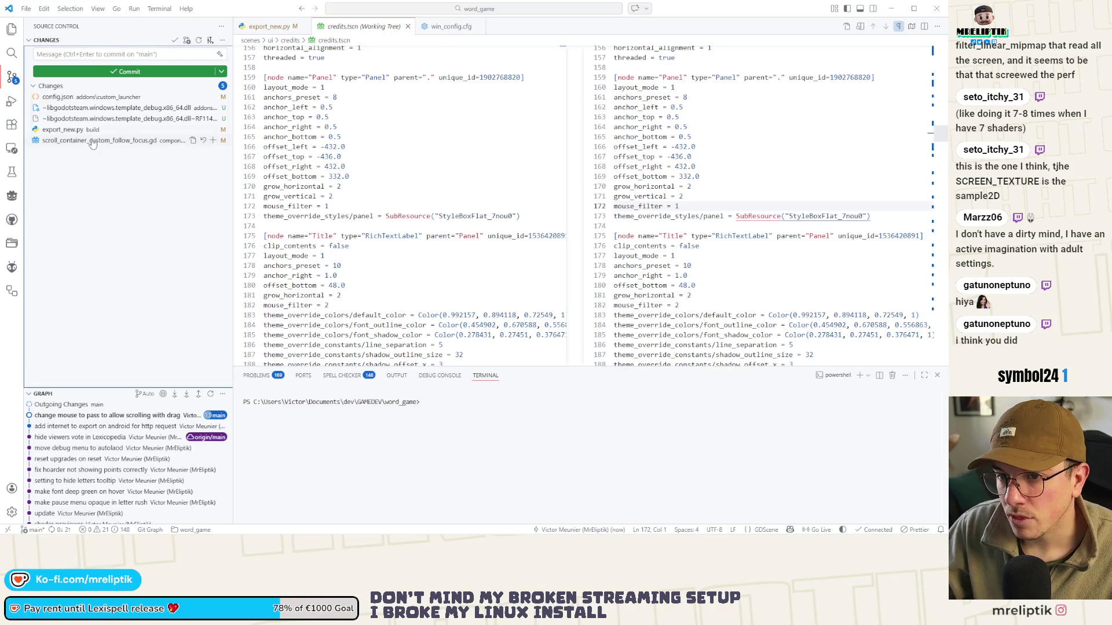
Stage scroll_container_custom_follow_focus.gd and commit it with the message 'allow dragging to scroll'
click(213, 140)
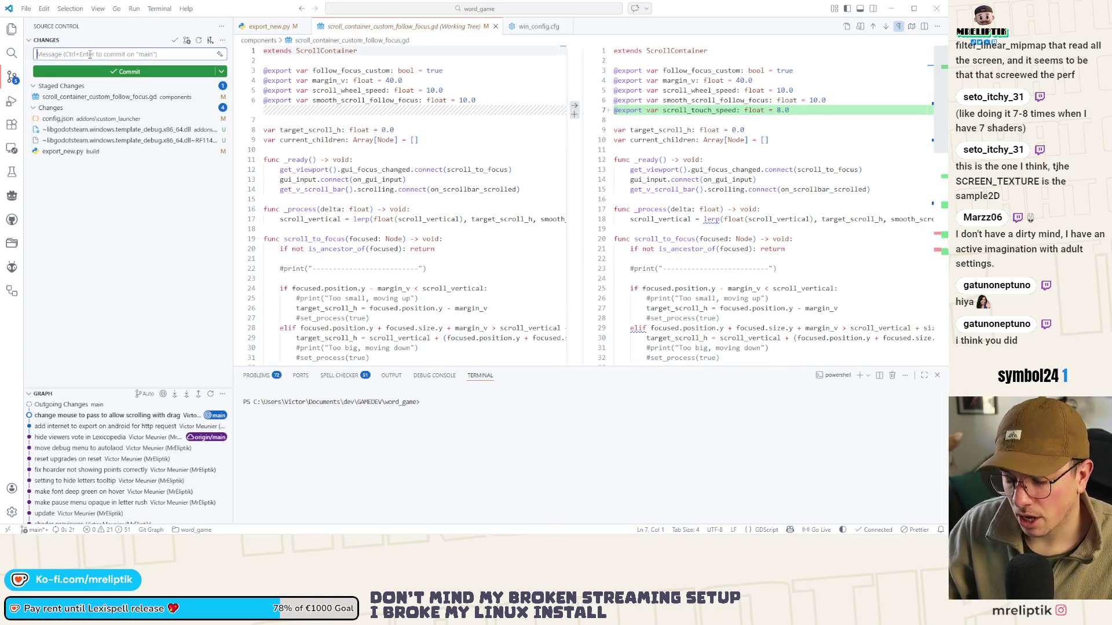
click(90, 54)
text(al)
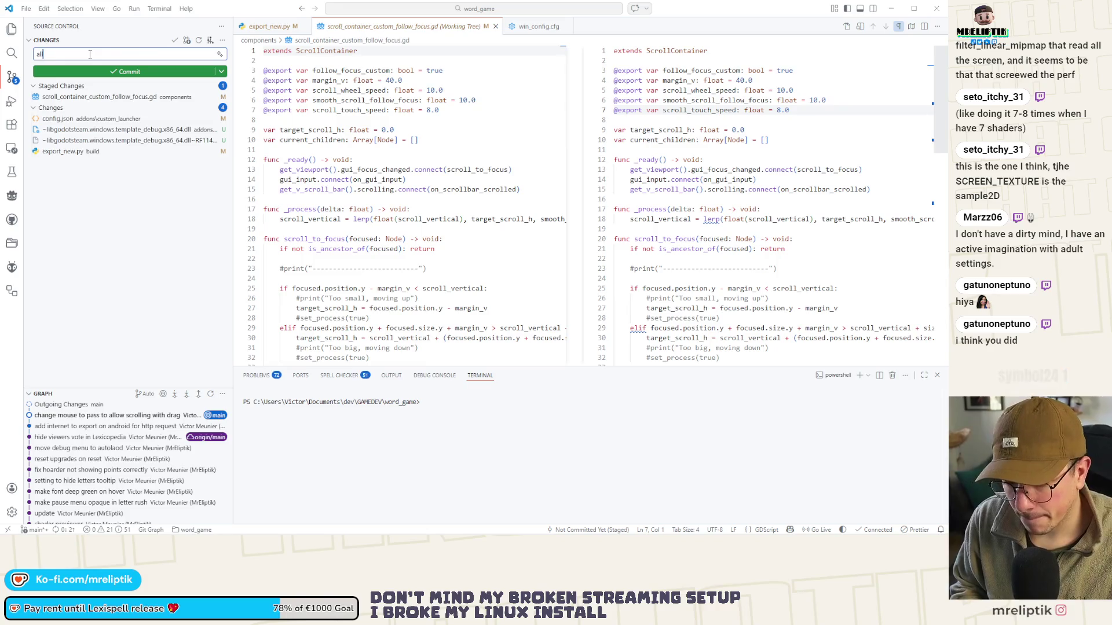
text(low draggin with)
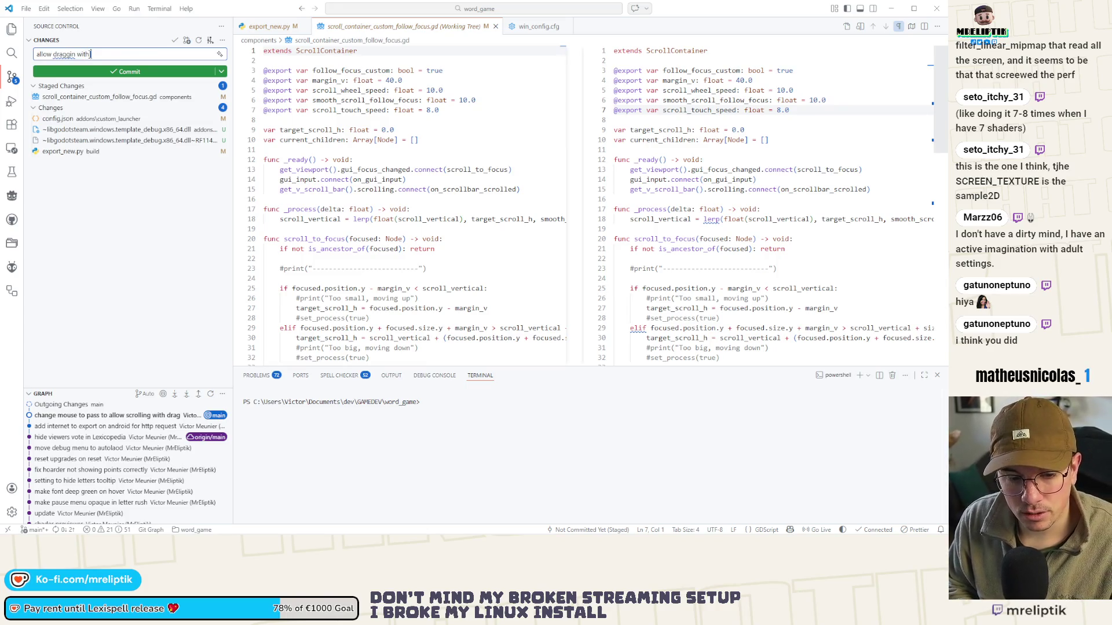
key(BackSpace)
key(BackSpace)
key(BackSpace)
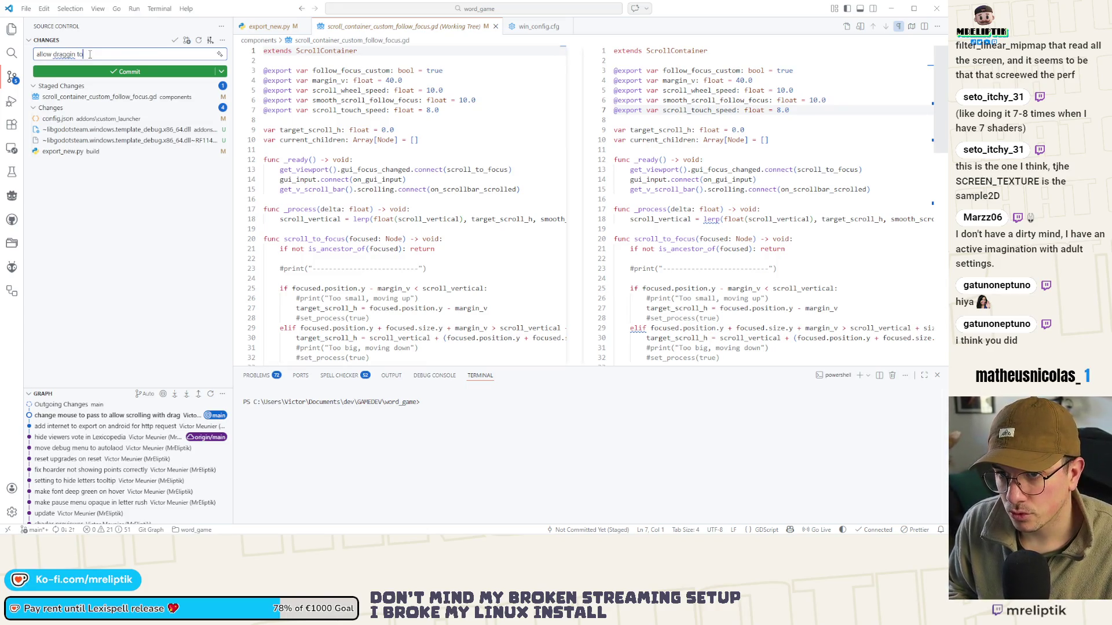
text(ll)
key(ctrl+Return)
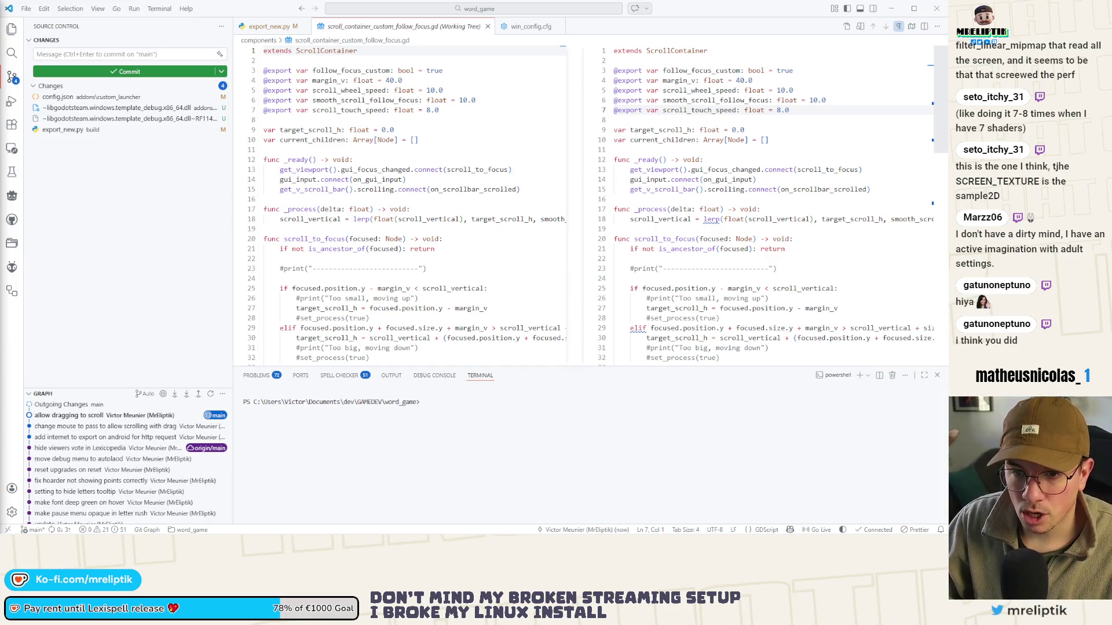
click(106, 168)
mouse_move(63, 531)
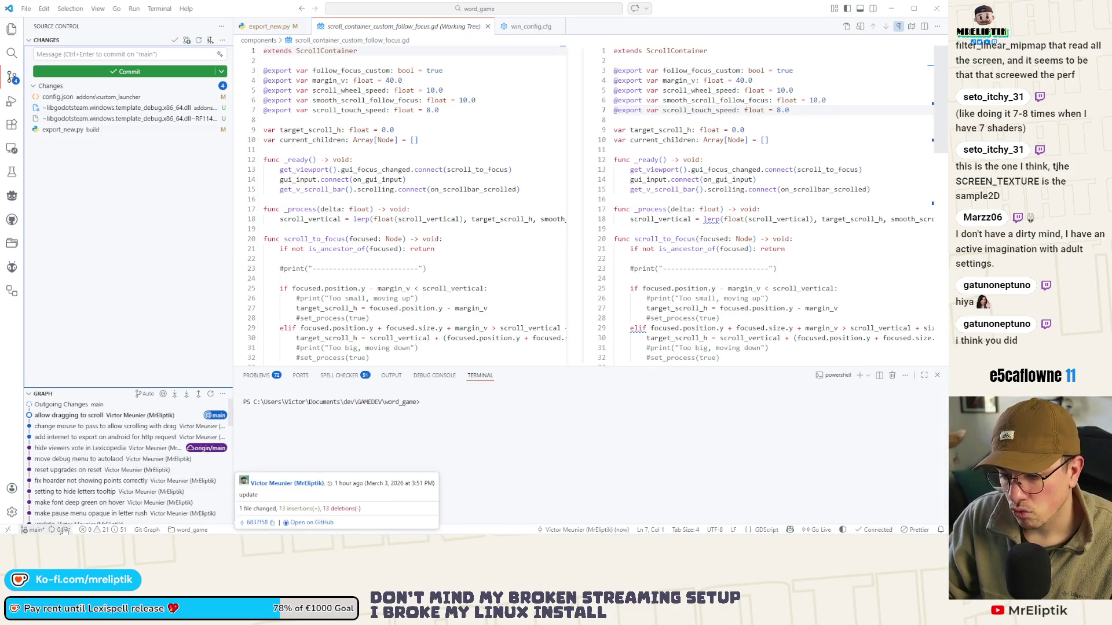
In Godot, hide the bottom panel and close the credits, codex_display, consumable_codex_display and codex tabs
click(196, 524)
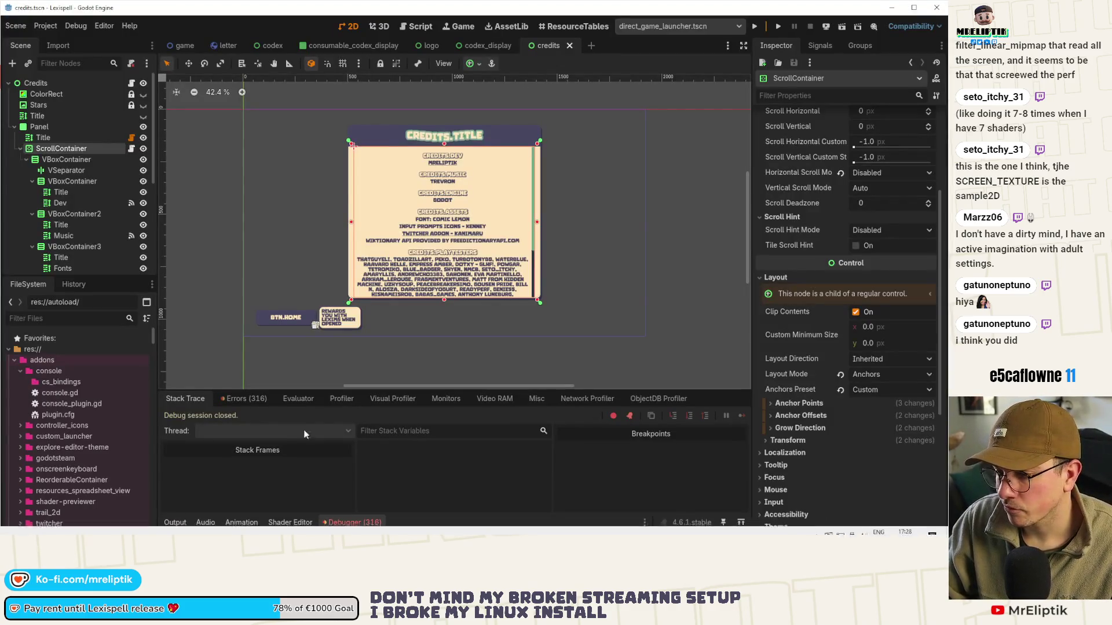
click(175, 522)
click(175, 523)
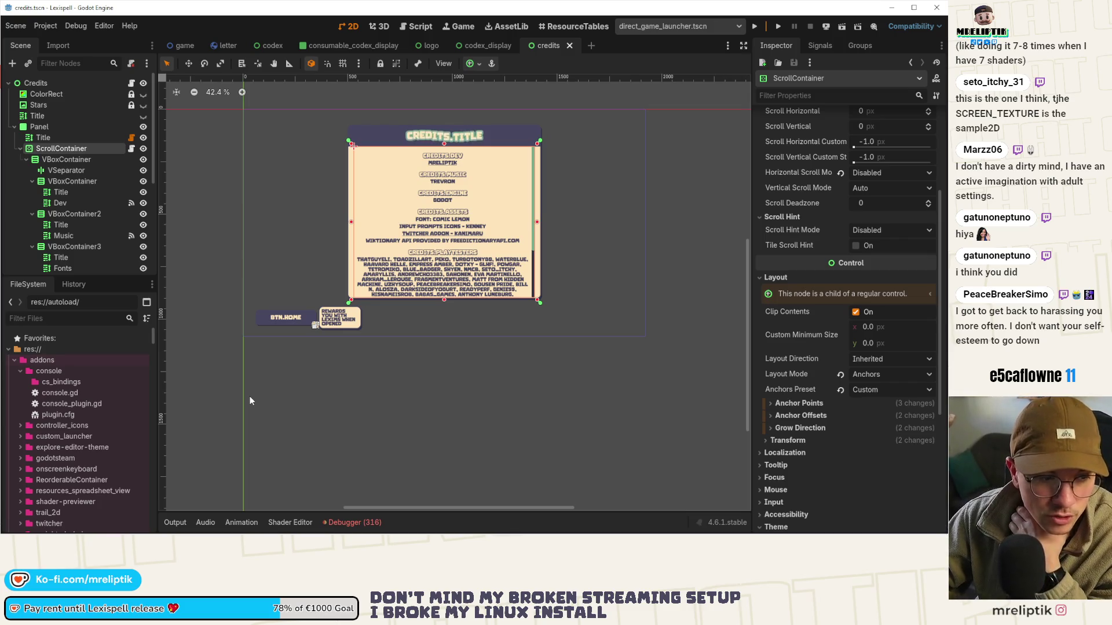
scroll(431, 172, up, 4)
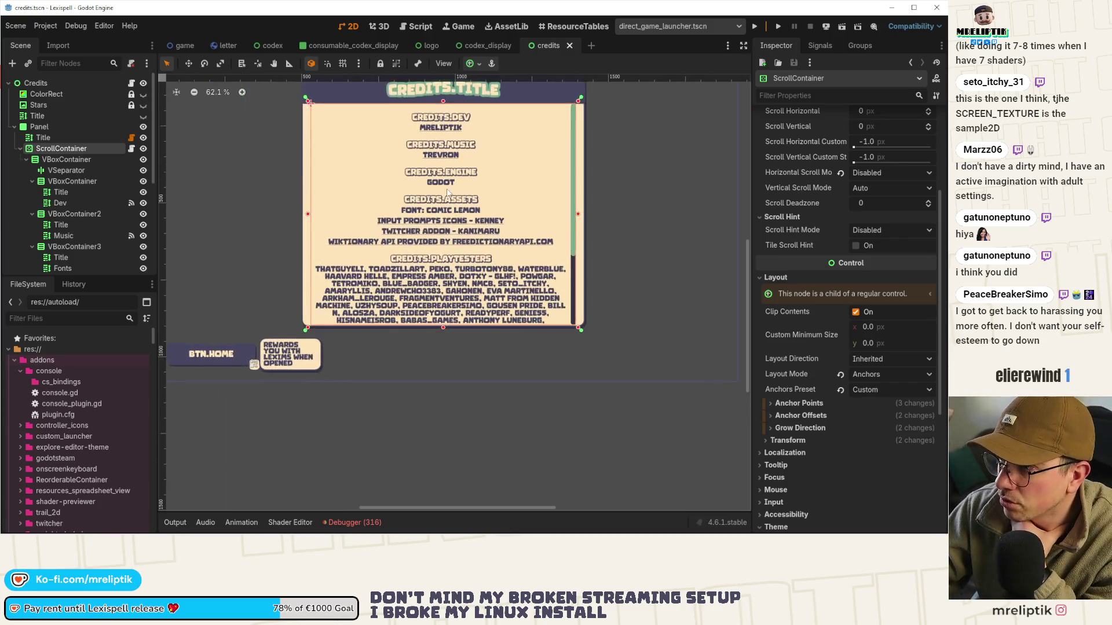
click(569, 45)
middle_click(495, 46)
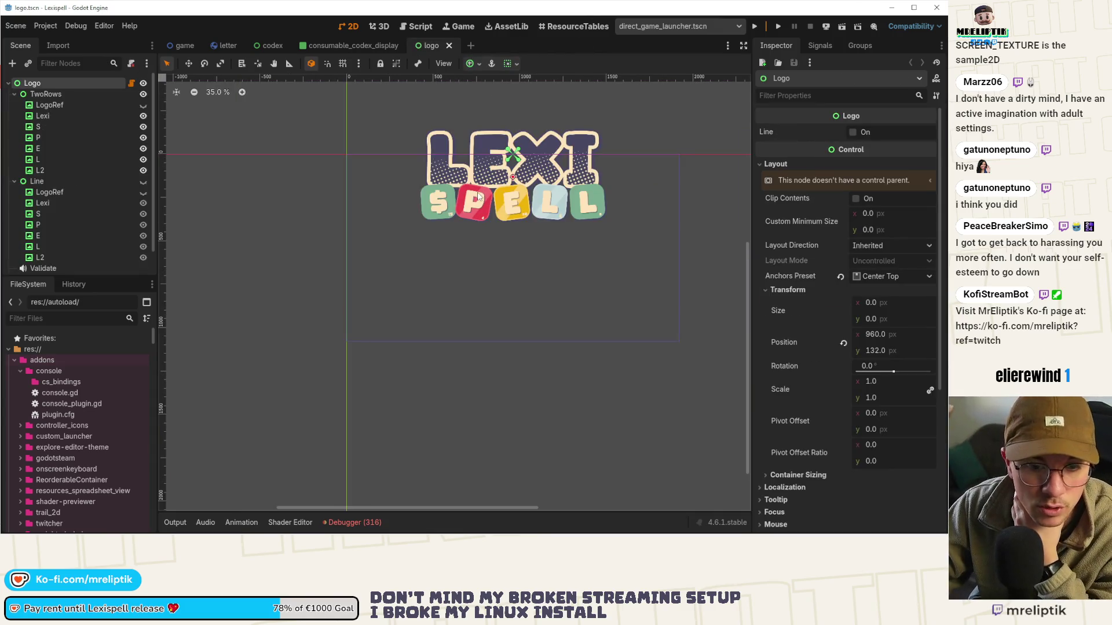
scroll(478, 197, up, 1)
click(400, 46)
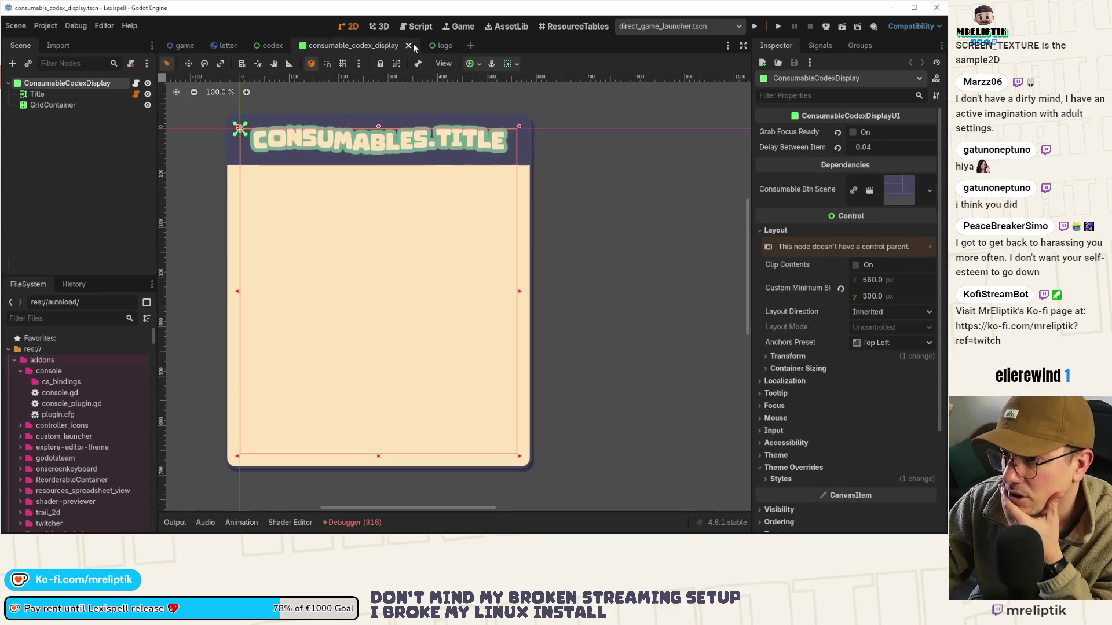
middle_click(338, 40)
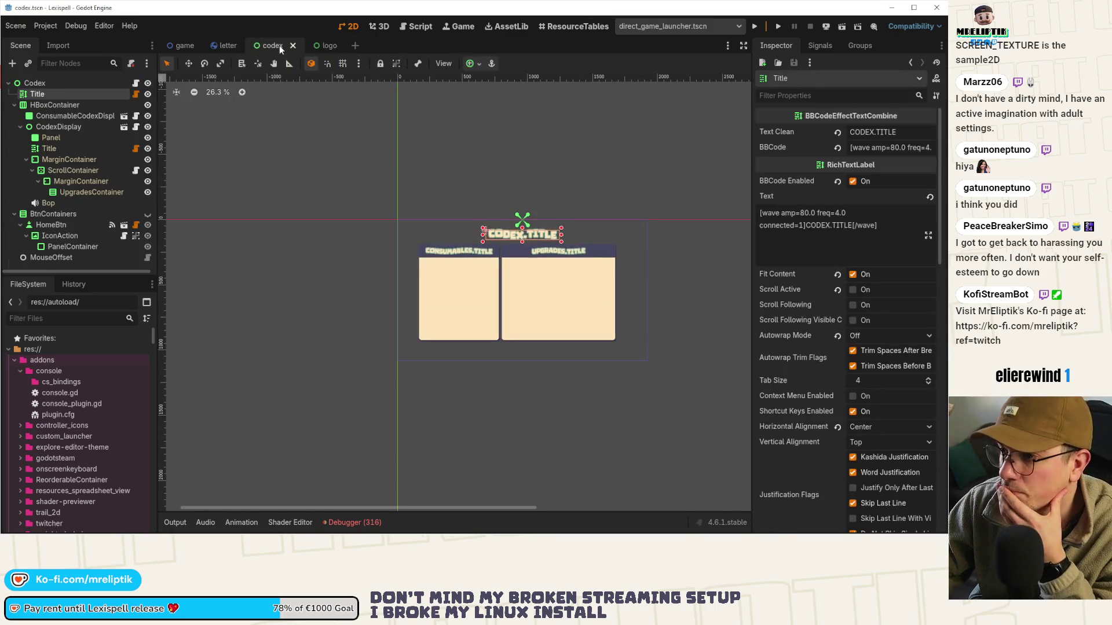
middle_click(279, 45)
click(278, 45)
Open logo.gd from the Line node and add blank lines above the animation-finished function
scroll(301, 162, up, 4)
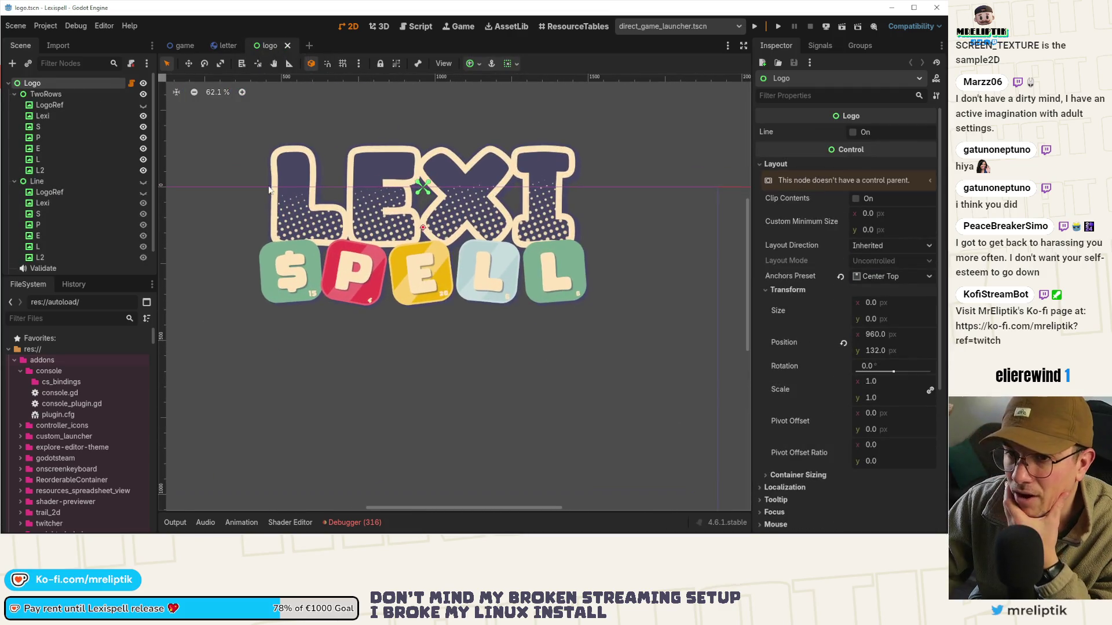
click(15, 181)
click(14, 182)
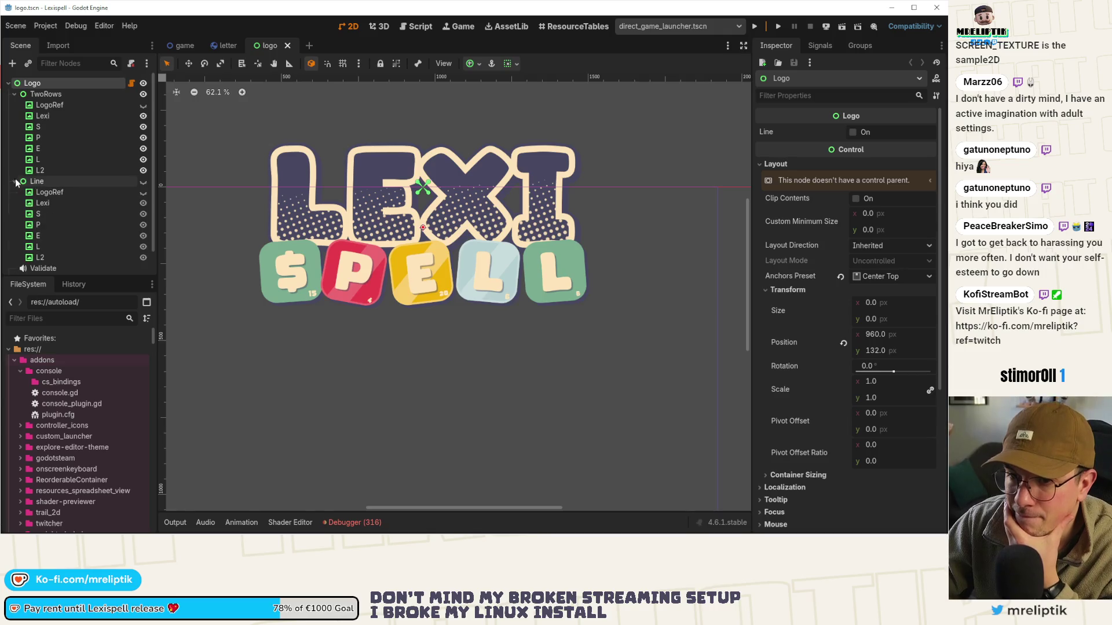
click(65, 181)
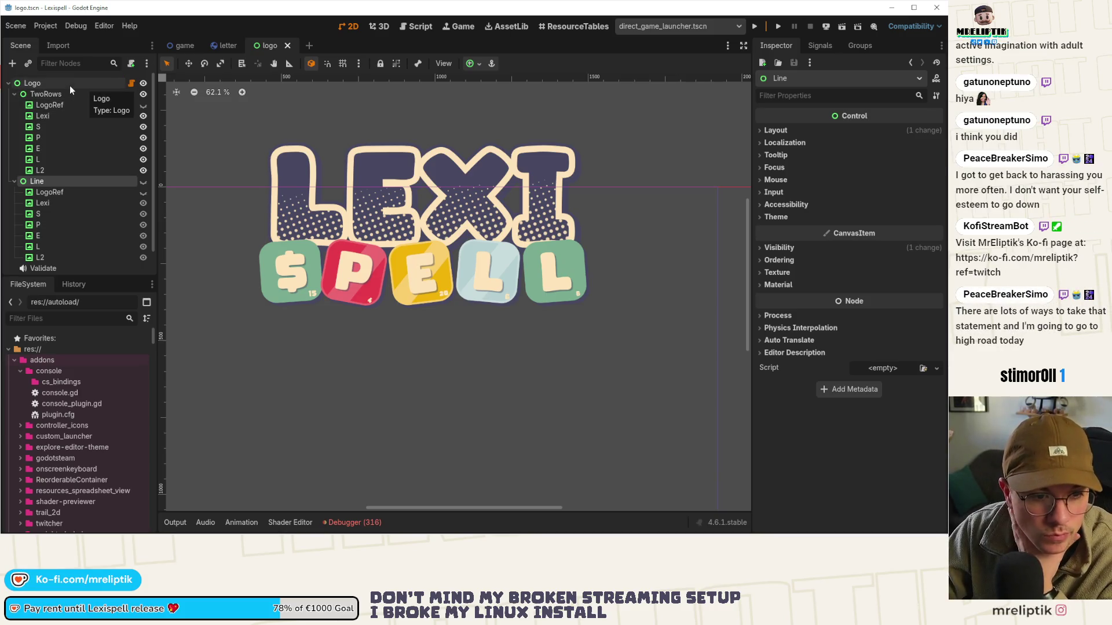
click(131, 83)
key(Up)
key(Up)
key(Return)
key(Return)
key(Up)
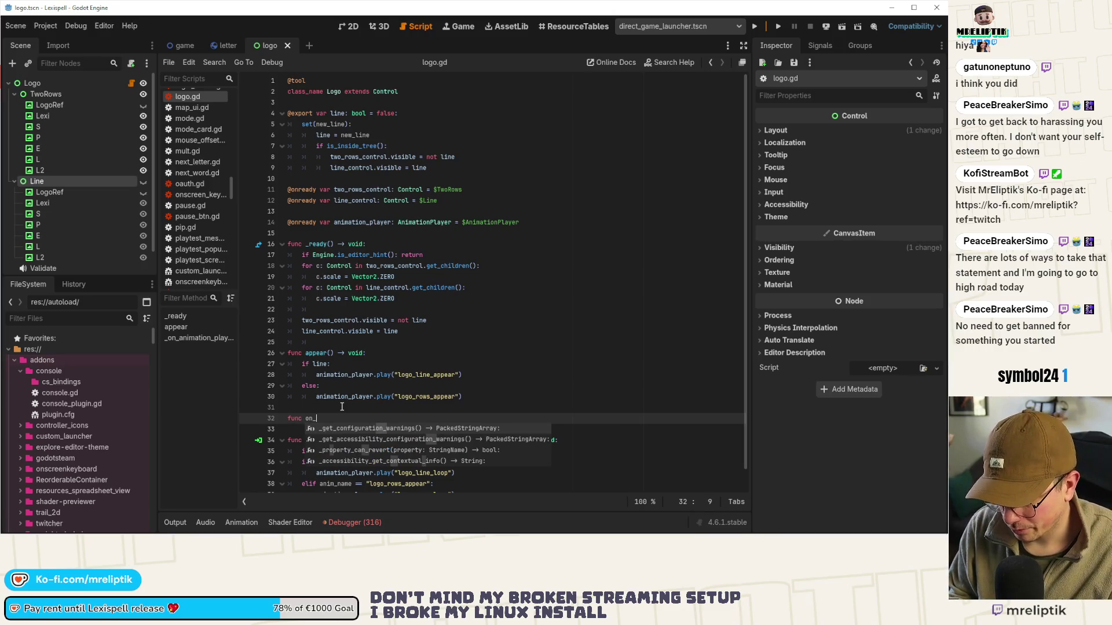
Complete the new function as on_click() -> void with a pass body and save
text(click() )
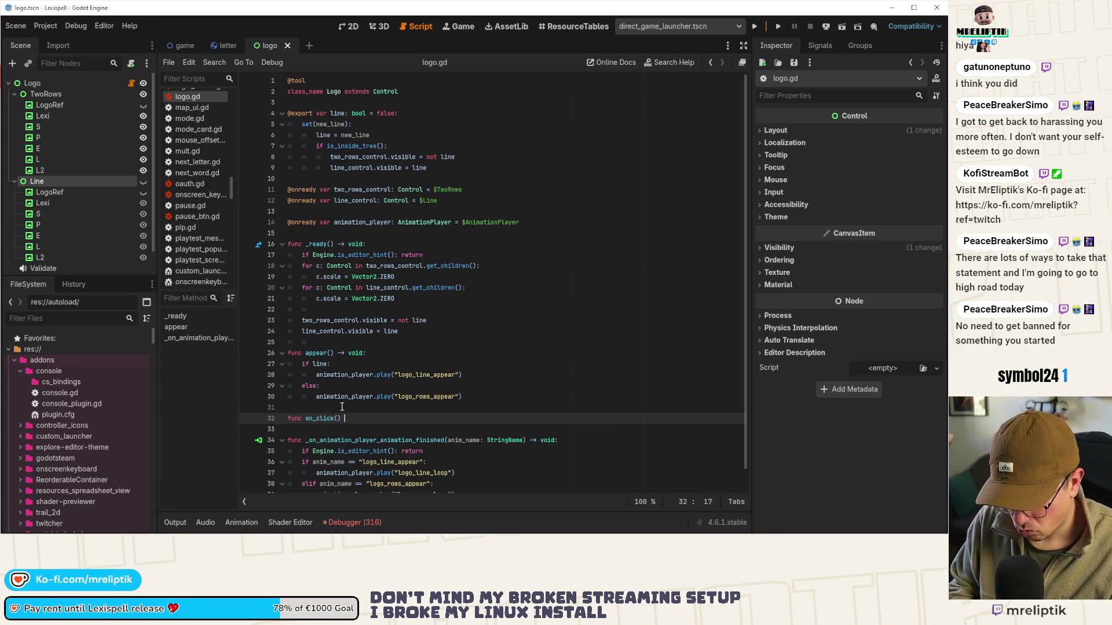
text(-> void:)
key(Return)
text(pass)
key(ctrl+s)
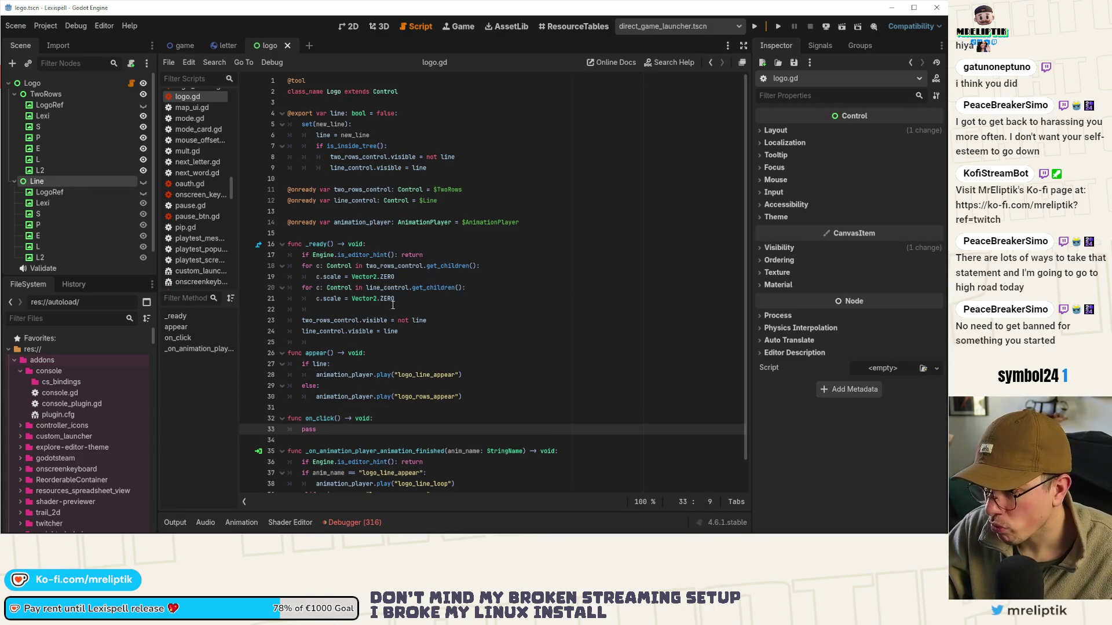
Start a 'c.' line below the first c.scale assignment in _ready's loop
click(456, 257)
key(Return)
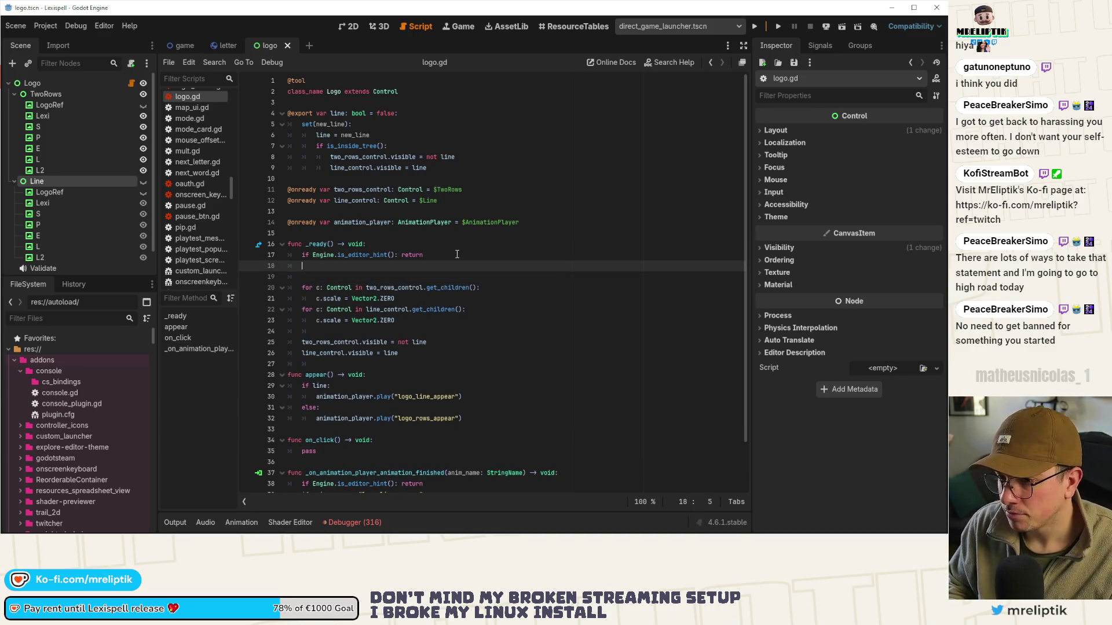
key(alt+Down)
key(alt+Down)
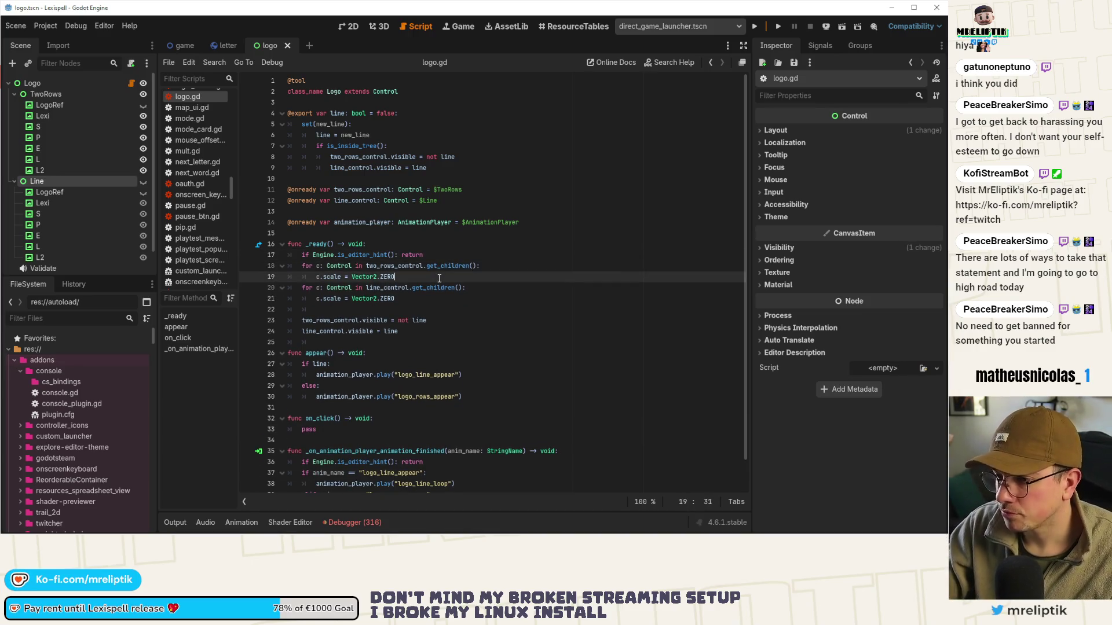
text(c)
key(BackSpace)
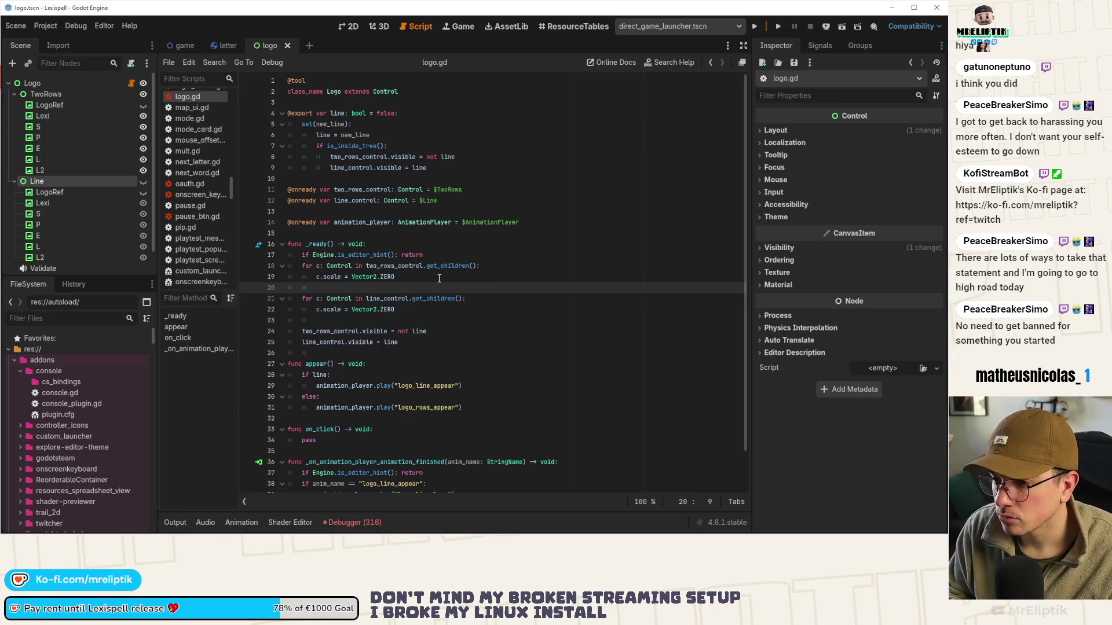
text(c.)
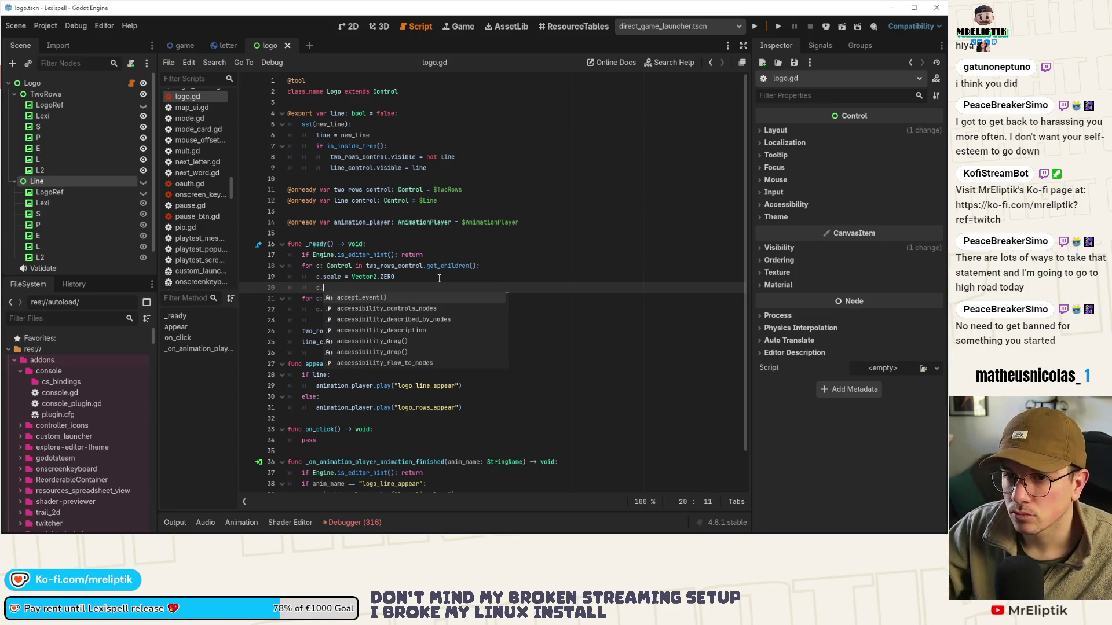
click(68, 104)
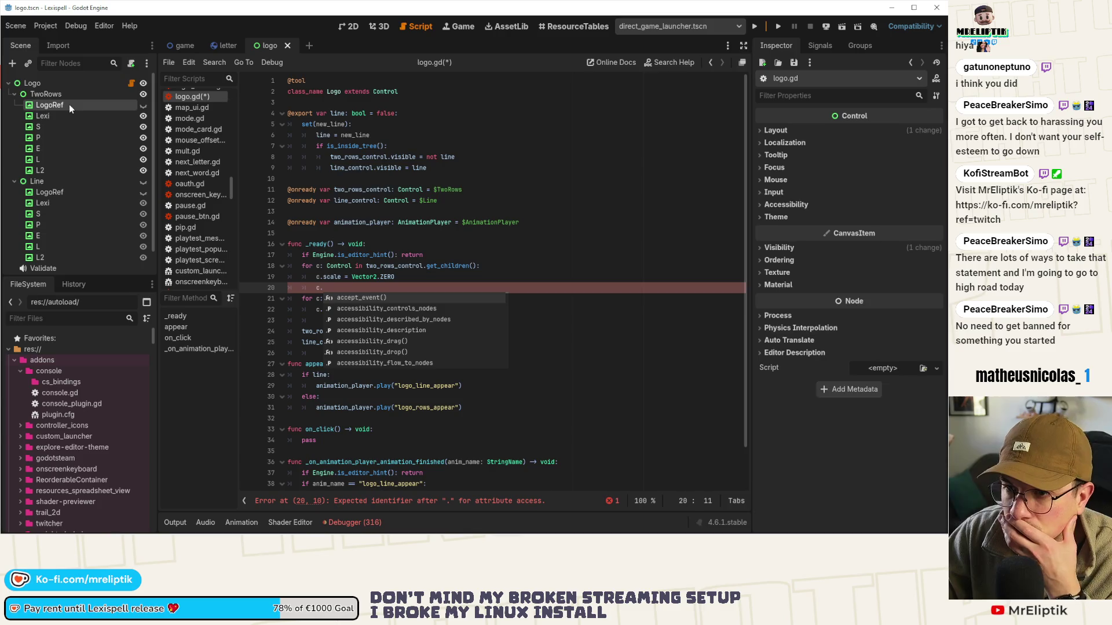
Write c.gui_input and rename the handler to on_input(event: InputEvent), then save
click(825, 48)
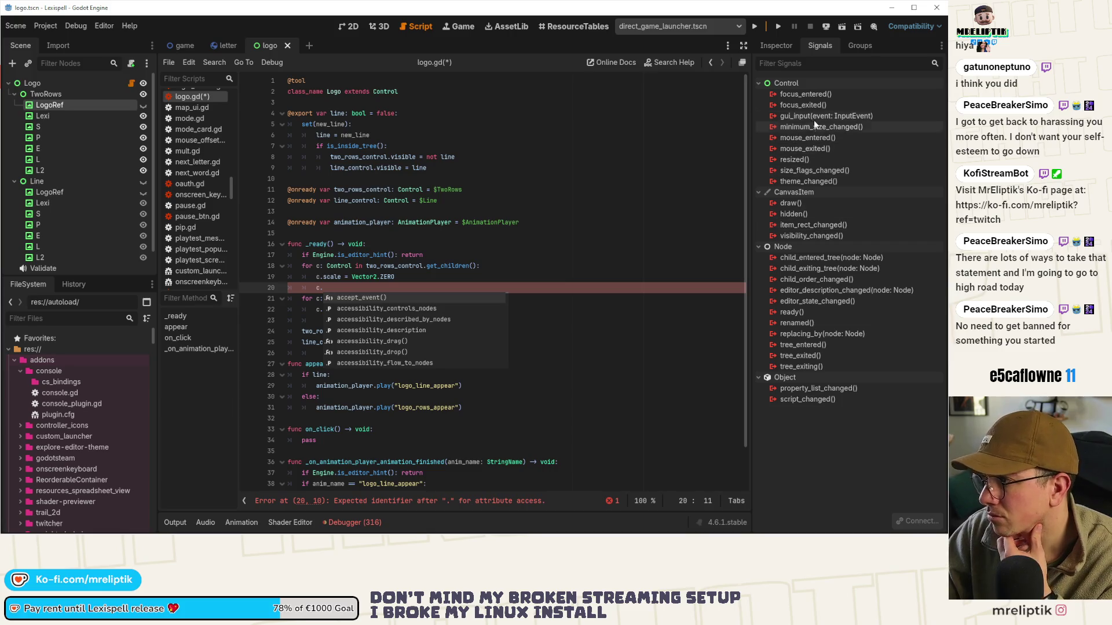
click(332, 287)
text(gui_input)
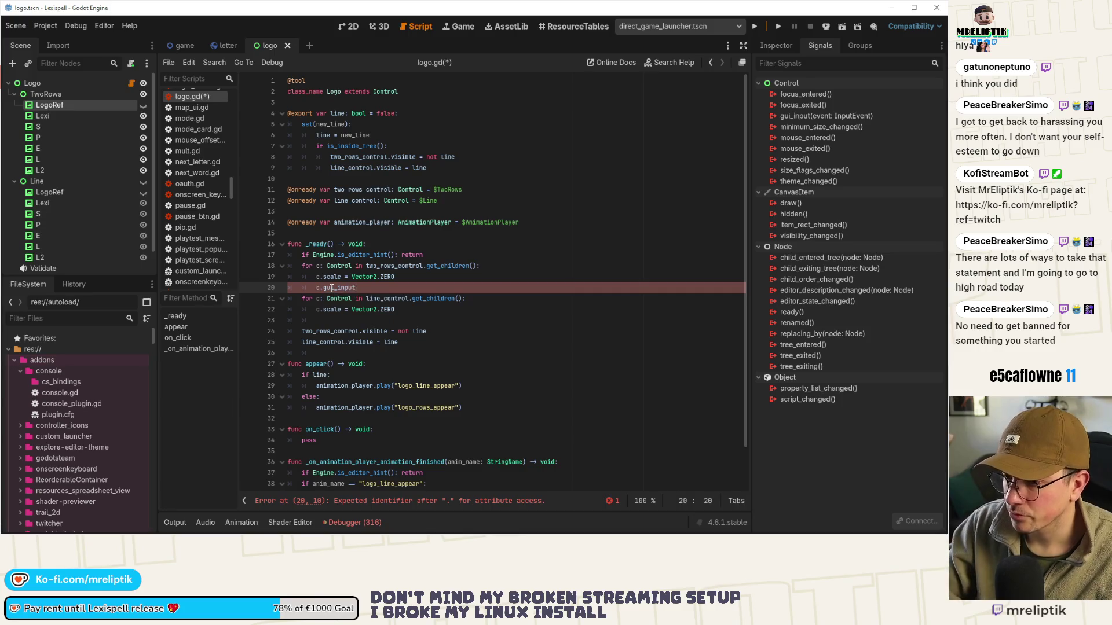
double_click(333, 430)
text(on_input)
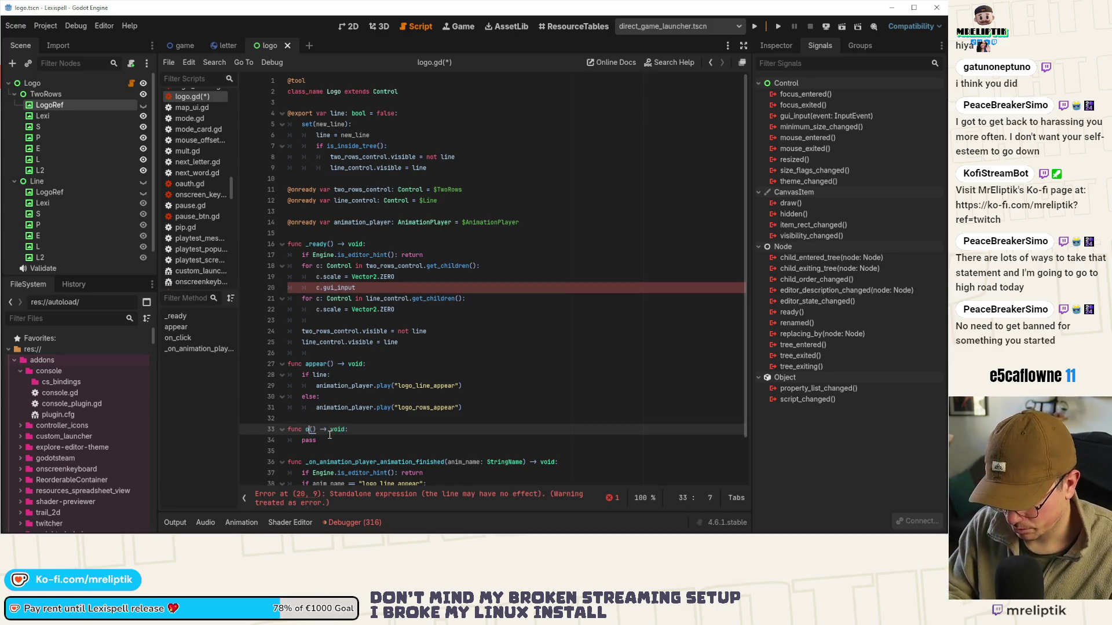
key(Right)
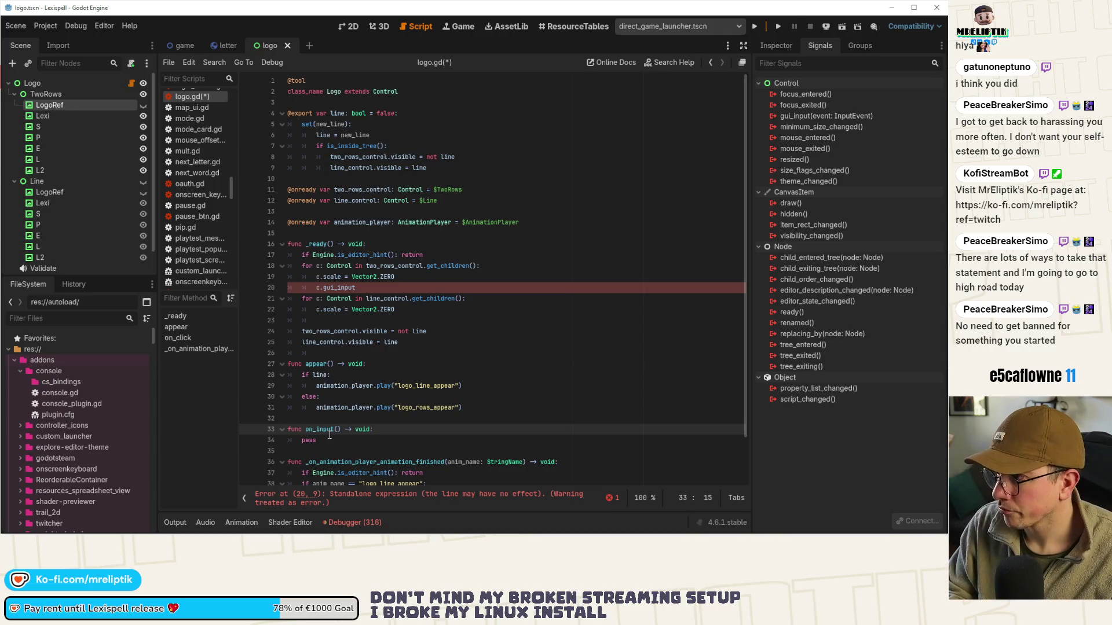
text(event: INp)
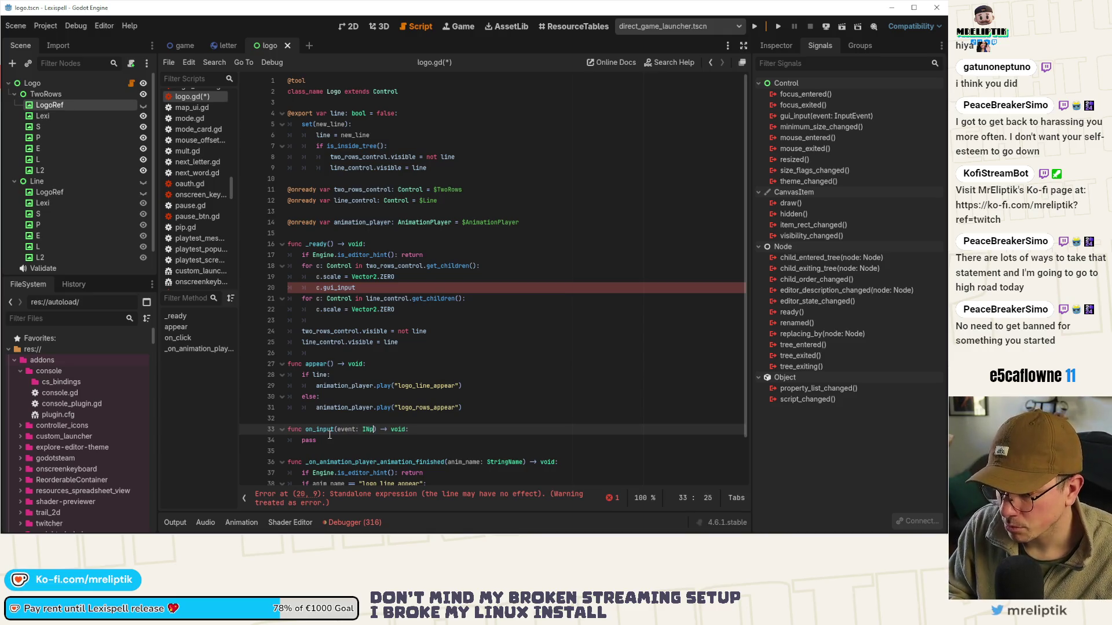
text(ut)
key(Return)
key(ctrl+s)
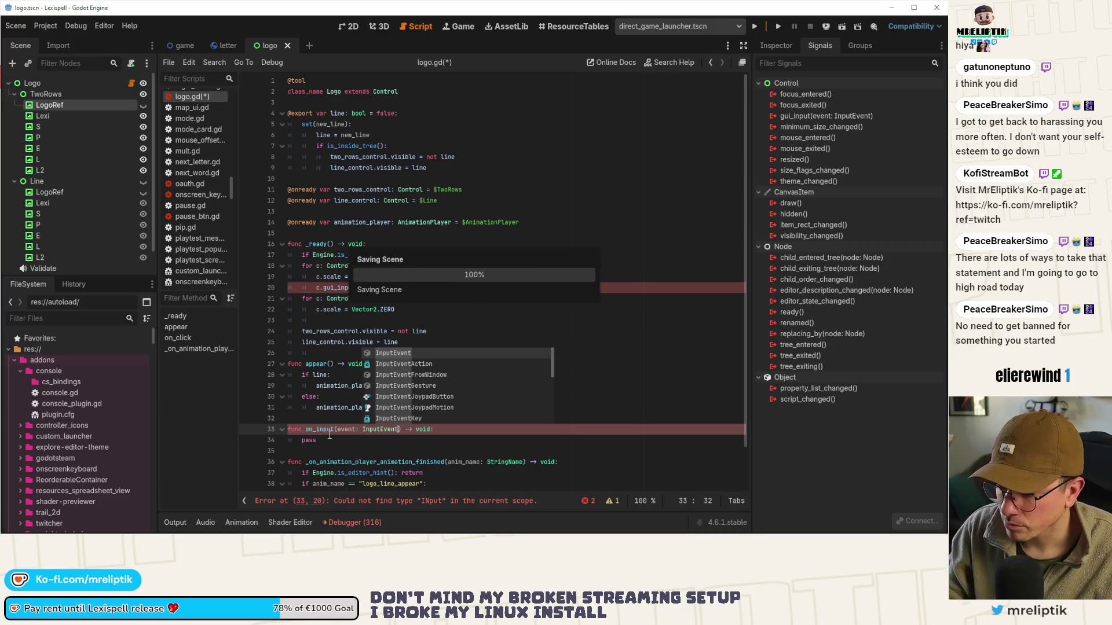
Finish c.gui_input.connect(on_input), duplicate it into the second loop, and save
text(.conn)
key(Return)
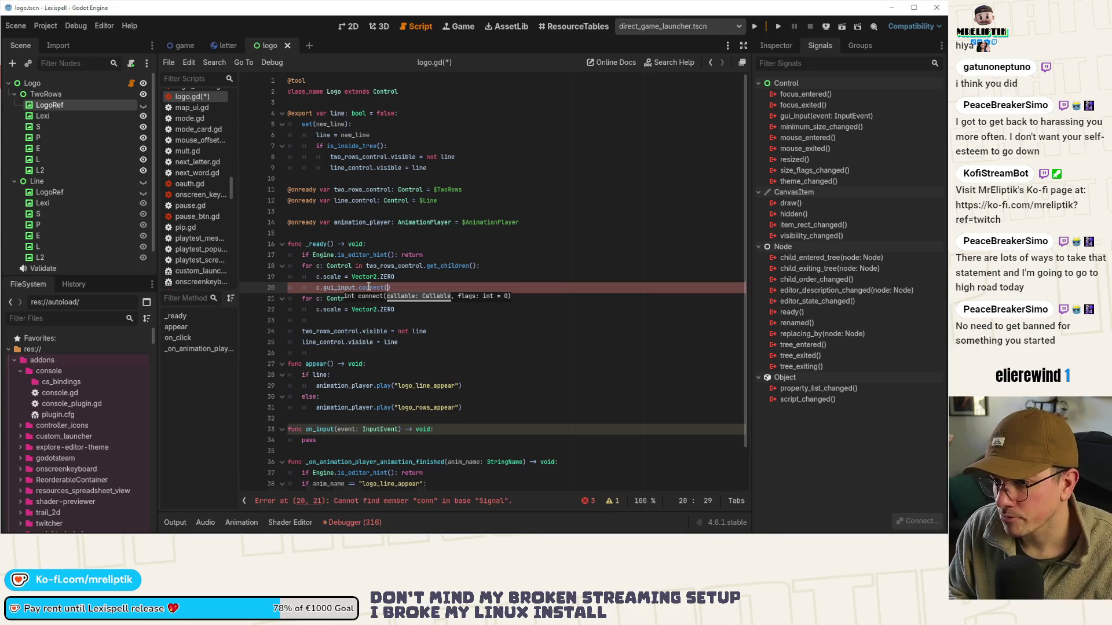
text(on_input)
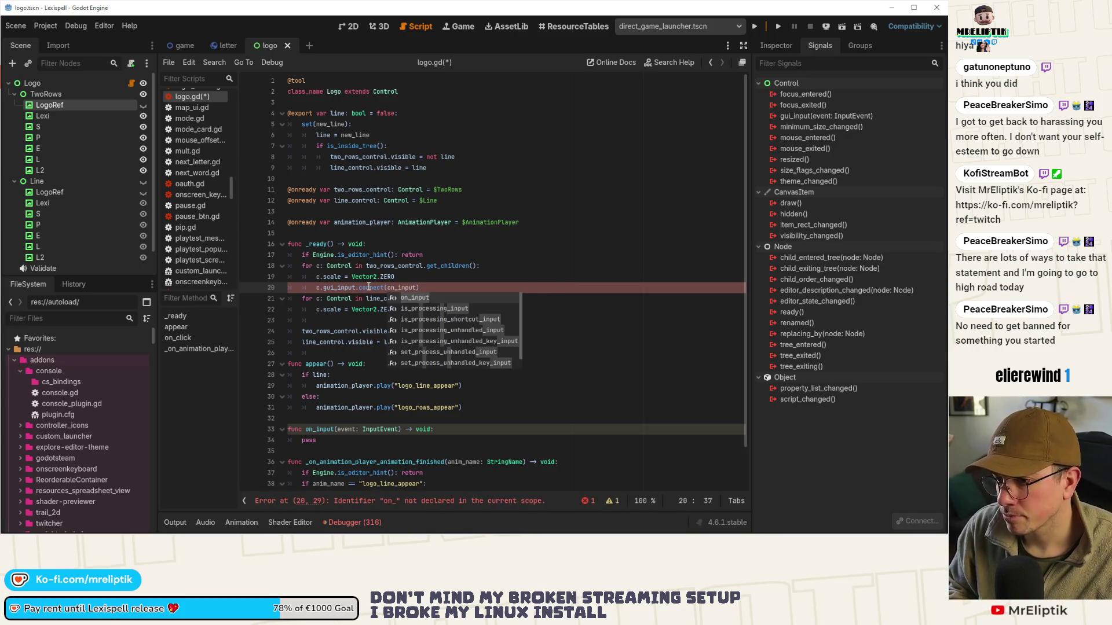
key(Return)
key(ctrl+shift+d)
key(alt+Down)
key(alt+Down)
key(Escape)
key(ctrl+s)
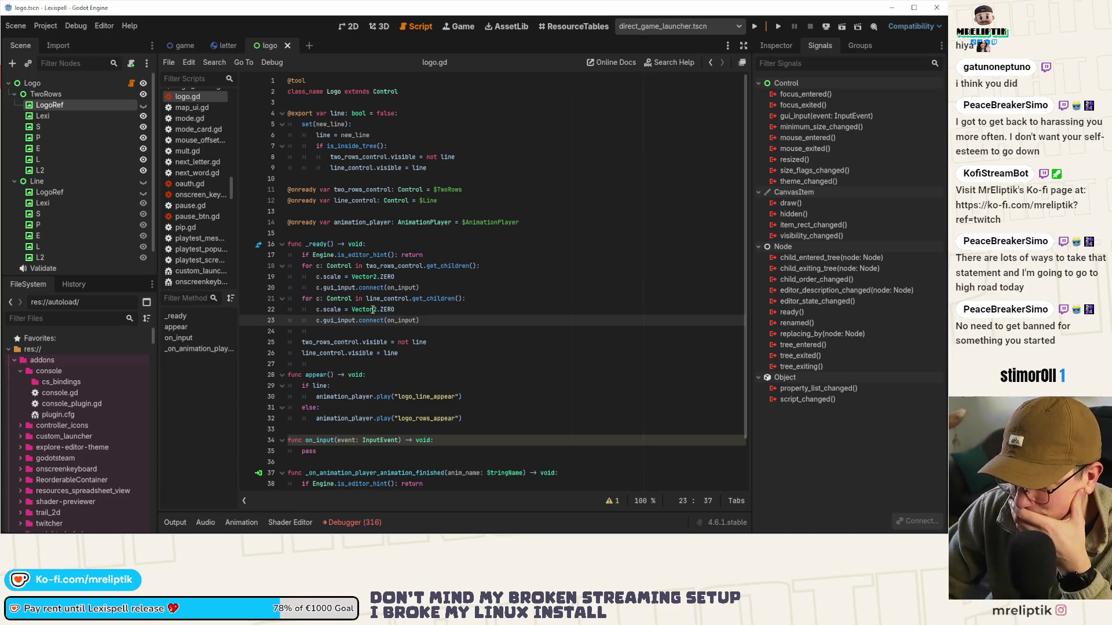
click(348, 26)
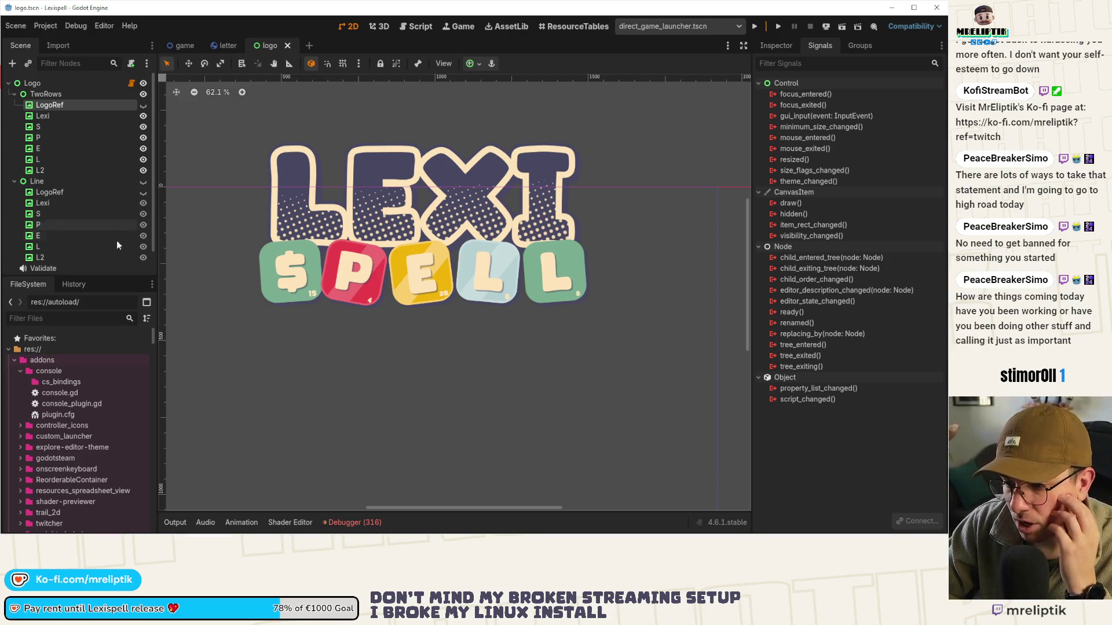
Clear the 316 debugger errors and dismiss all Windows notifications
click(354, 522)
click(241, 399)
click(406, 416)
click(341, 522)
right_click(917, 531)
click(933, 527)
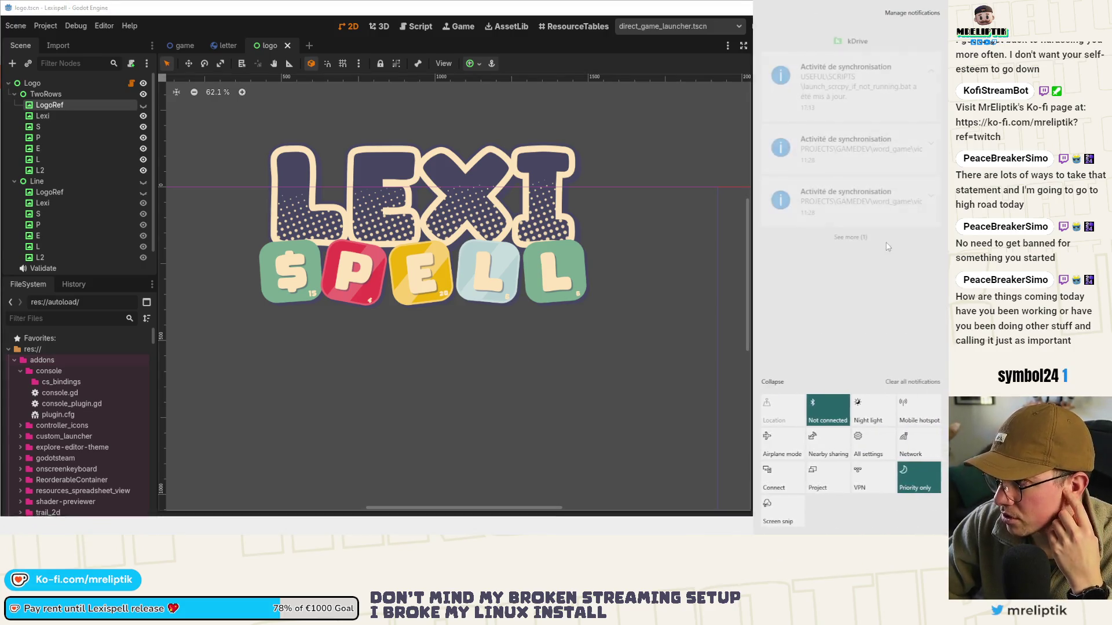
click(908, 384)
click(541, 408)
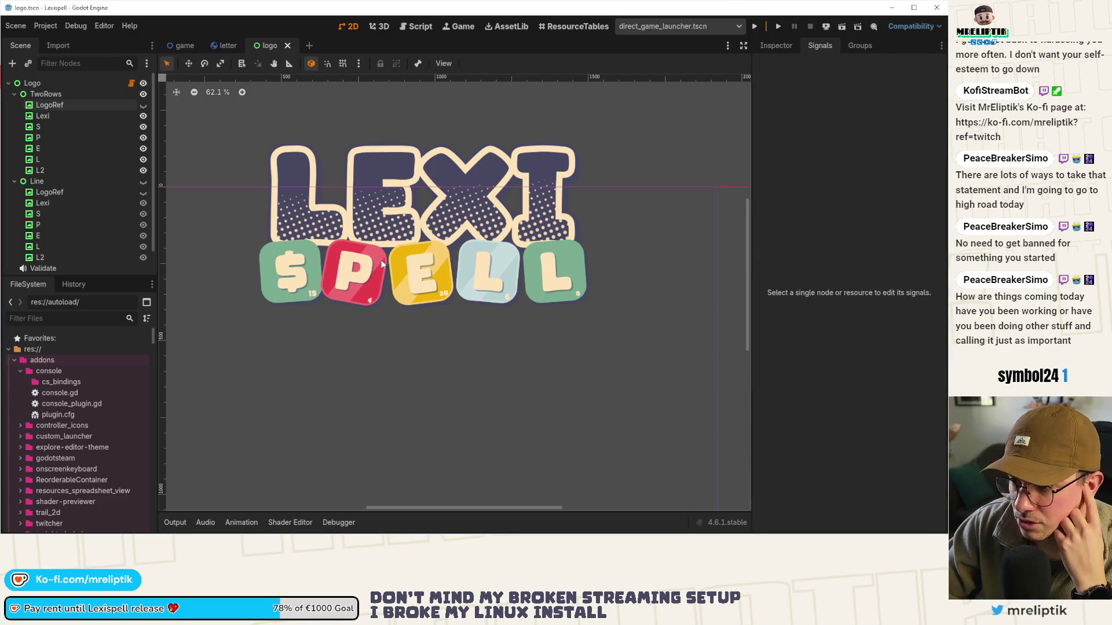
Select the AnimationPlayer node and show its list of logo animations
scroll(413, 242, up, 3)
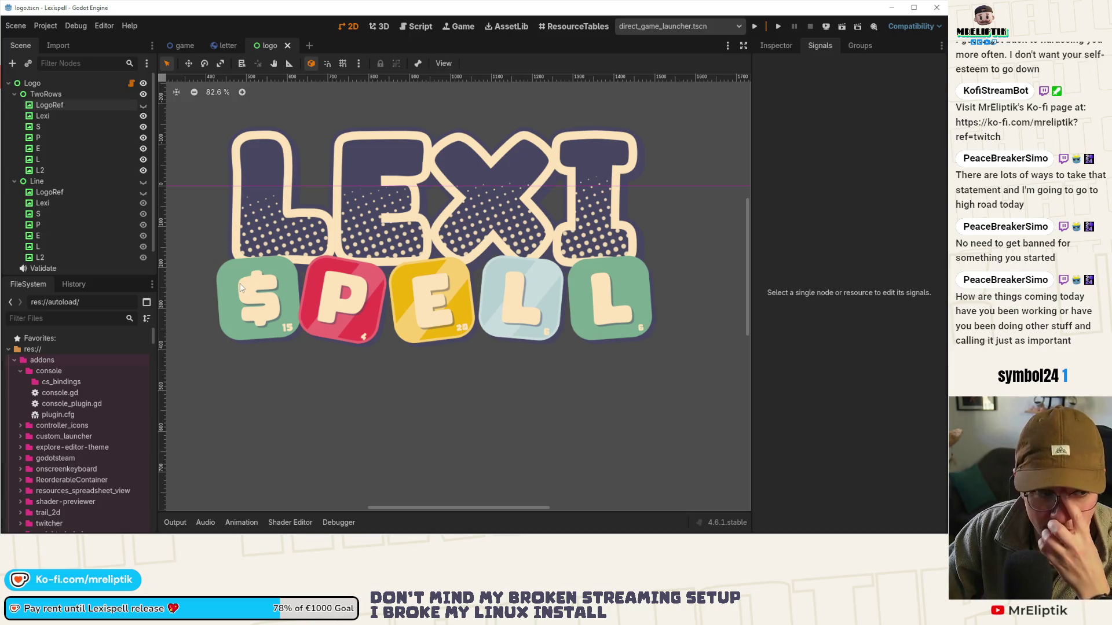
click(86, 105)
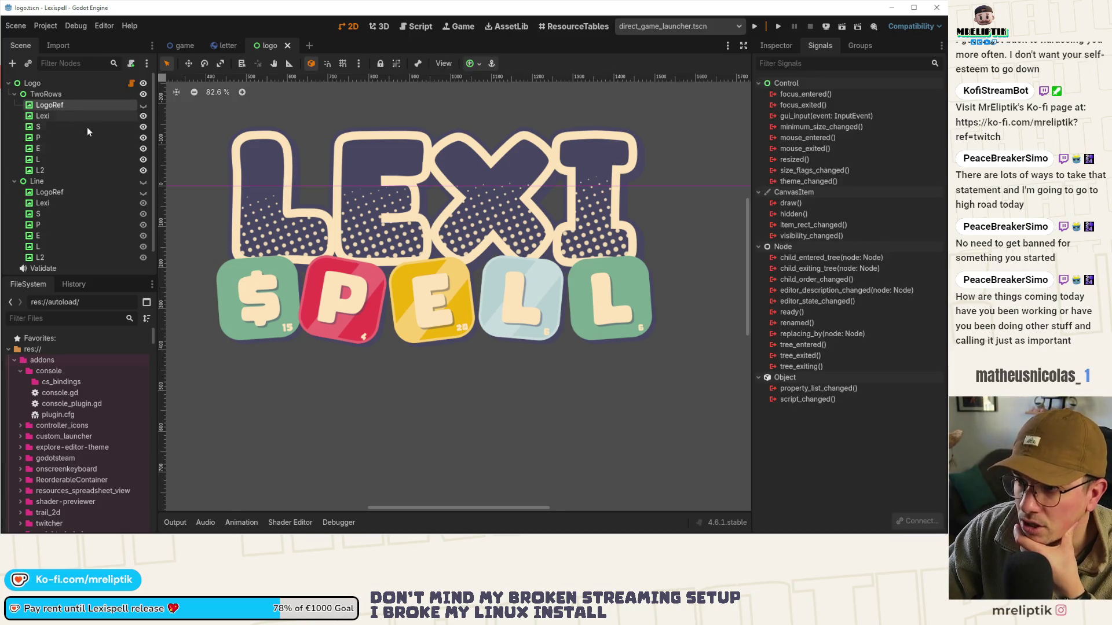
scroll(63, 197, down, 2)
click(57, 264)
click(385, 403)
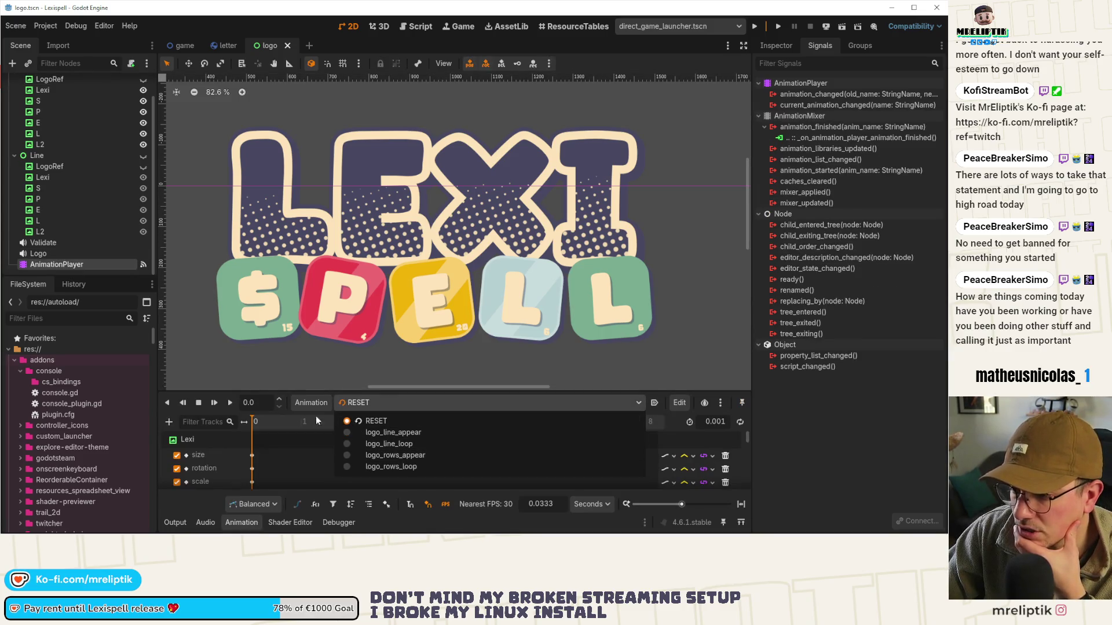
Play logo_line_appear, then switch to logo_rows_appear and play it several times
click(396, 436)
click(212, 404)
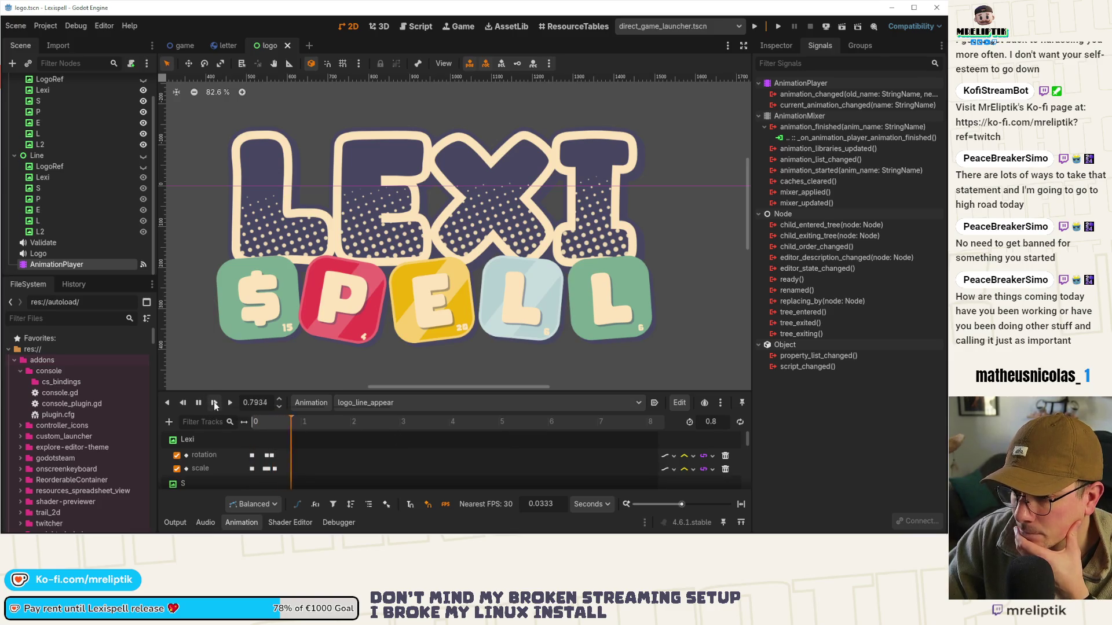
click(375, 408)
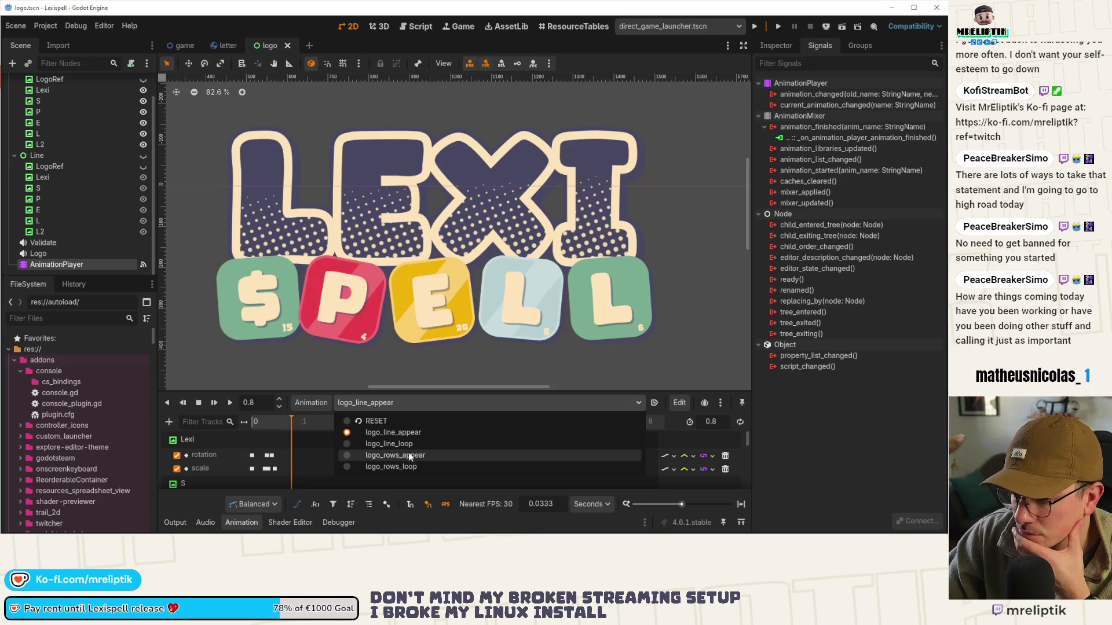
click(408, 453)
click(214, 404)
click(215, 404)
click(214, 403)
click(214, 404)
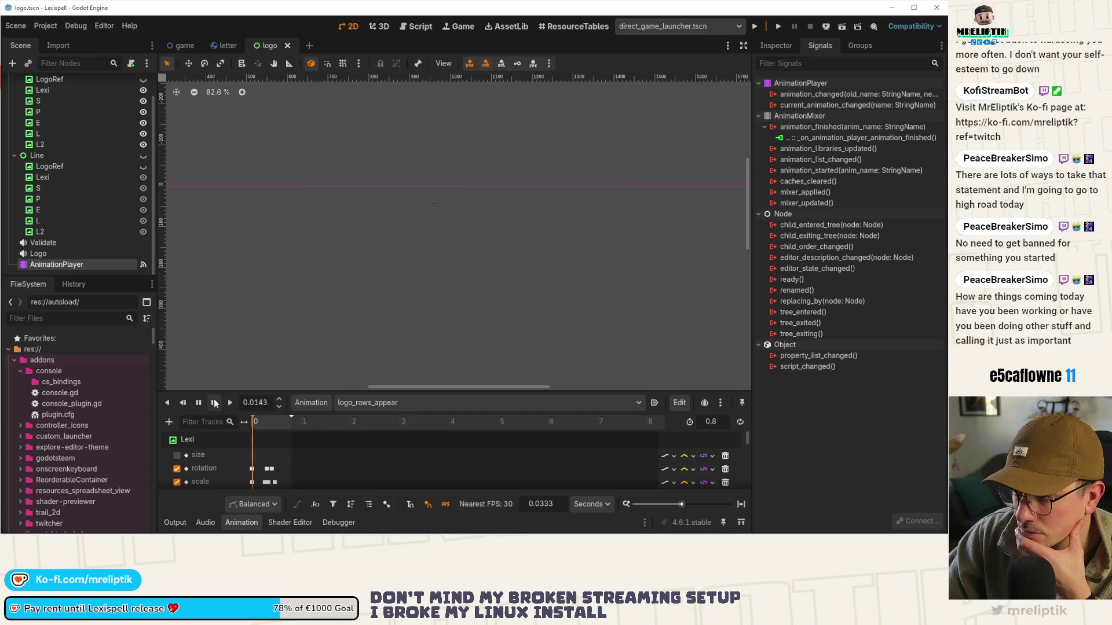
click(214, 404)
Keep replaying logo_rows_appear, stop it at time 0, and enlarge the animation panel
scroll(338, 300, down, 4)
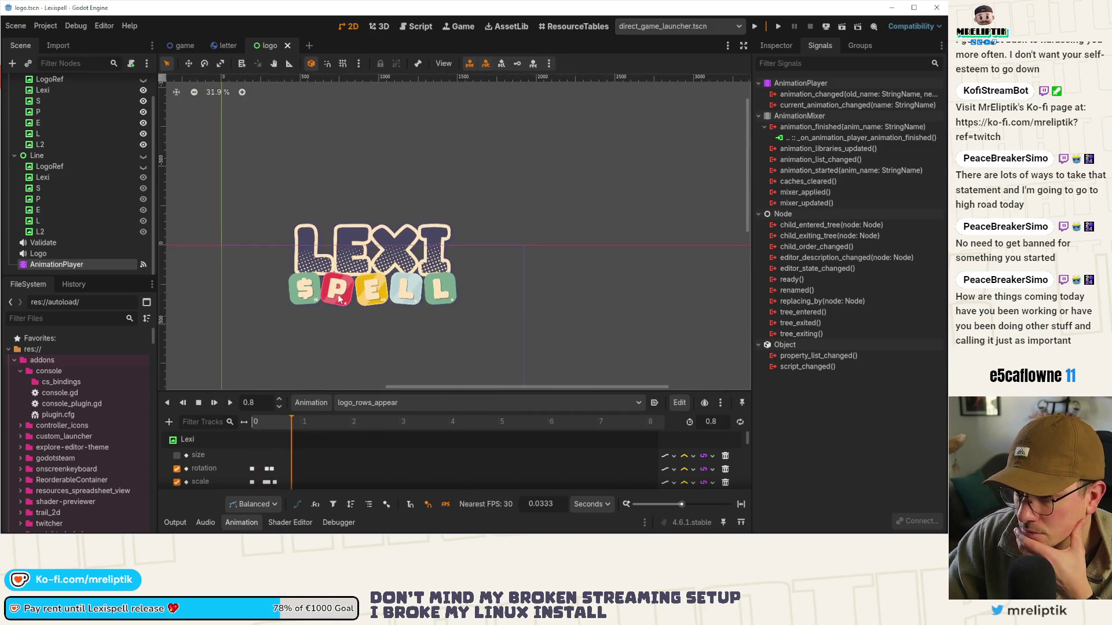
click(214, 406)
click(214, 407)
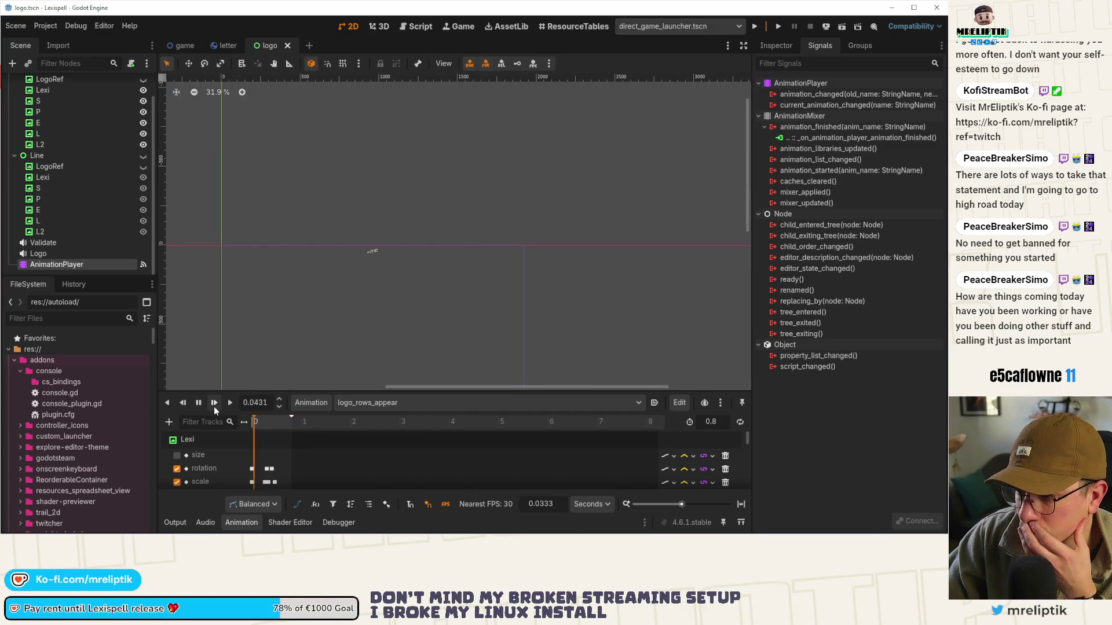
click(214, 407)
click(214, 407)
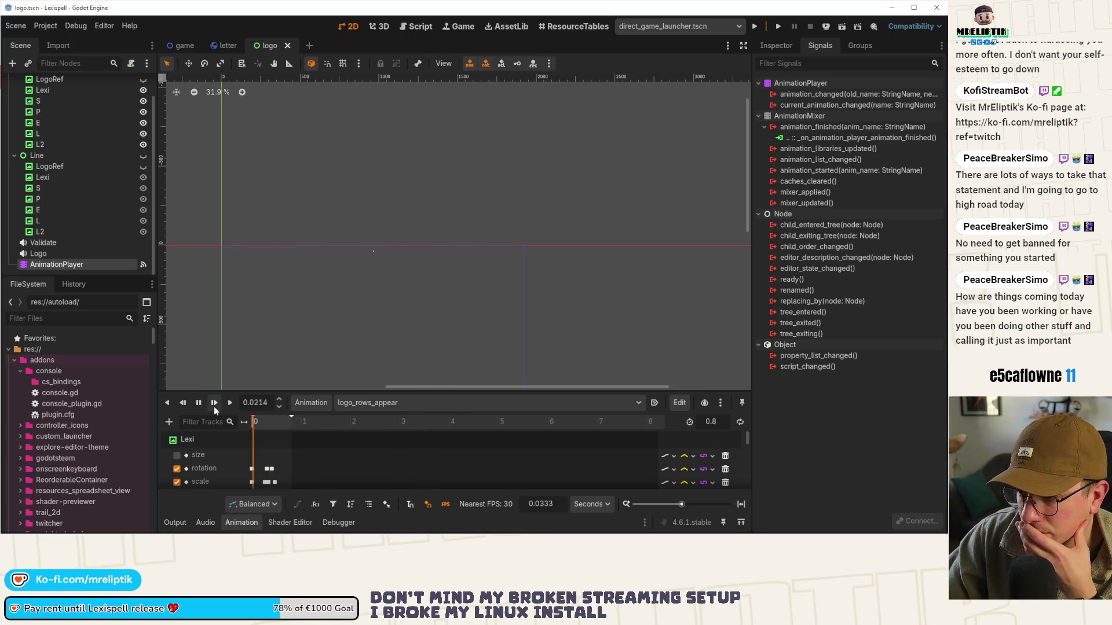
click(214, 407)
click(214, 407)
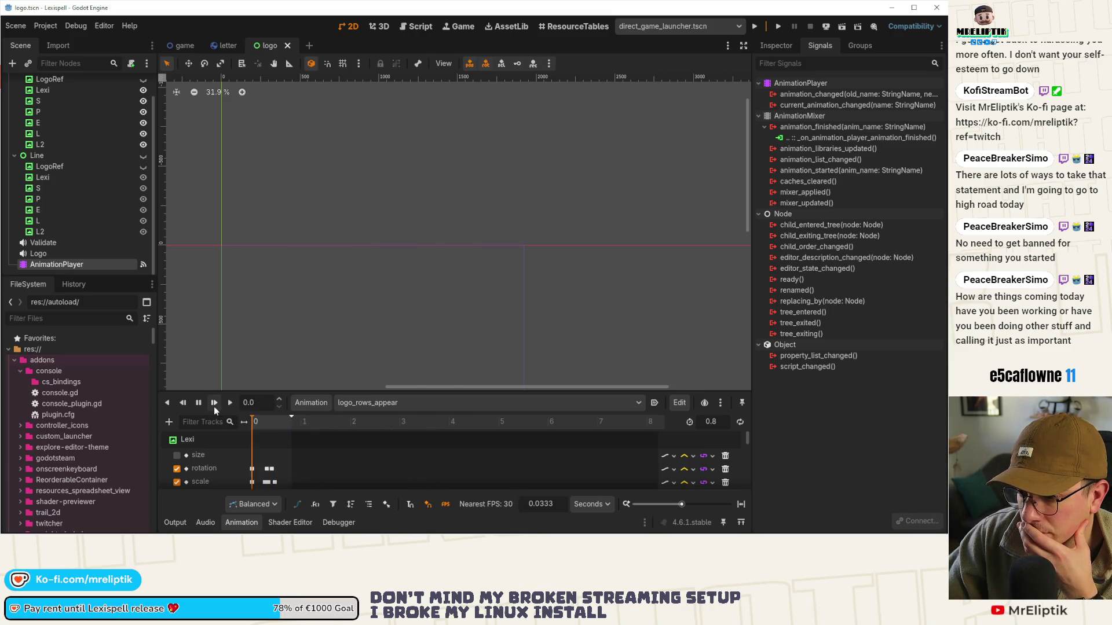
click(214, 406)
click(214, 406)
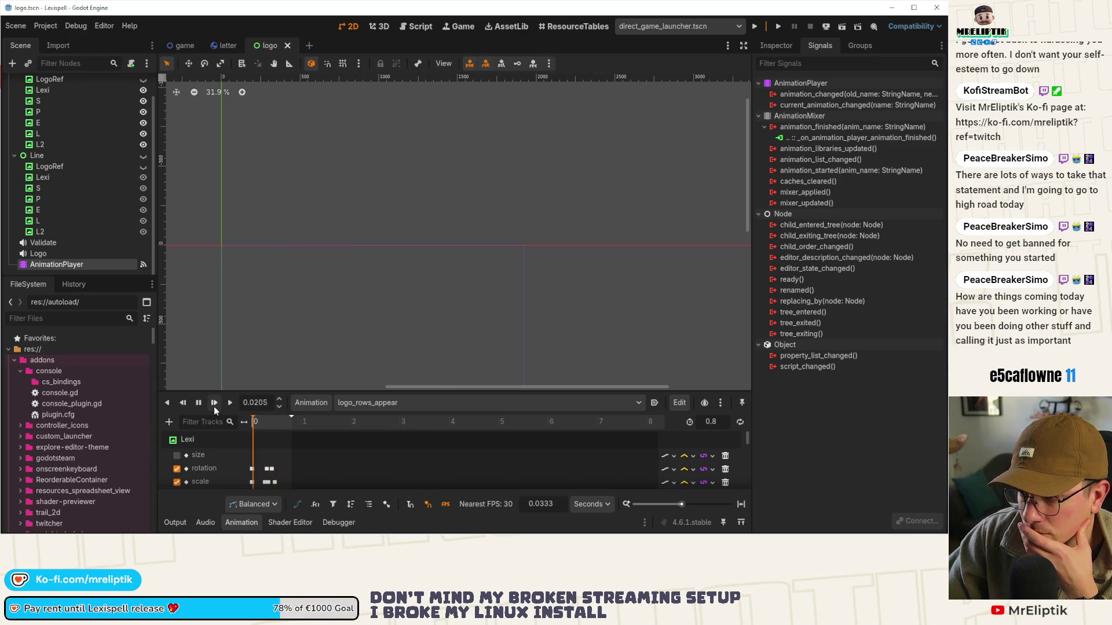
click(214, 407)
click(214, 407)
click(213, 406)
click(214, 407)
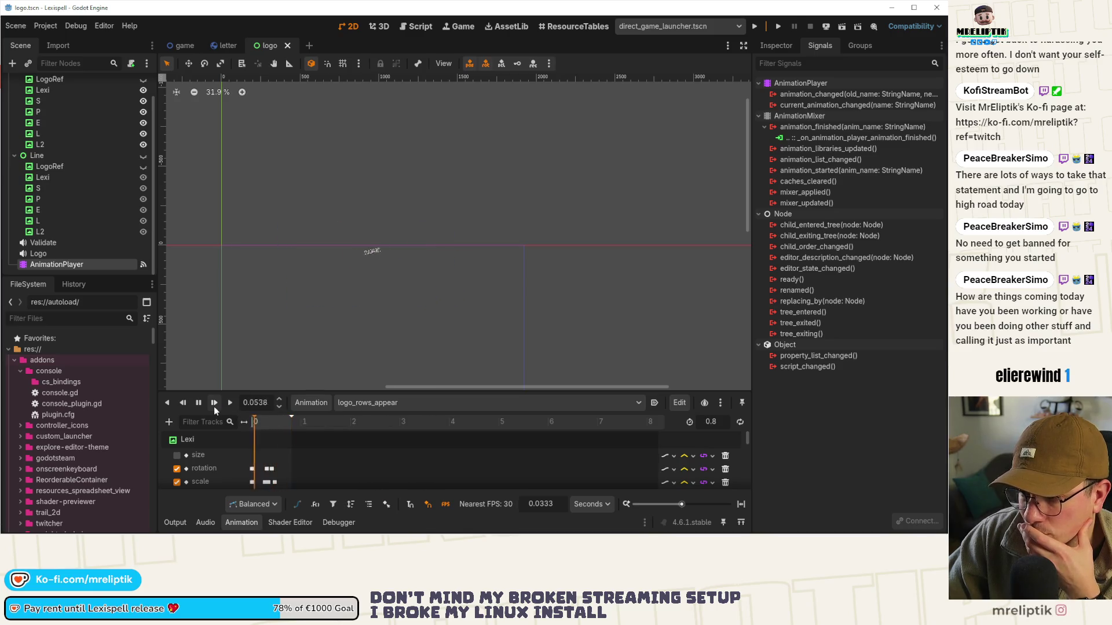
click(213, 407)
click(214, 407)
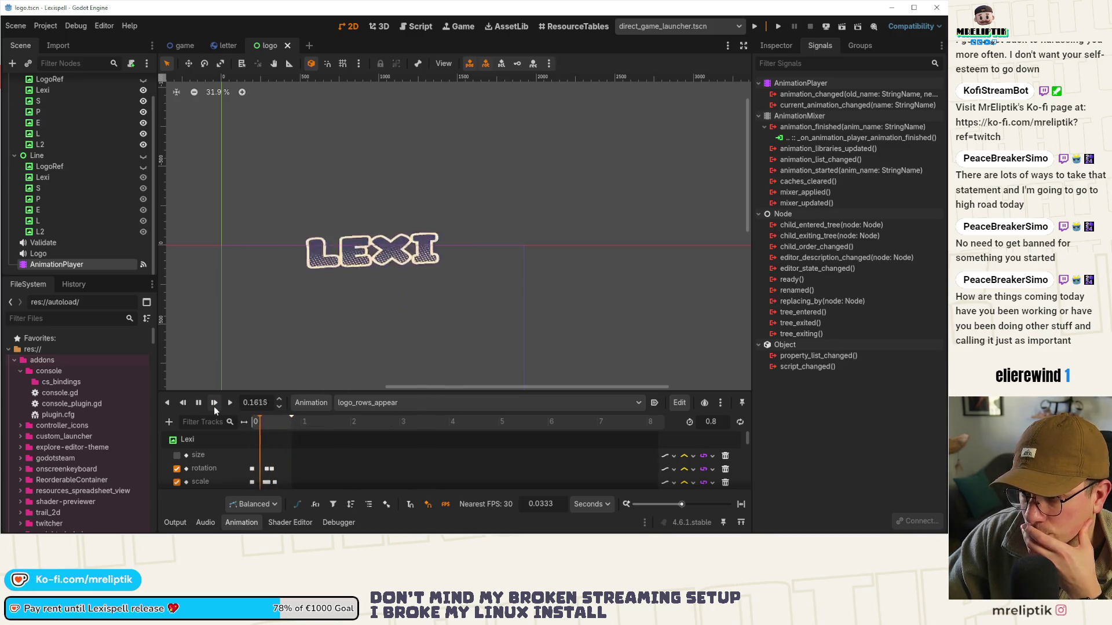
click(213, 406)
click(214, 407)
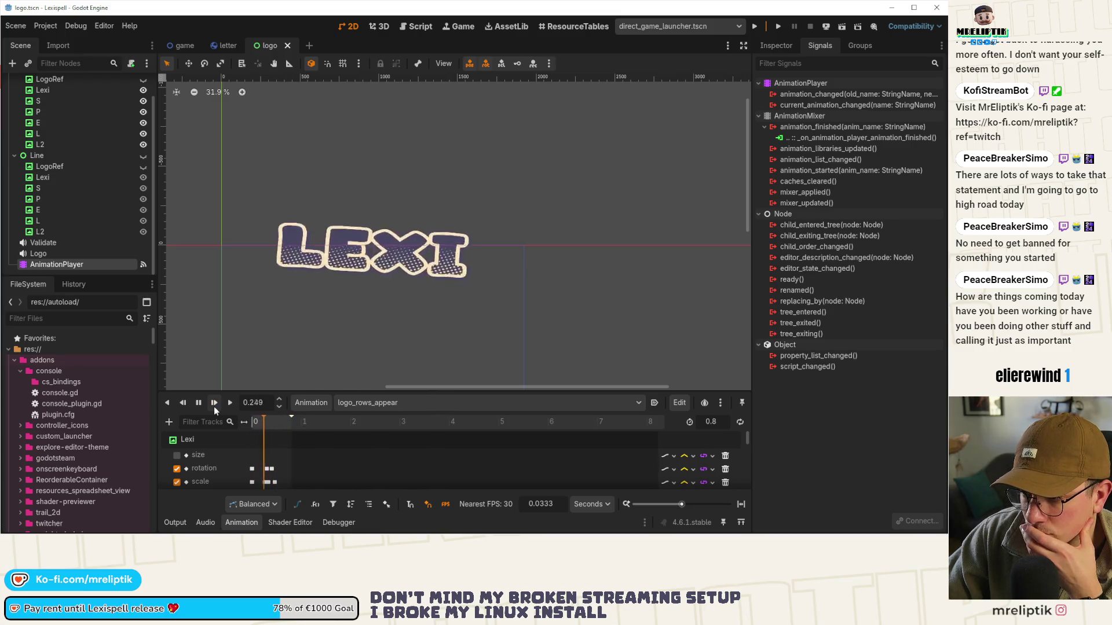
click(214, 406)
click(214, 406)
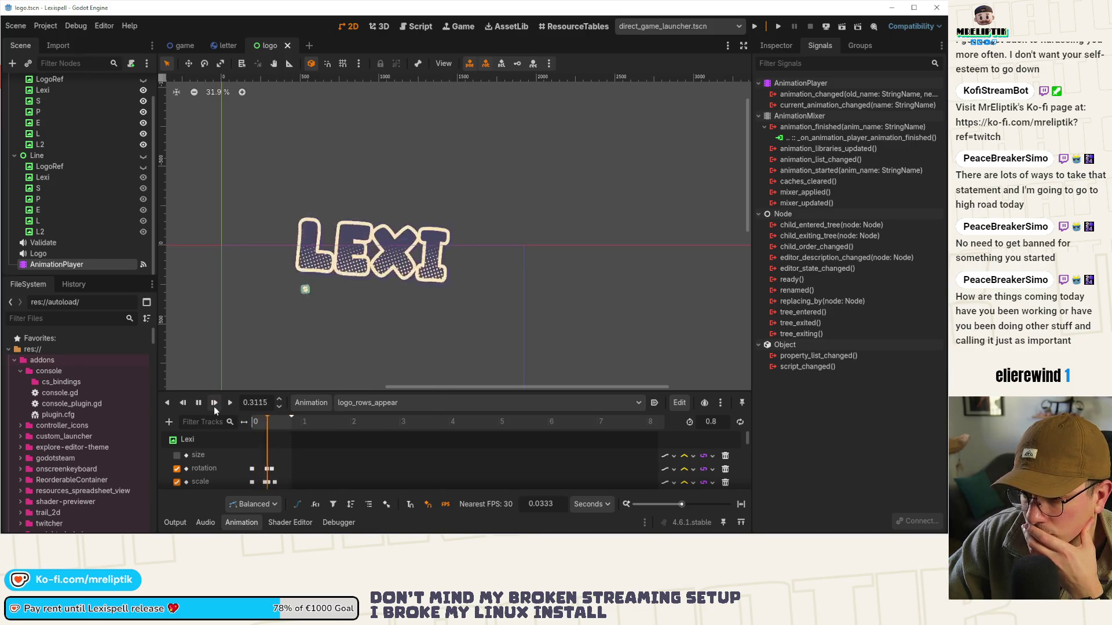
click(214, 407)
click(198, 403)
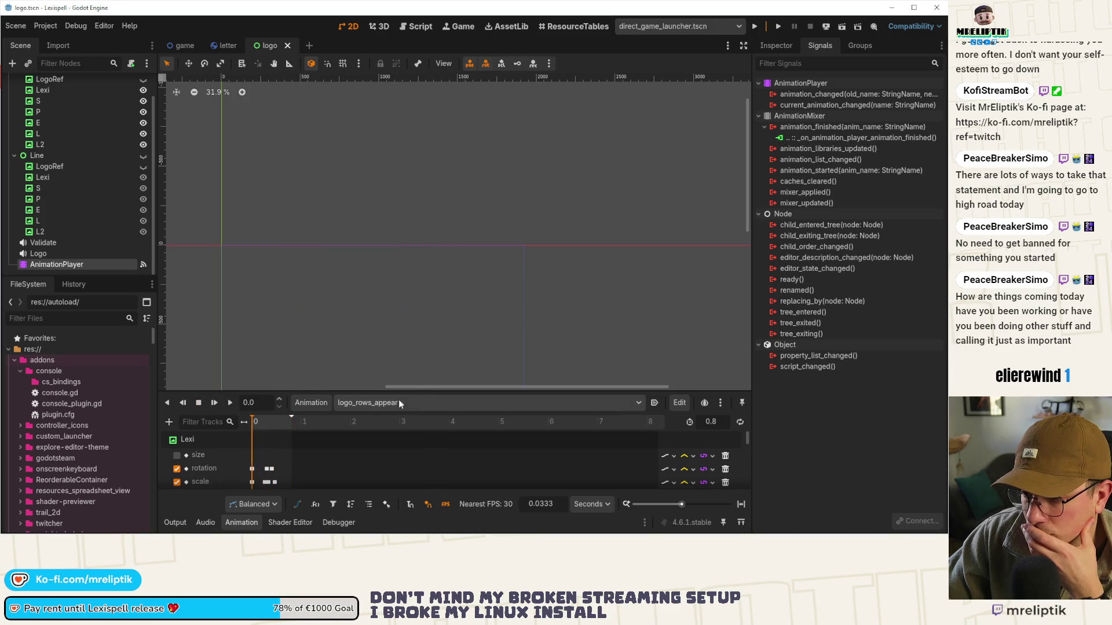
drag(413, 392, 413, 316)
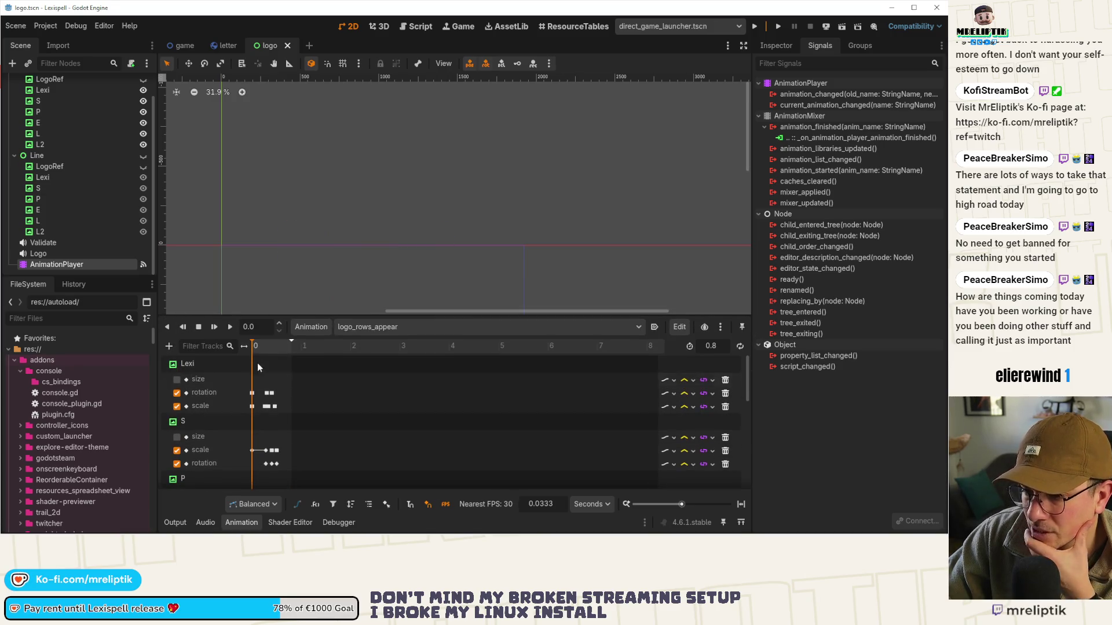
Scrub logo_rows_appear to 0.8, undo an accidental track deletion, and disable the Lexi size track
mouse_move(254, 346)
mouse_down()
mouse_move(293, 359)
mouse_move(256, 360)
mouse_up()
key(ctrl+s)
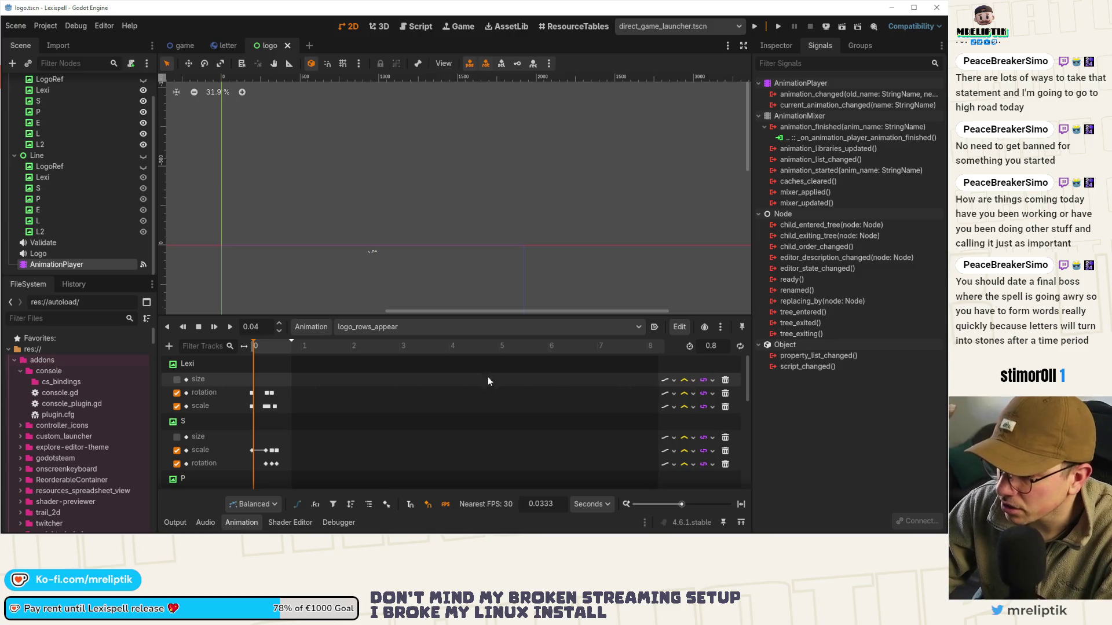
click(725, 381)
scroll(217, 399, down, 2)
key(ctrl+z)
key(ctrl+z)
click(177, 380)
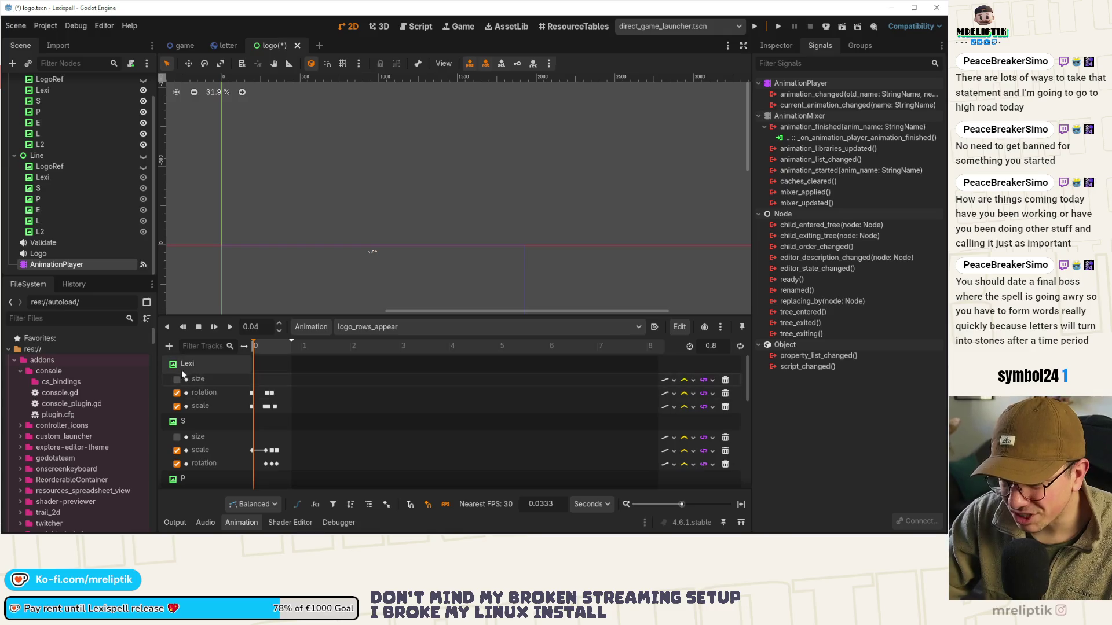
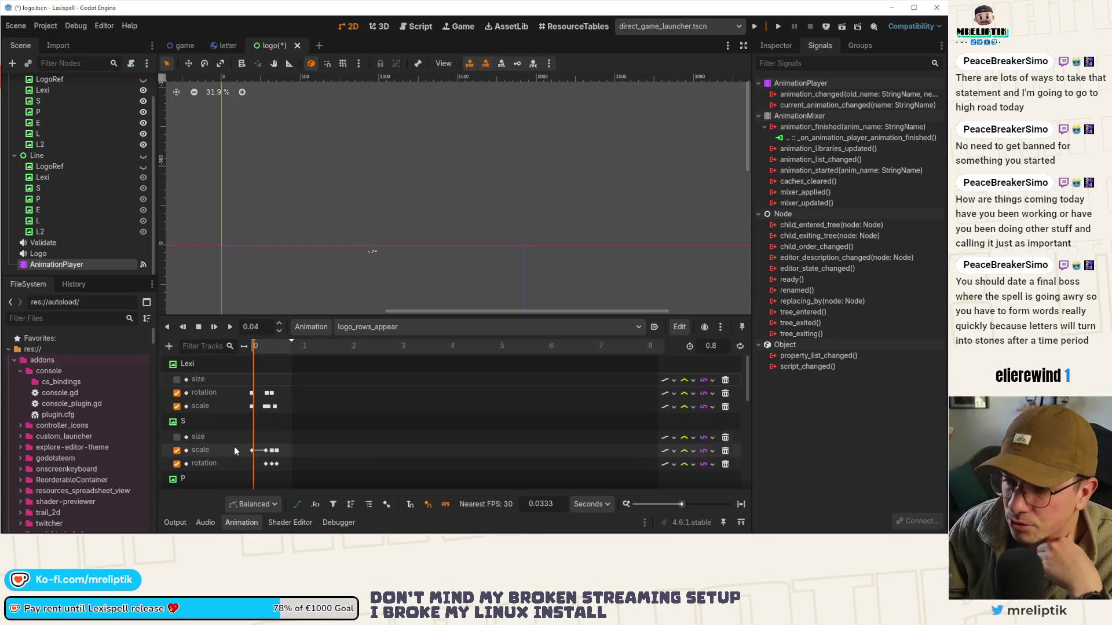
Stop playback and duplicate logo_rows_appear as a new animation named logo_rows_bump
click(199, 328)
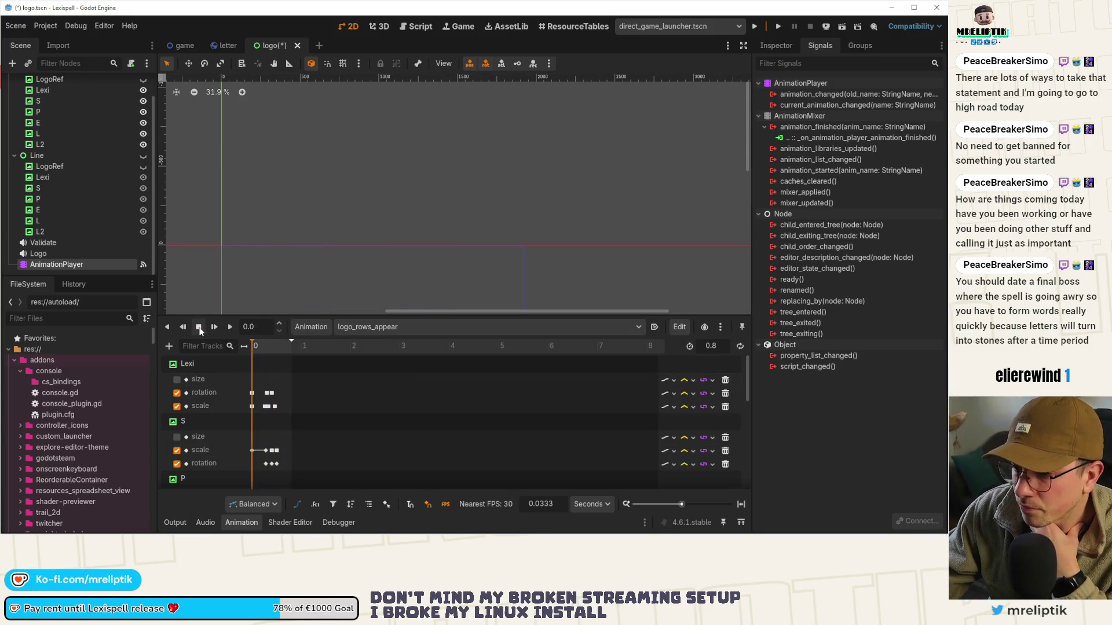
click(303, 326)
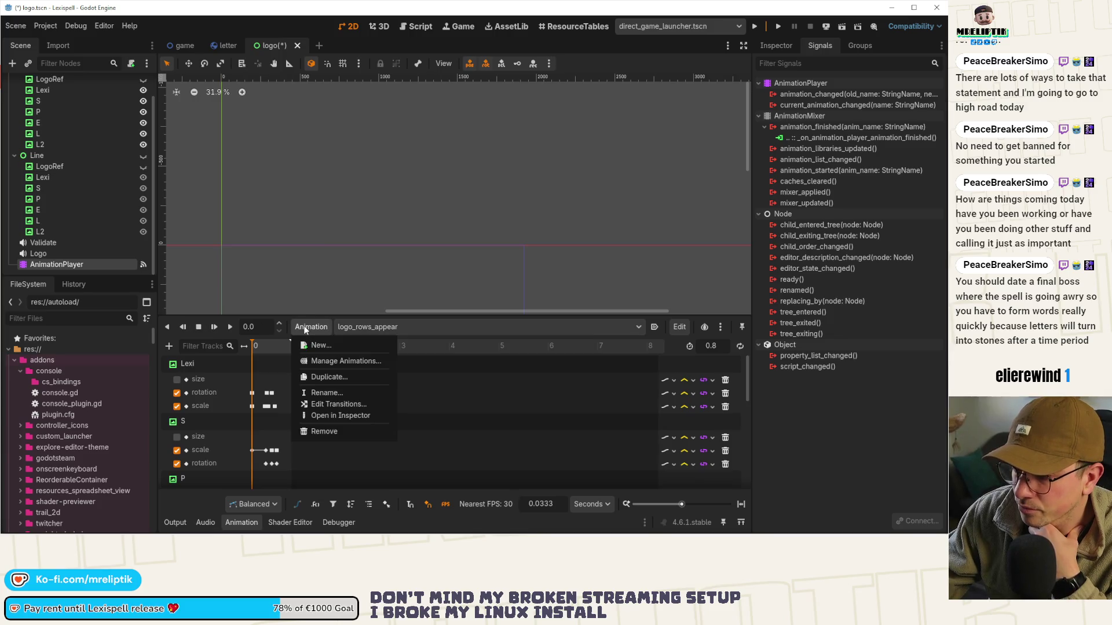
click(324, 377)
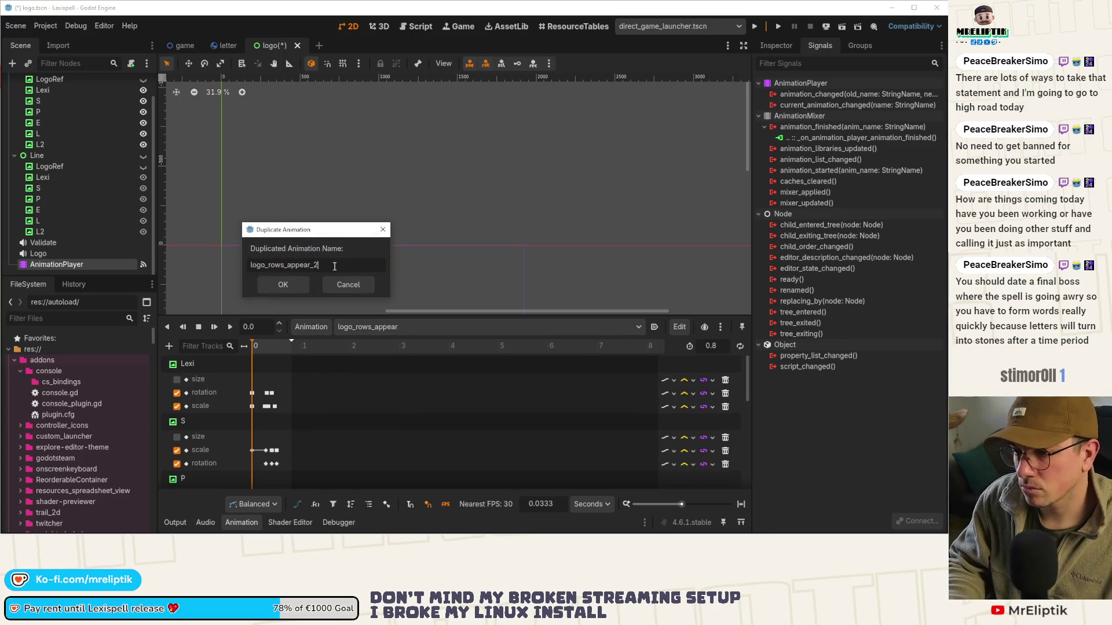
text(mp)
key(Return)
scroll(345, 251, down, 5)
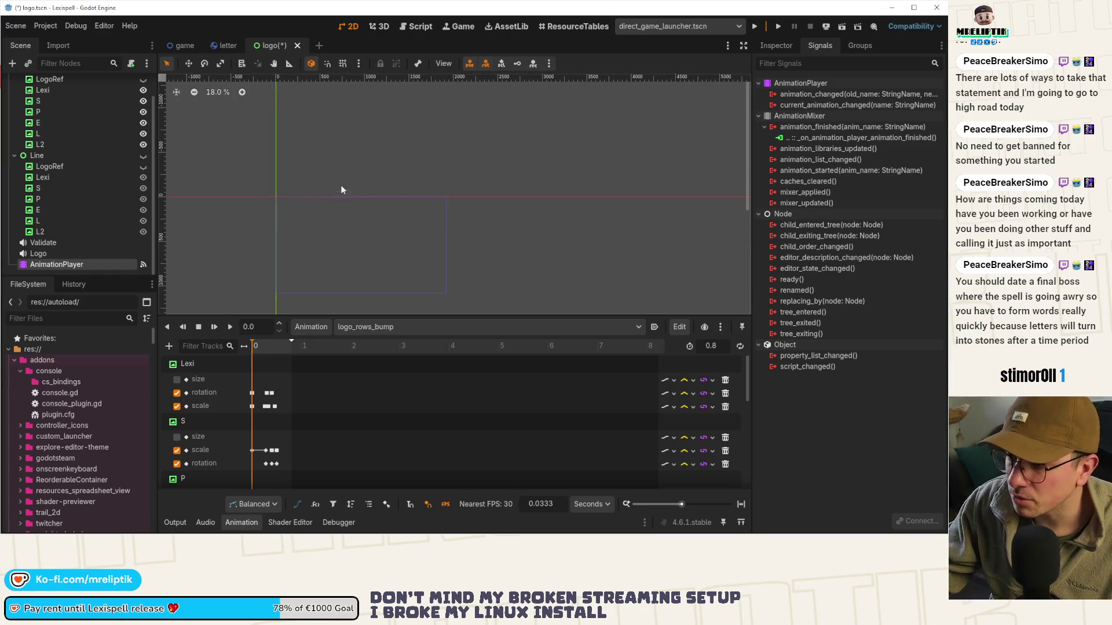
Scrub to 0.26 s so LEXI appears, and enlarge the Animation panel to give the tracks more room
drag(257, 347, 265, 346)
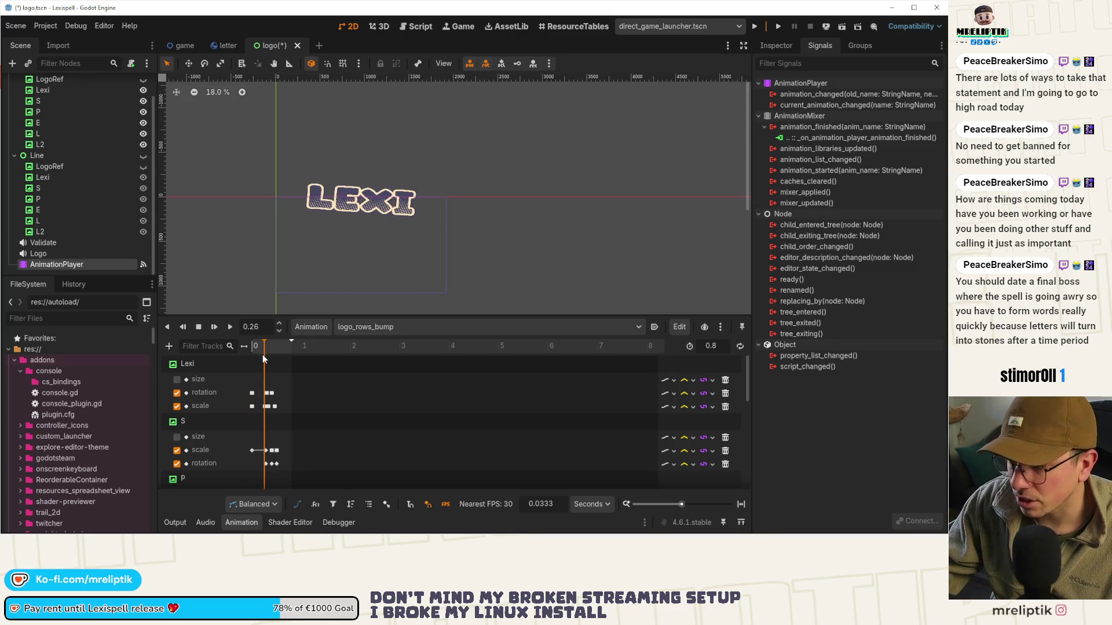
scroll(272, 380, up, 2)
scroll(281, 378, up, 3)
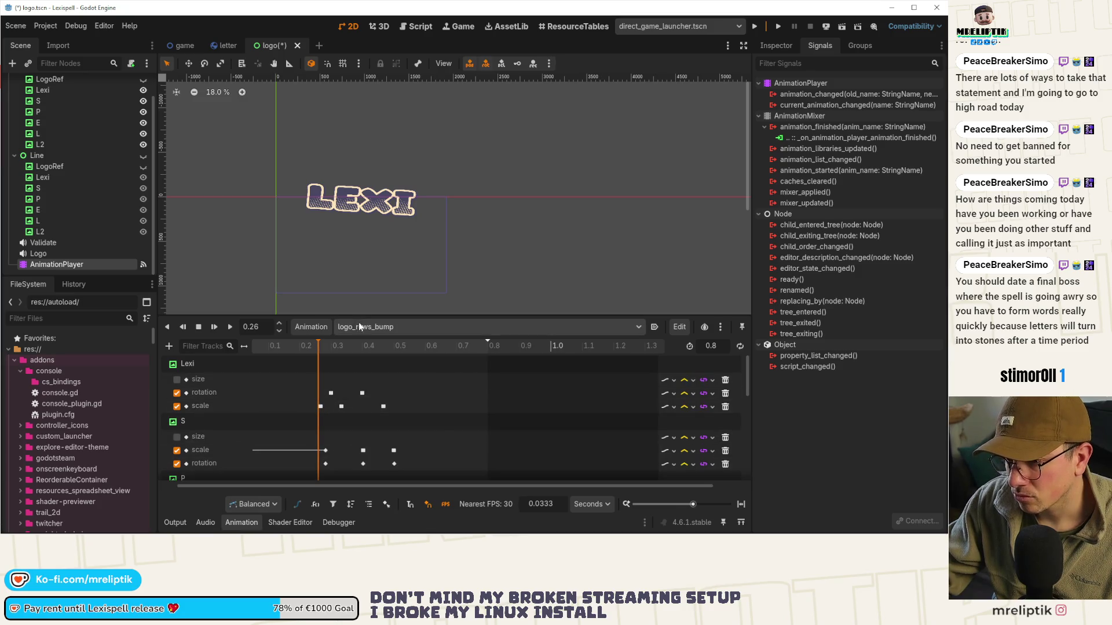
scroll(406, 183, up, 4)
scroll(411, 243, down, 2)
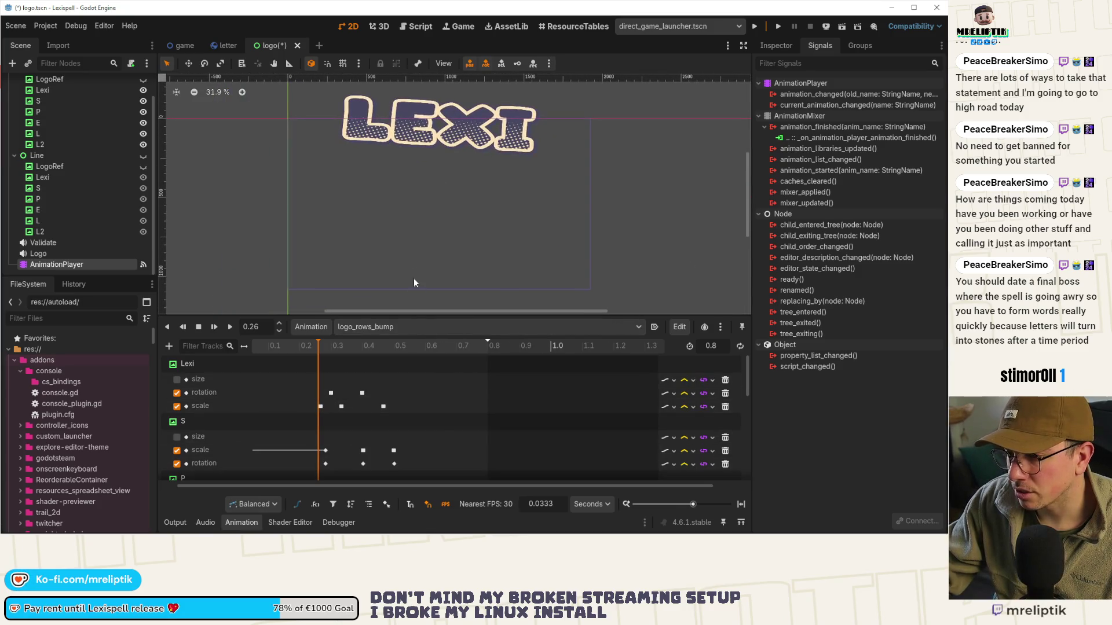
drag(422, 316, 422, 254)
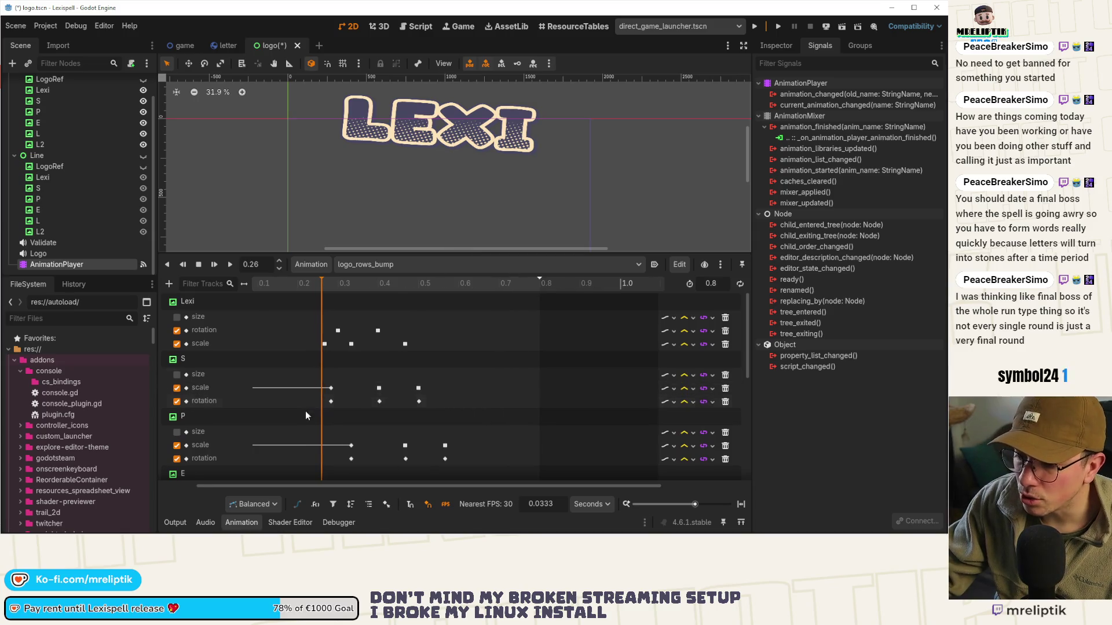
drag(295, 487, 266, 488)
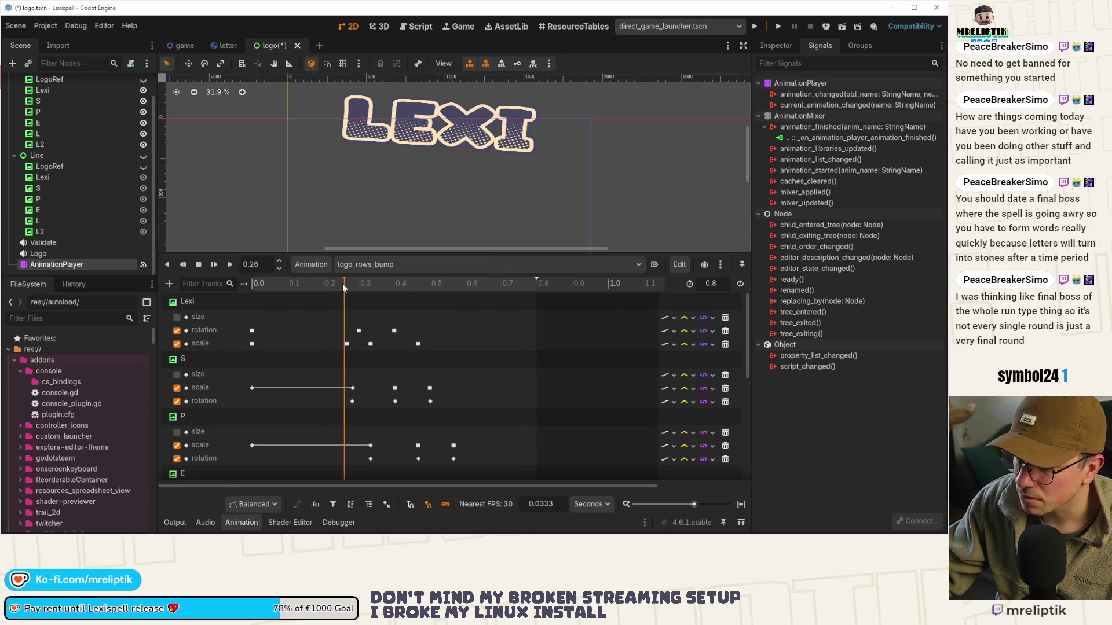
drag(342, 284, 249, 304)
Play and replay logo_rows_bump, then select the S letter's scale keyframe at 0.2833 s
key(d)
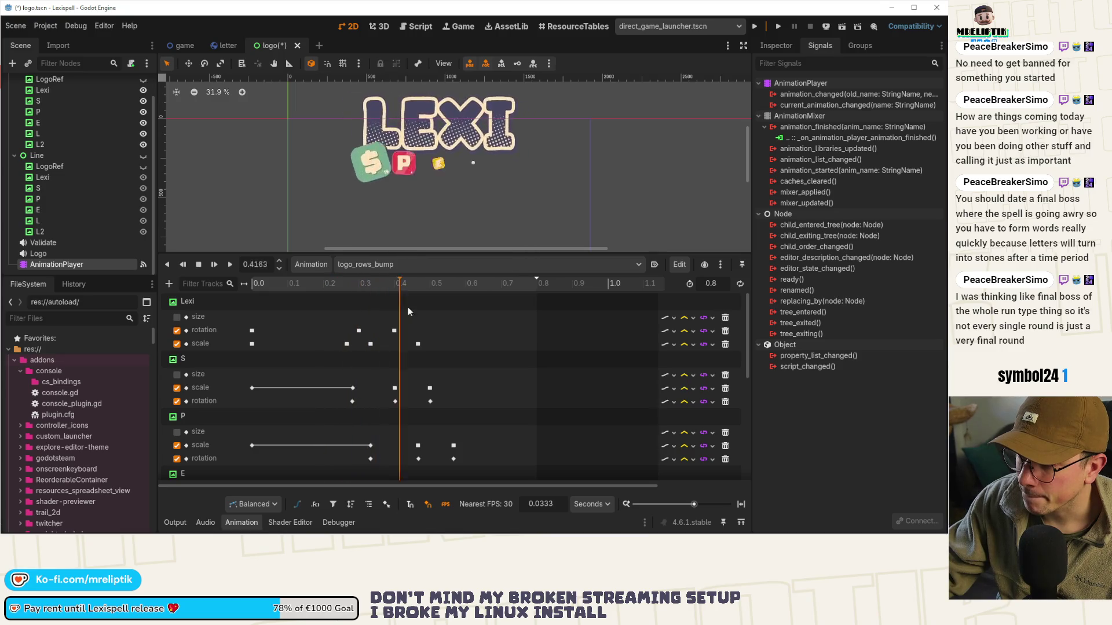
key(shift+d)
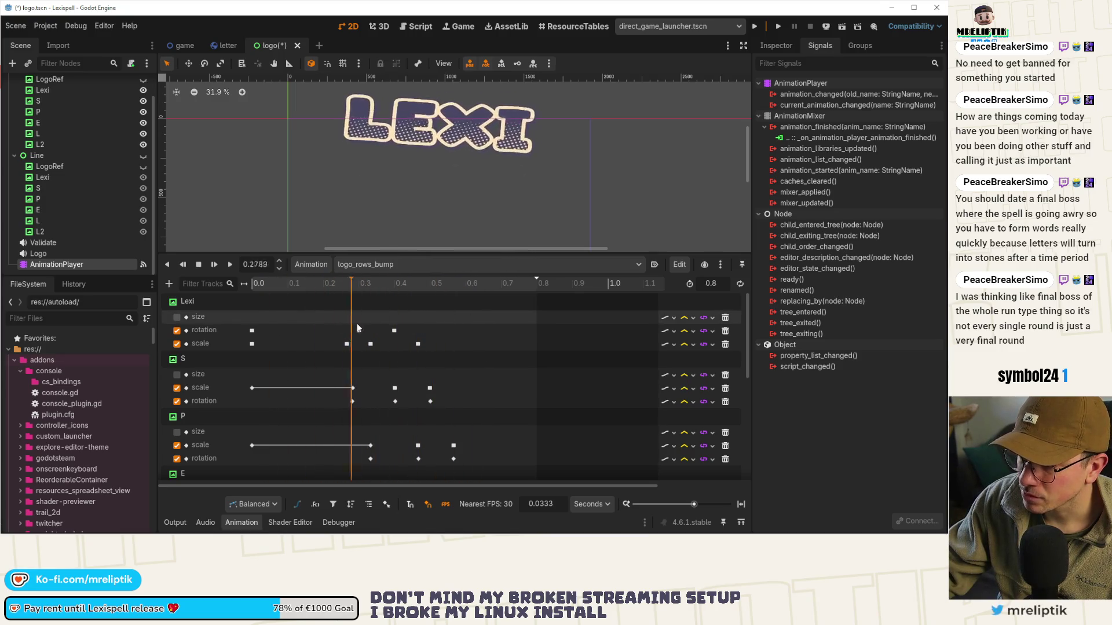
key(shift+d)
key(shift+d)
key(shift+d)
mouse_move(358, 343)
mouse_down()
mouse_move(301, 342)
mouse_move(353, 345)
mouse_up()
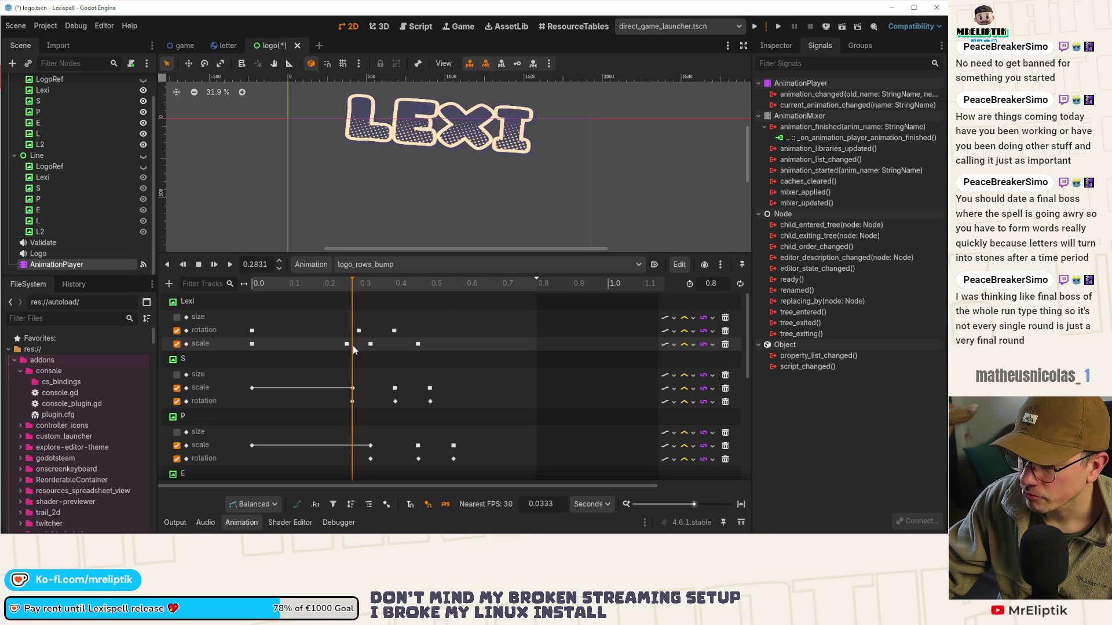
click(353, 388)
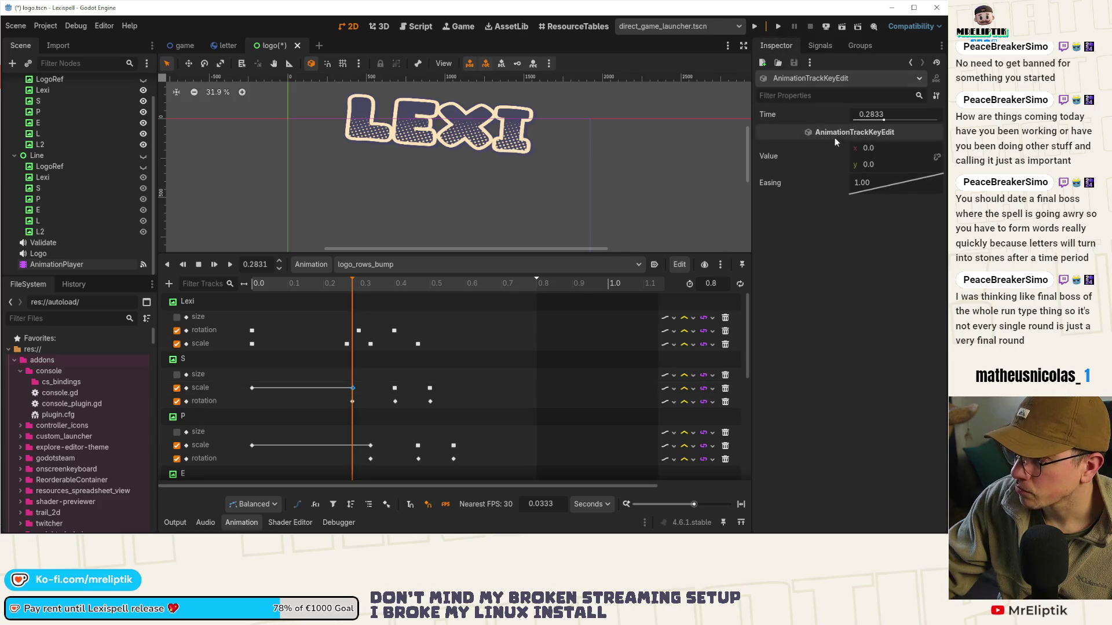
Set the S scale keyframe's value to 1, 1 and save the scene
click(884, 151)
text(1)
key(Return)
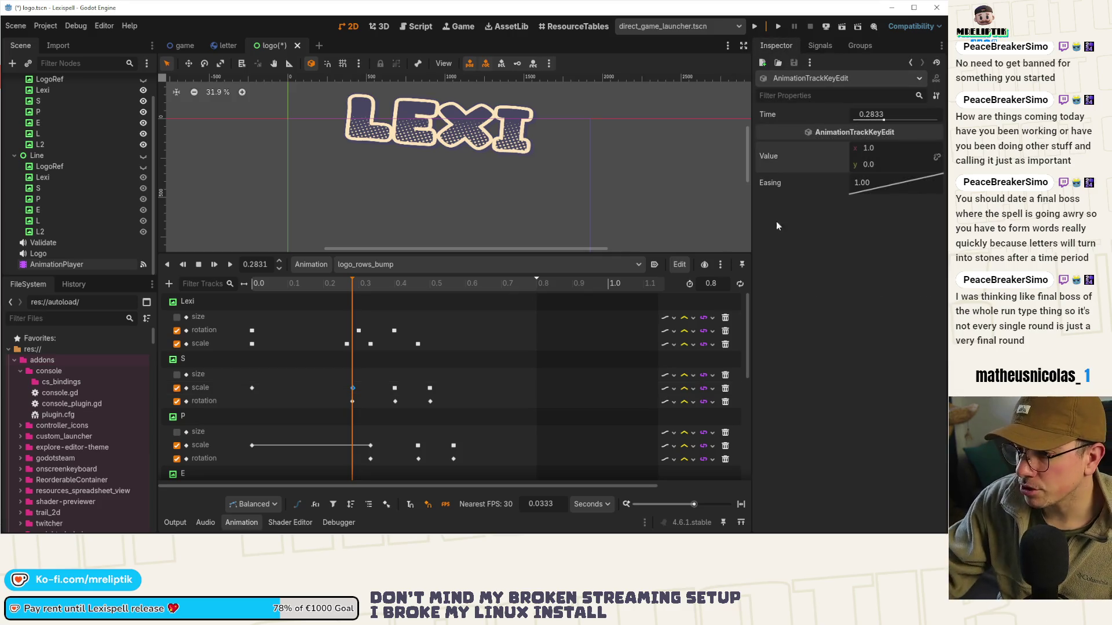
click(885, 164)
text(1)
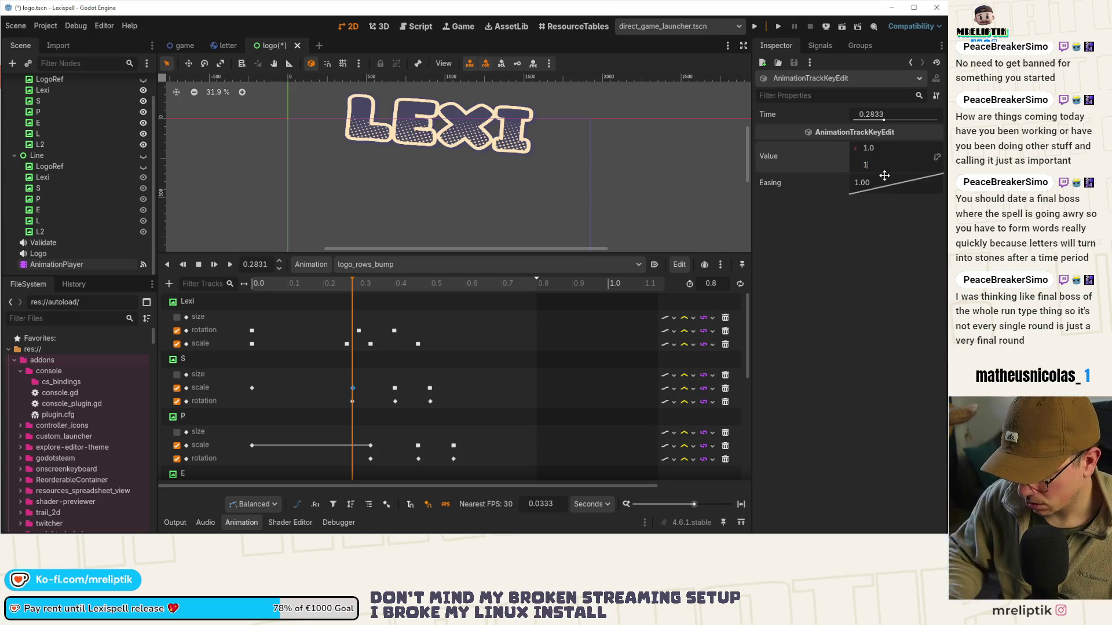
key(Return)
key(ctrl+s)
Select the P, E, L and L2 letters' keyframes together
scroll(380, 431, down, 3)
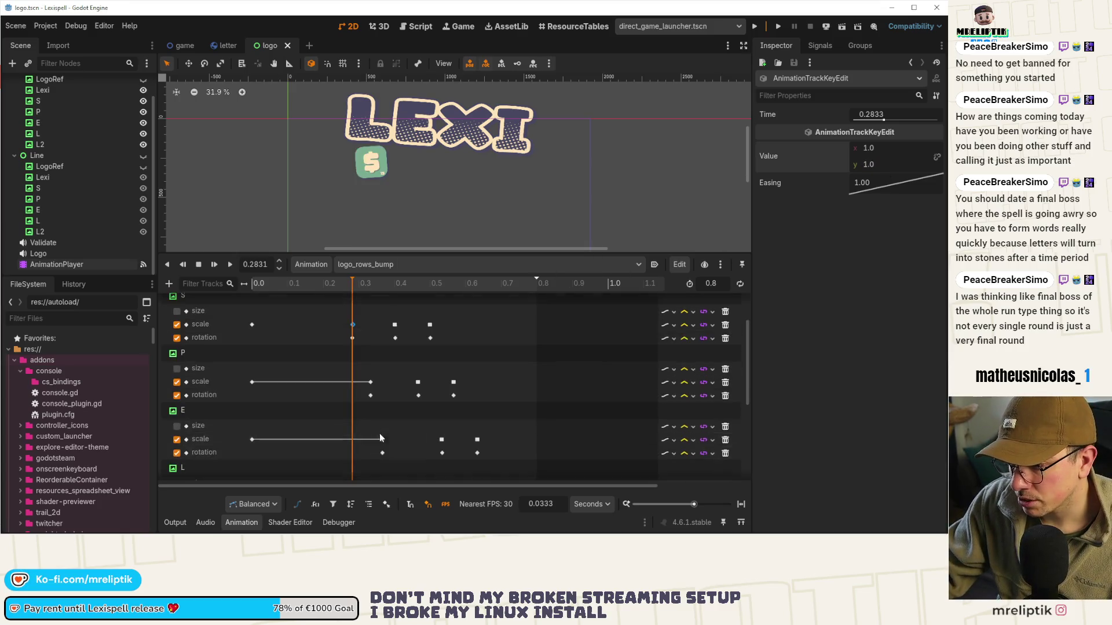
click(371, 396)
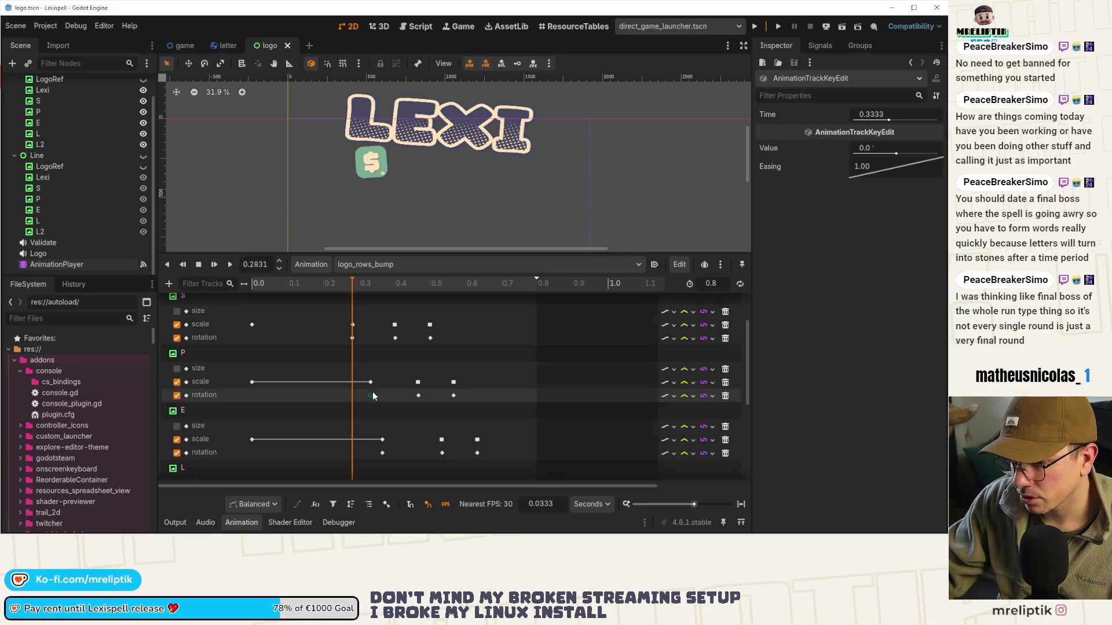
scroll(379, 393, down, 2)
shift+click(381, 373)
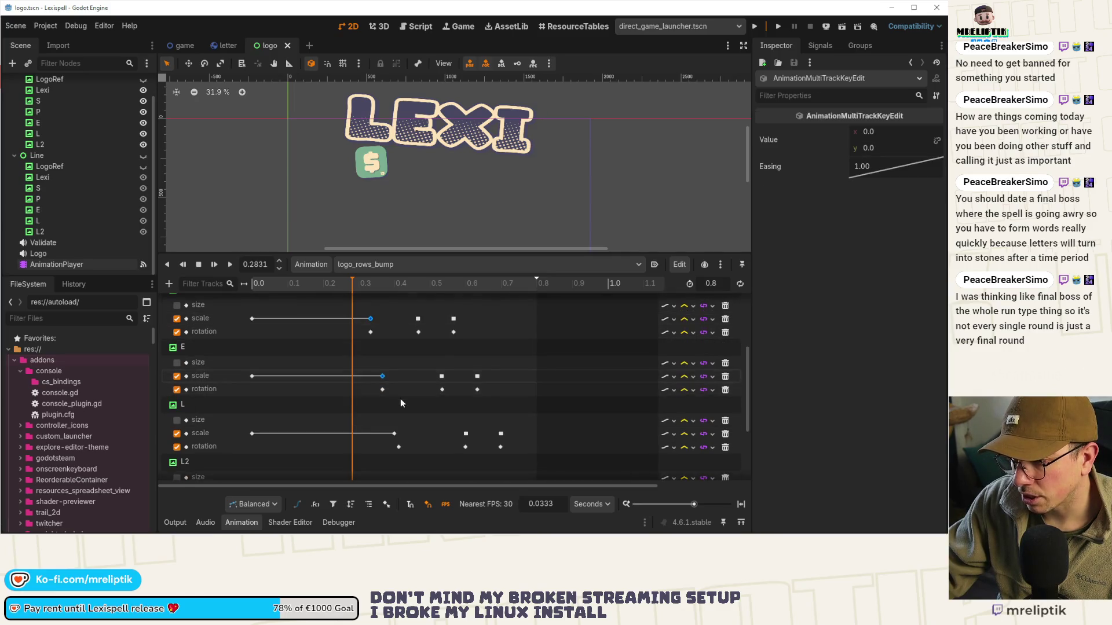
scroll(401, 399, down, 1)
shift+click(394, 402)
scroll(395, 401, down, 2)
shift+click(418, 407)
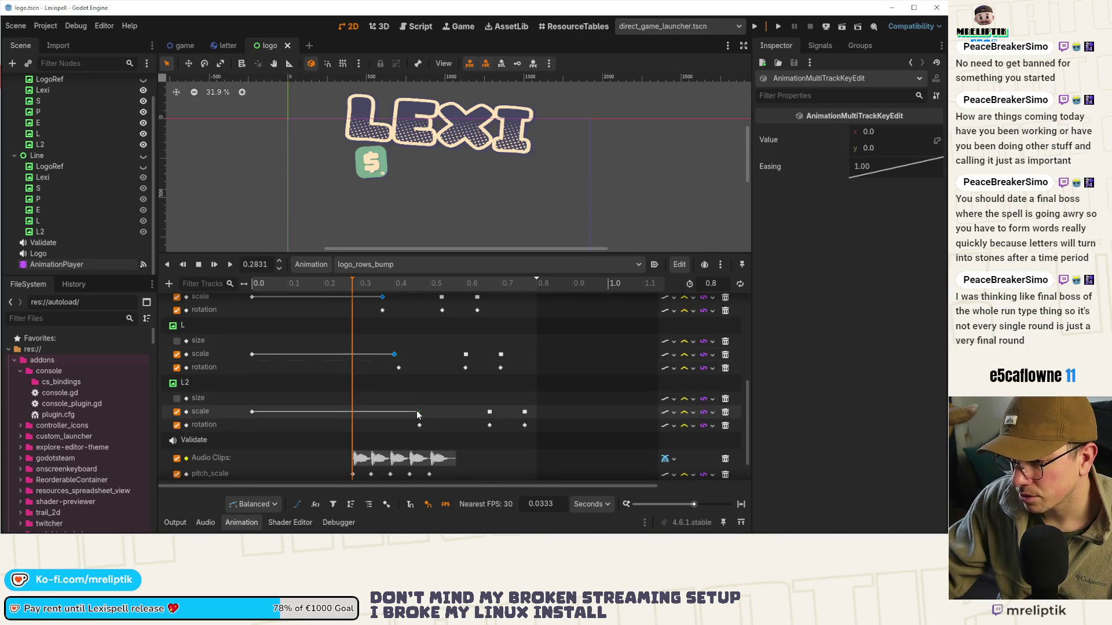
scroll(431, 417, down, 1)
Set the selected keys' scale to 1, 1, save, and preview the animation forwards and backwards
click(893, 131)
text(1)
key(Return)
click(909, 153)
key(Return)
key(ctrl+s)
key(shift+d)
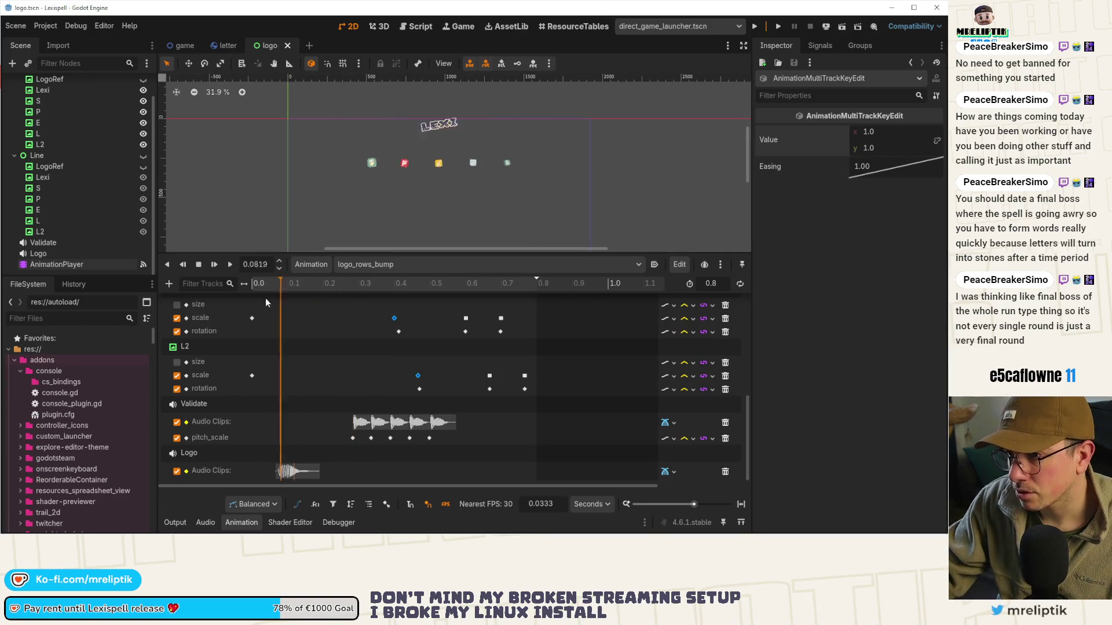
click(214, 264)
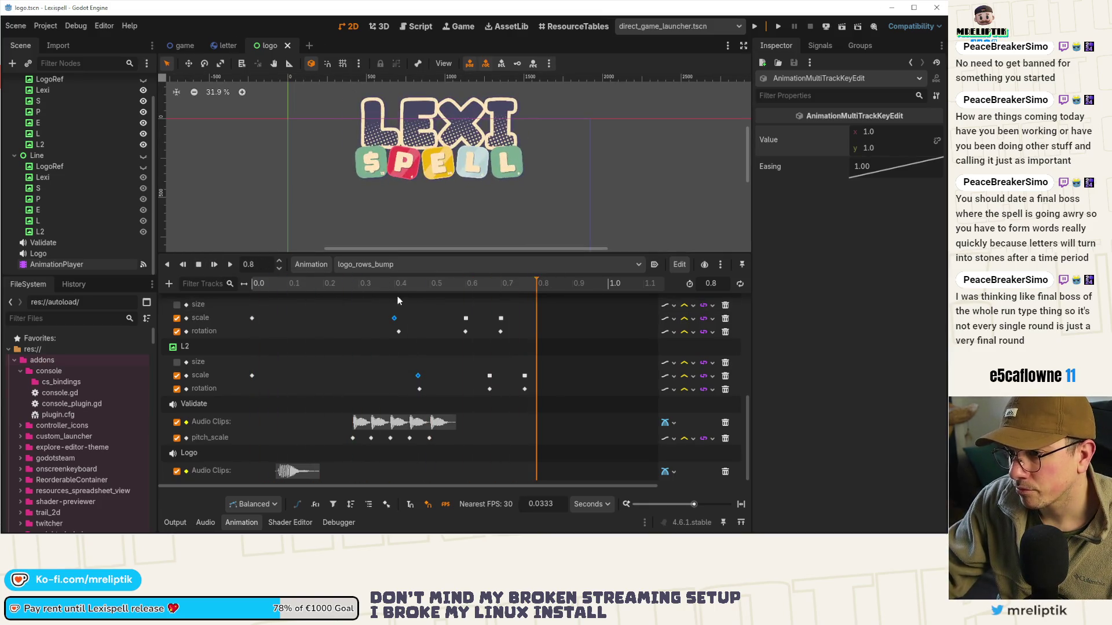
key(shift+a)
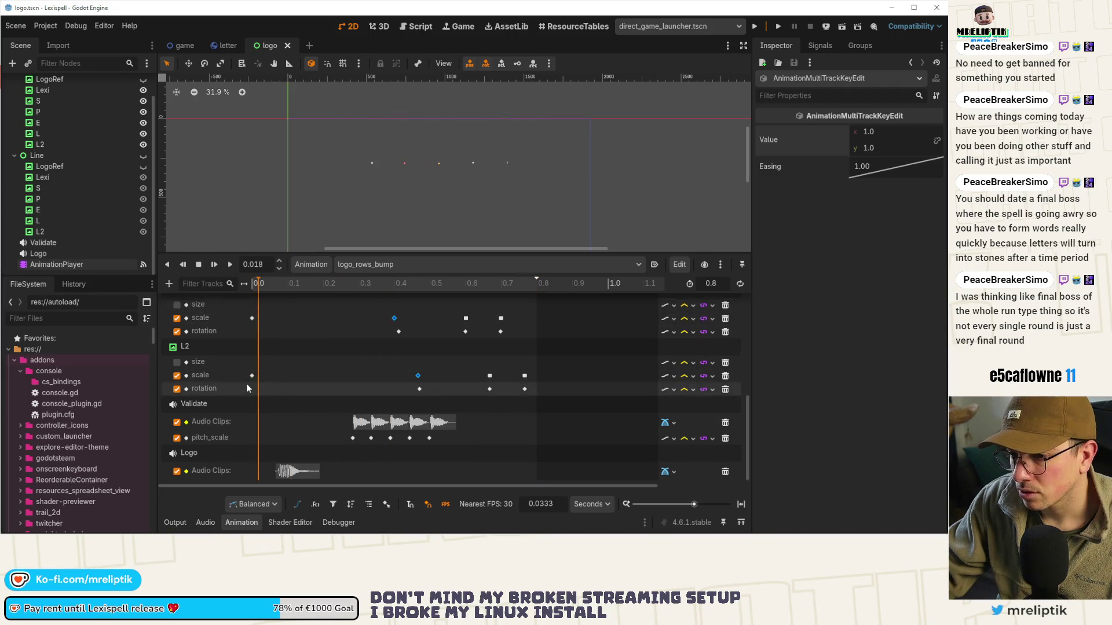
Select the L2, L, E, P and S scale keyframes at 0.0 s
click(251, 375)
scroll(250, 374, up, 1)
shift+click(251, 350)
scroll(256, 358, up, 2)
shift+click(254, 357)
scroll(251, 348, up, 1)
shift+click(251, 346)
scroll(261, 356, up, 3)
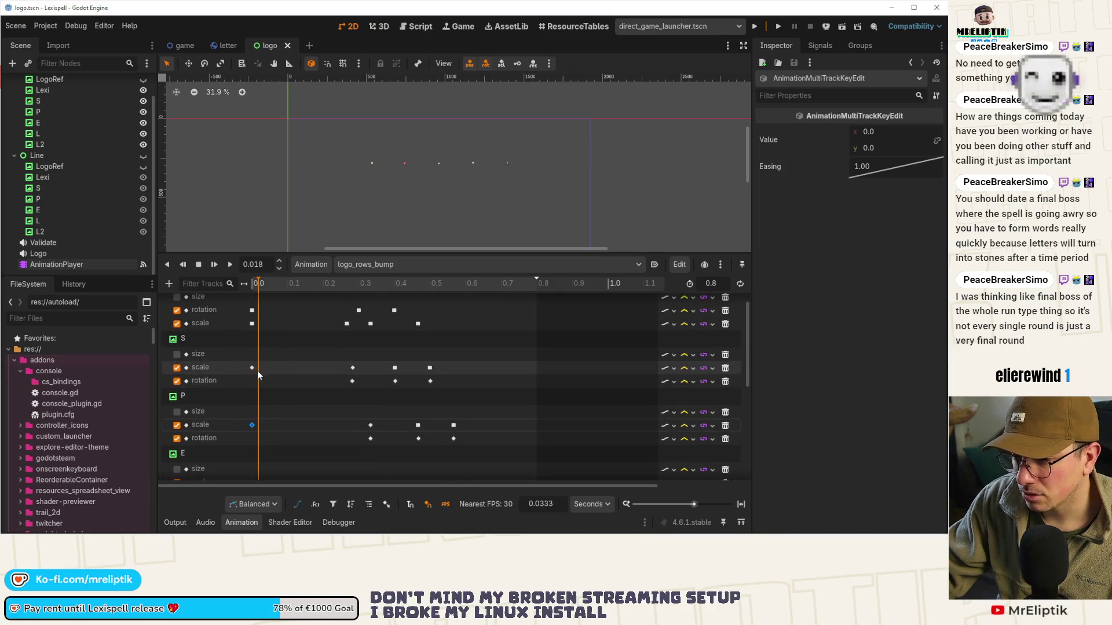
shift+click(252, 367)
Set those starting scale keyframes to 1, 1 and save the scene
click(874, 132)
text(1)
key(Tab)
text(1)
key(Return)
key(ctrl+s)
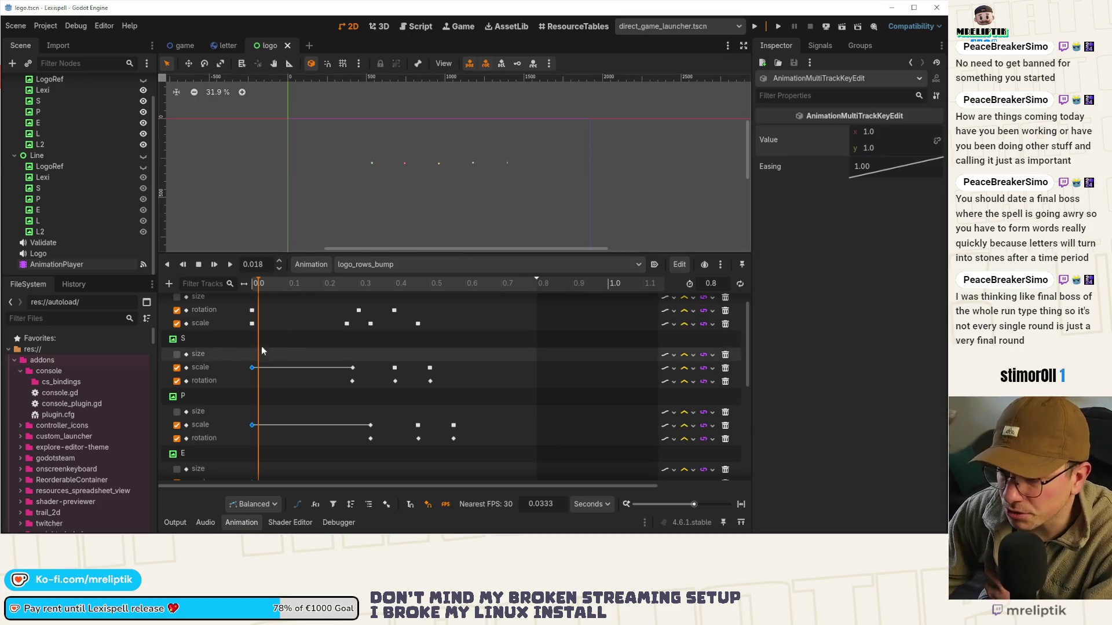
Rewind to 0.0 and set both Lexi scale keyframes to 1, 1
scroll(238, 313, up, 1)
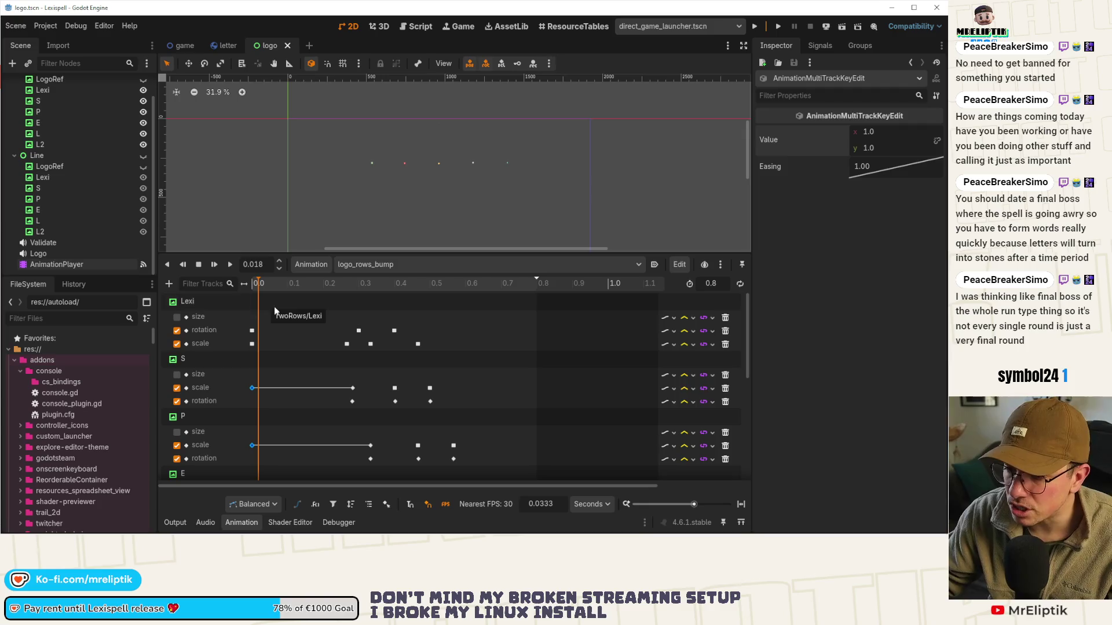
mouse_move(258, 284)
mouse_down()
mouse_move(248, 290)
mouse_move(341, 291)
mouse_move(329, 291)
mouse_up()
click(252, 344)
shift+click(346, 344)
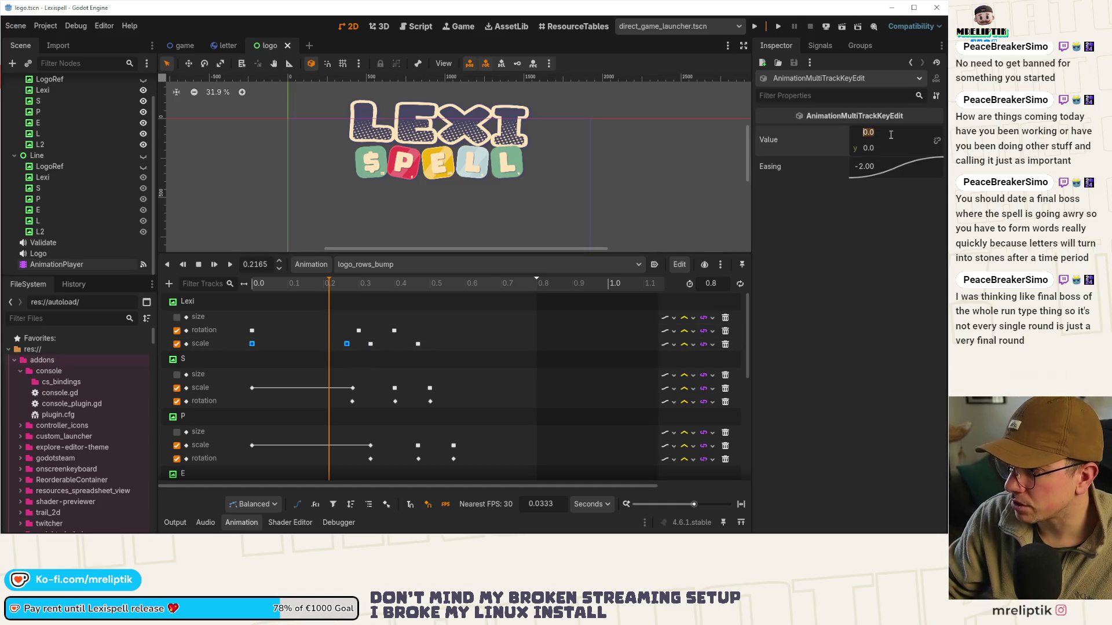
text(1)
key(Tab)
text(1)
key(Return)
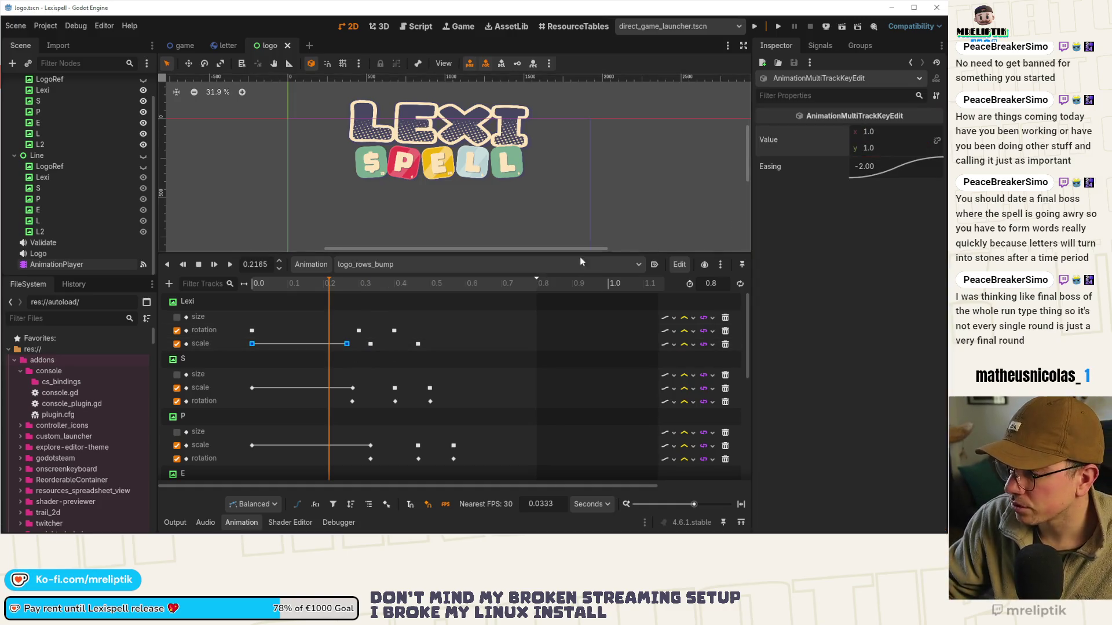
Preview the animation, undo the Lexi scale change, and scrub the start to check scaling
key(shift+d)
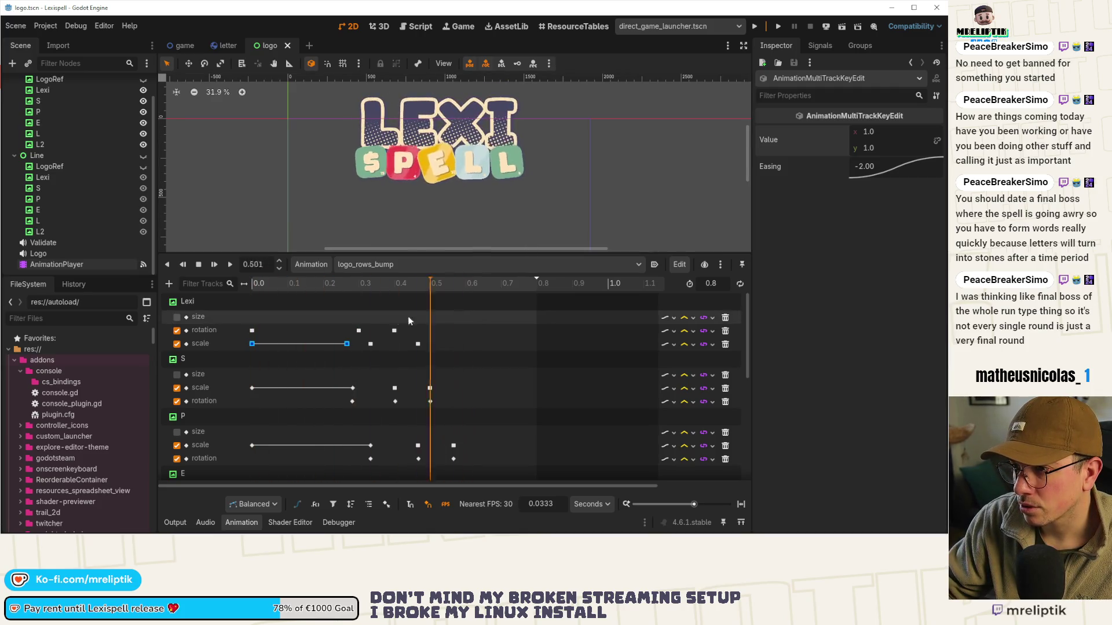
drag(469, 321, 348, 331)
key(ctrl+z)
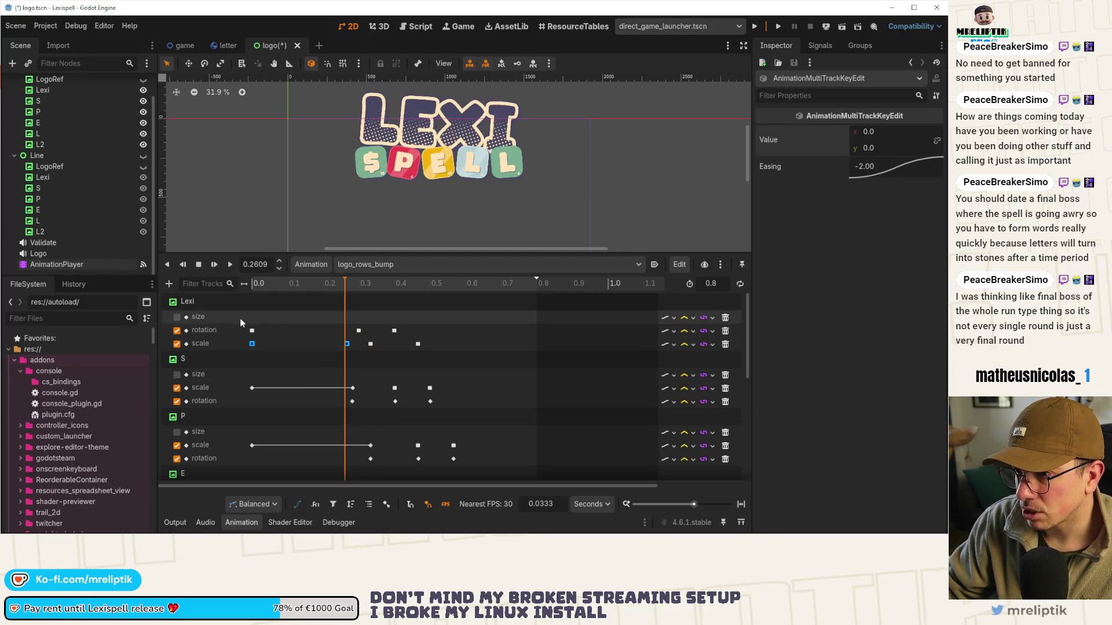
mouse_move(350, 294)
mouse_down()
mouse_move(268, 293)
mouse_move(347, 314)
mouse_move(392, 312)
mouse_move(251, 330)
mouse_up()
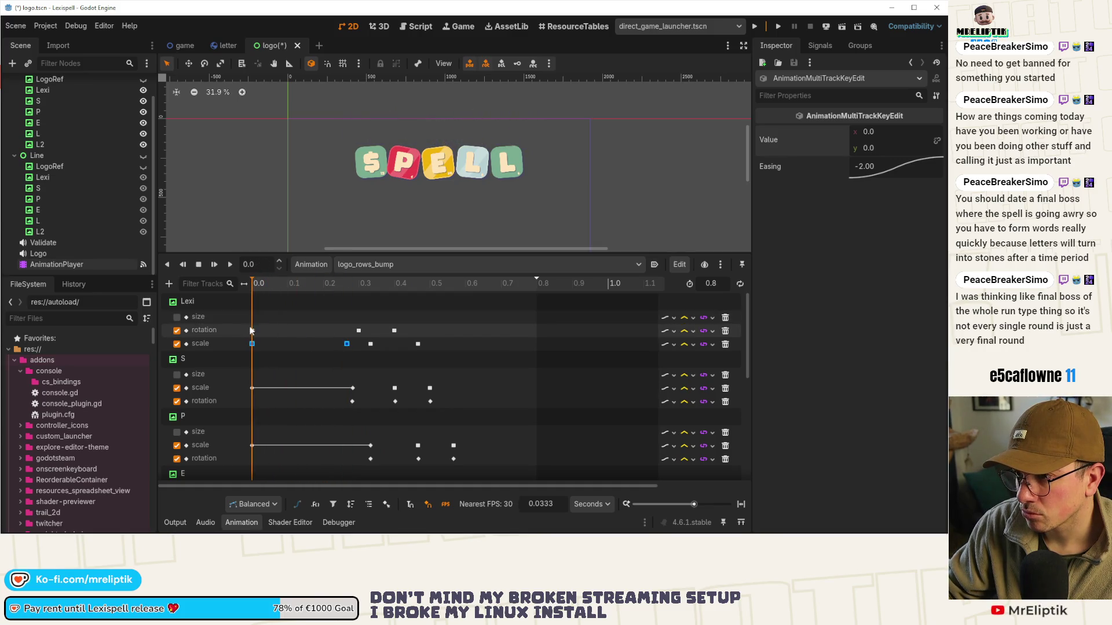
Set the first Lexi scale keyframe at 0.0 s to 1 and save
click(347, 343)
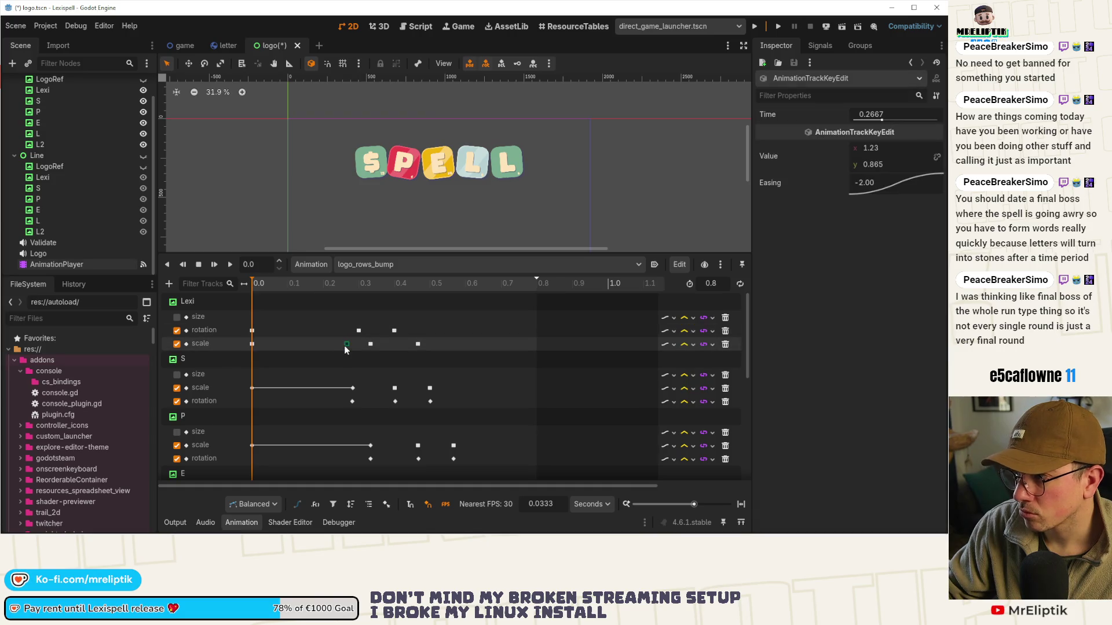
click(252, 343)
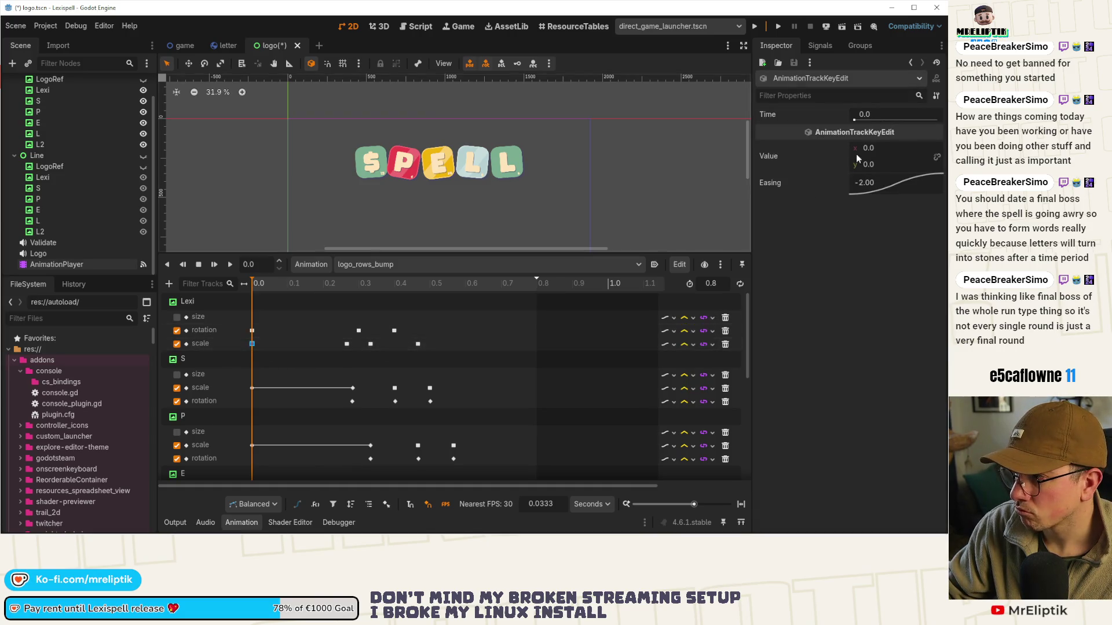
click(881, 151)
text(1)
key(Return)
key(ctrl+s)
Set the Lexi rotation keyframe at 0.0 s to 0 and save
click(253, 330)
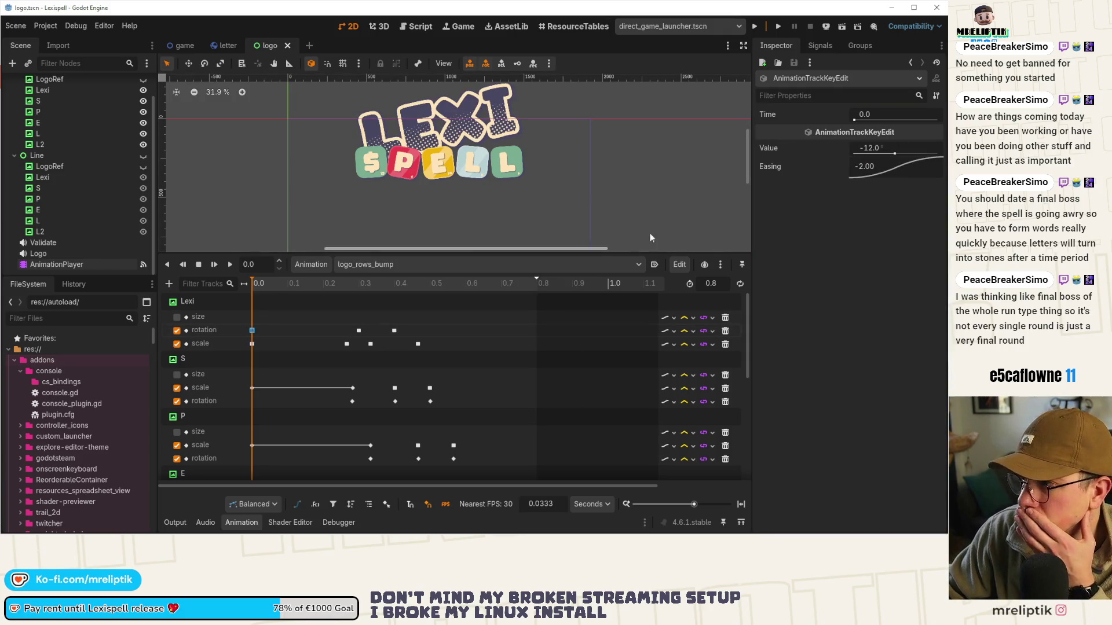
click(878, 151)
text(0)
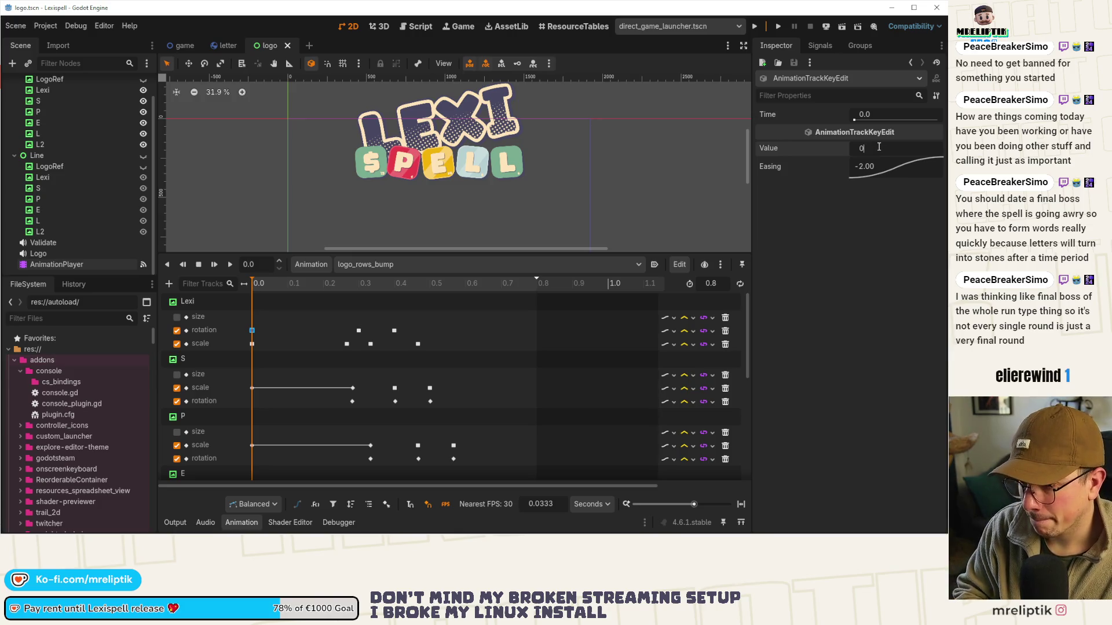
key(Return)
key(ctrl+s)
Scrub and replay the bump animation several times, then save the scene
mouse_move(320, 285)
mouse_down()
mouse_move(412, 289)
mouse_move(247, 297)
mouse_up()
click(214, 270)
click(214, 269)
click(214, 269)
click(214, 268)
scroll(463, 347, down, 5)
scroll(449, 349, up, 5)
key(ctrl+s)
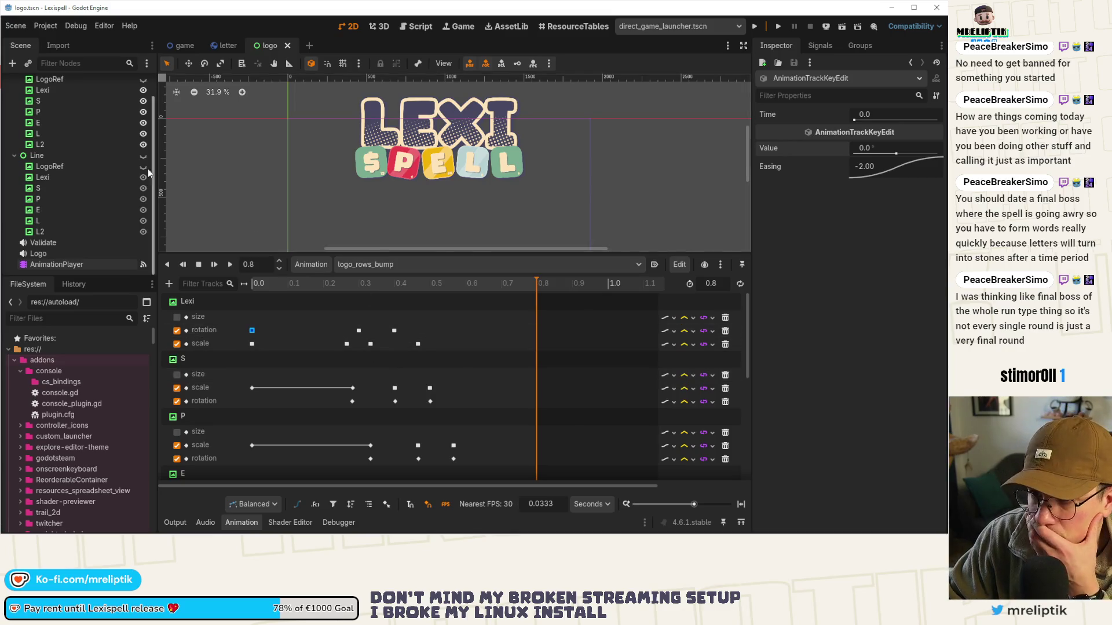
scroll(87, 168, up, 2)
In logo.gd's on_input, replace pass with a check that the event is InputMouseButton
click(131, 82)
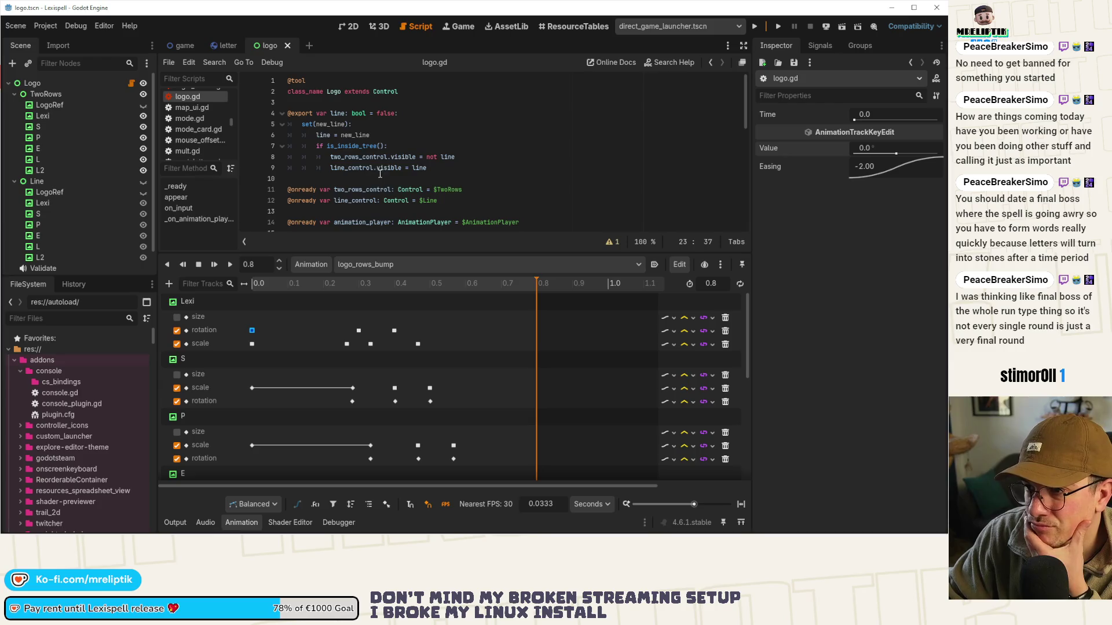
scroll(380, 174, down, 9)
double_click(309, 137)
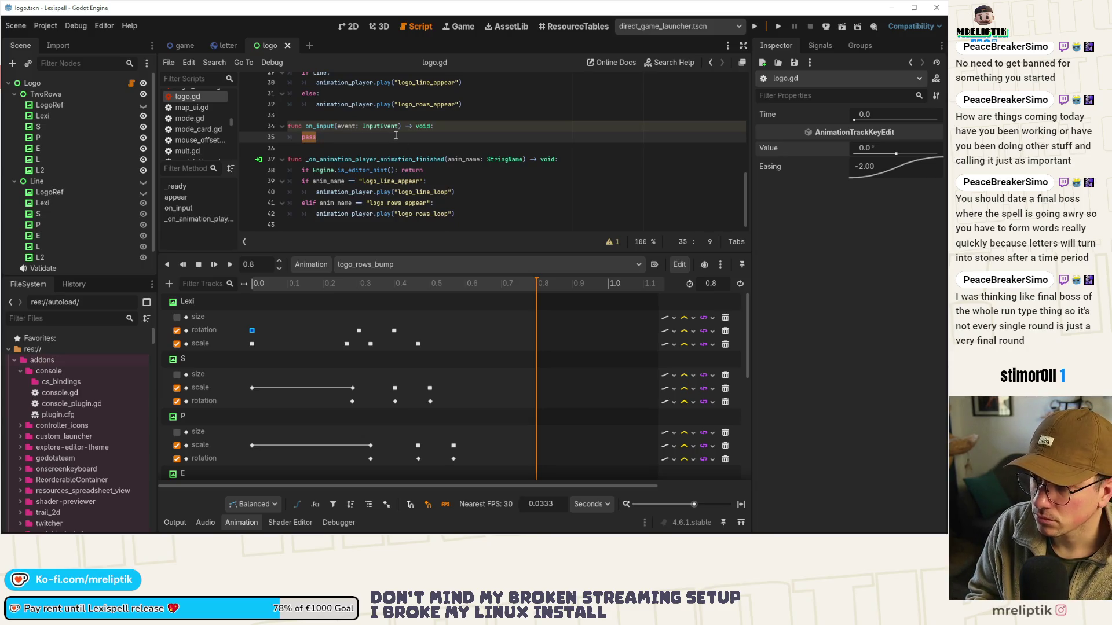
text(f )
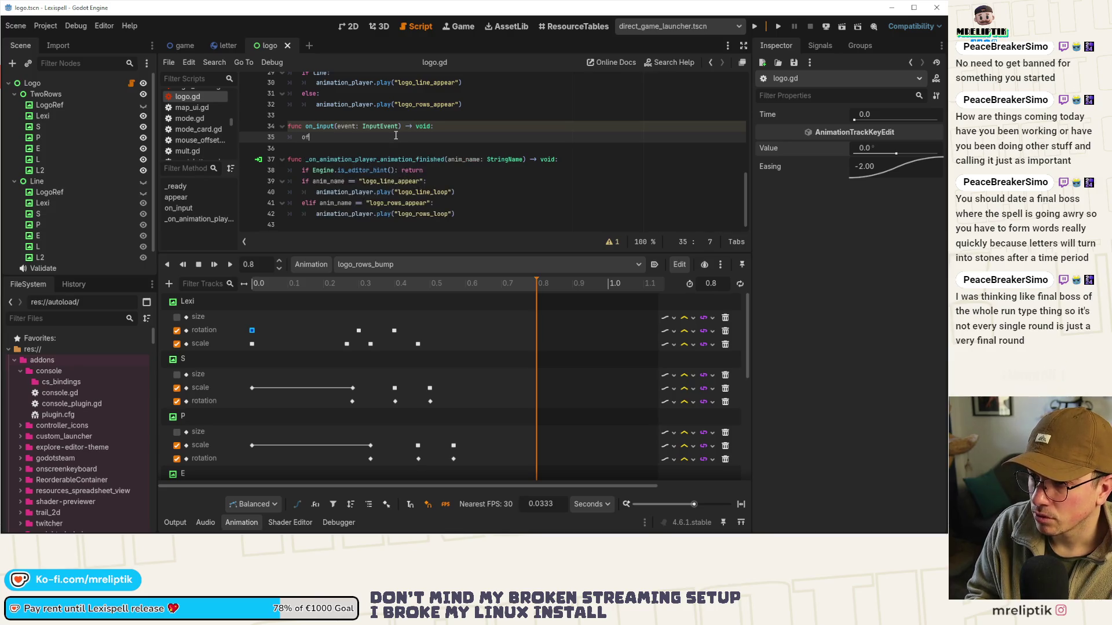
text(e)
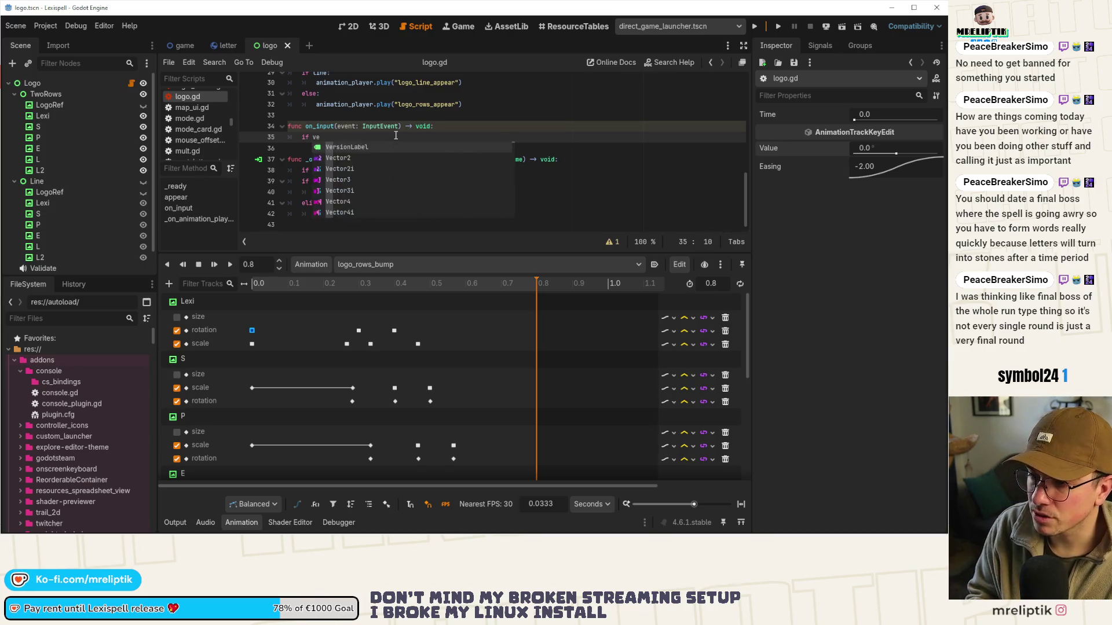
text(vent is )
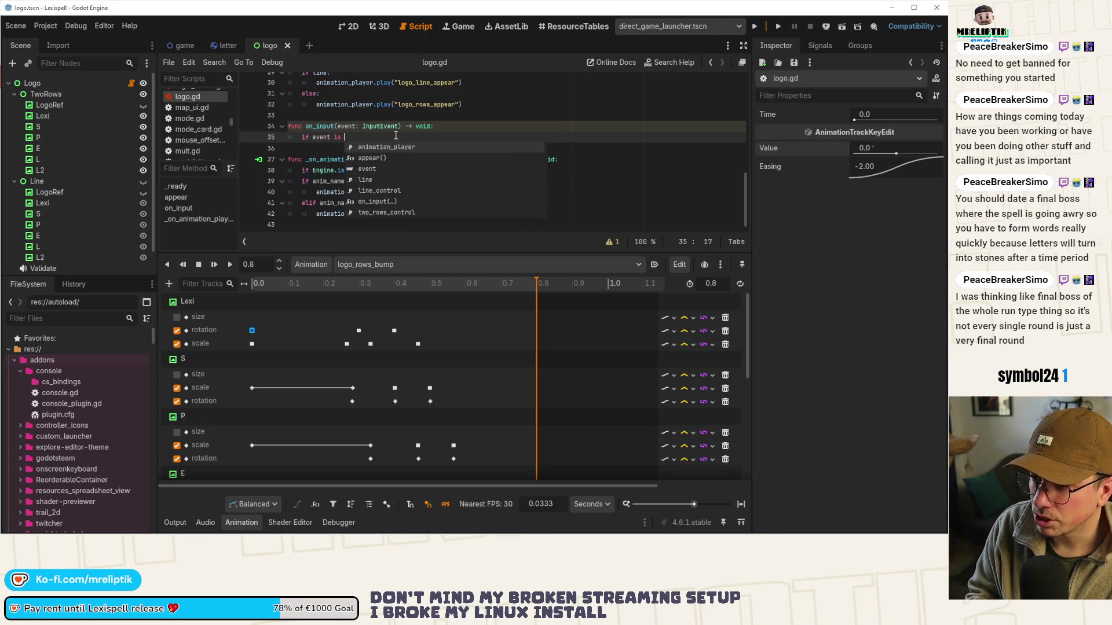
text(Input)
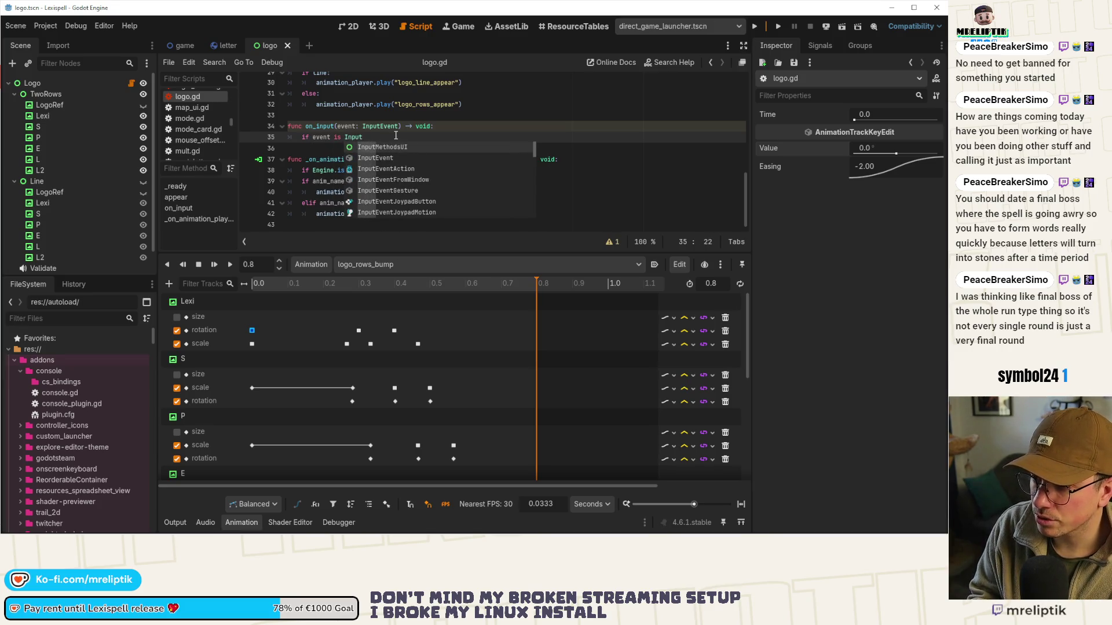
text(Mouse)
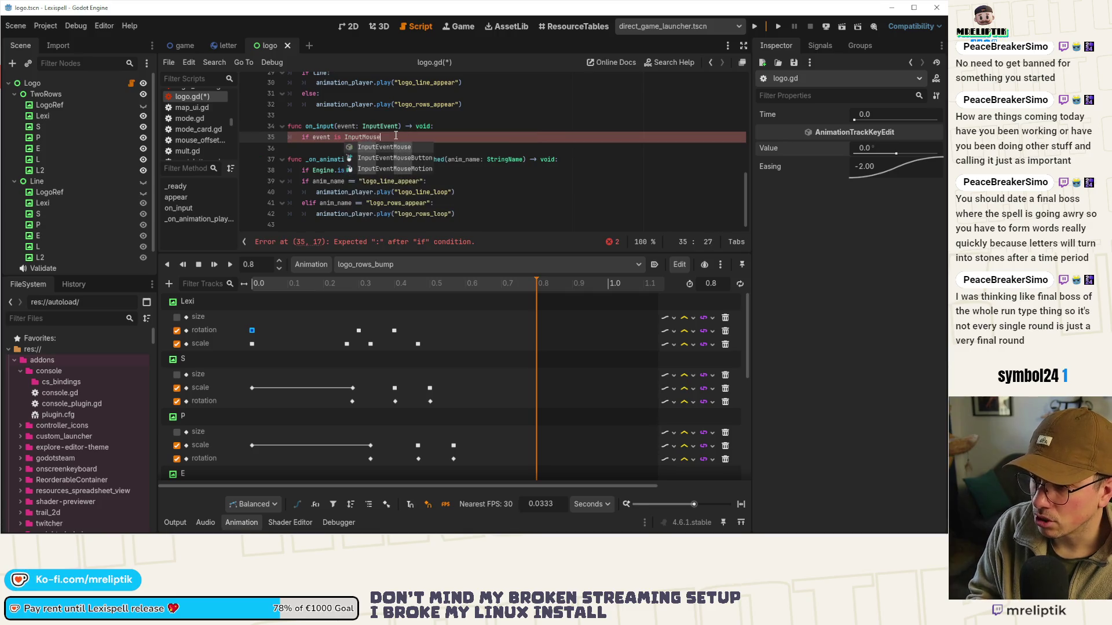
key(Down)
key(Return)
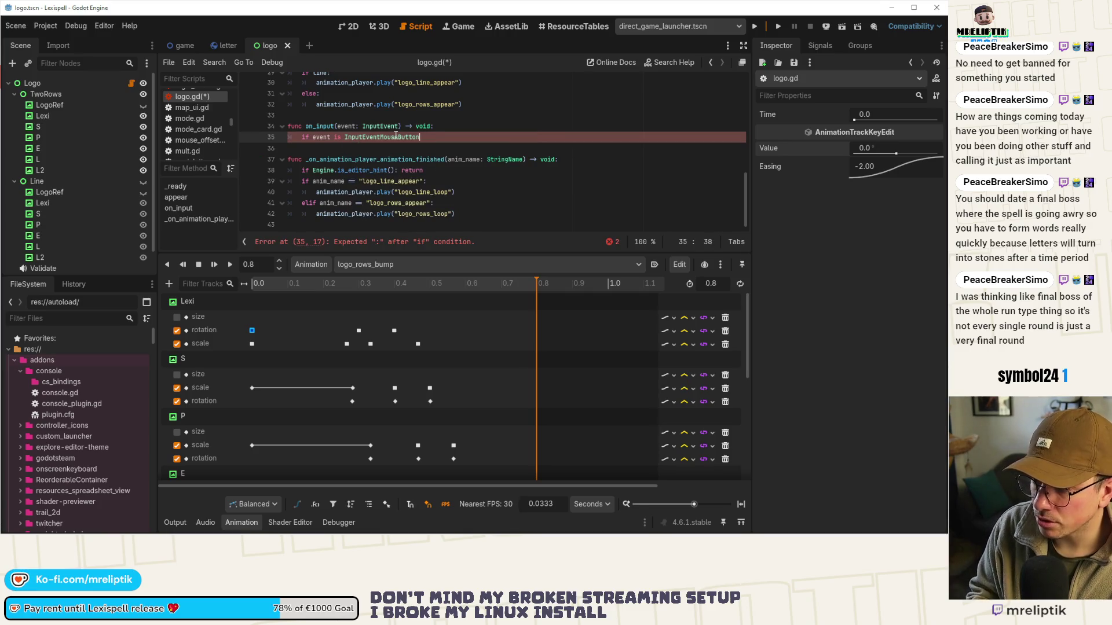
key(BackSpace)
key(BackSpace)
key(BackSpace)
Extend the check to require MOUSE_BUTTON_LEFT and event.is_pressed(), then save the script
text(and event.button_)
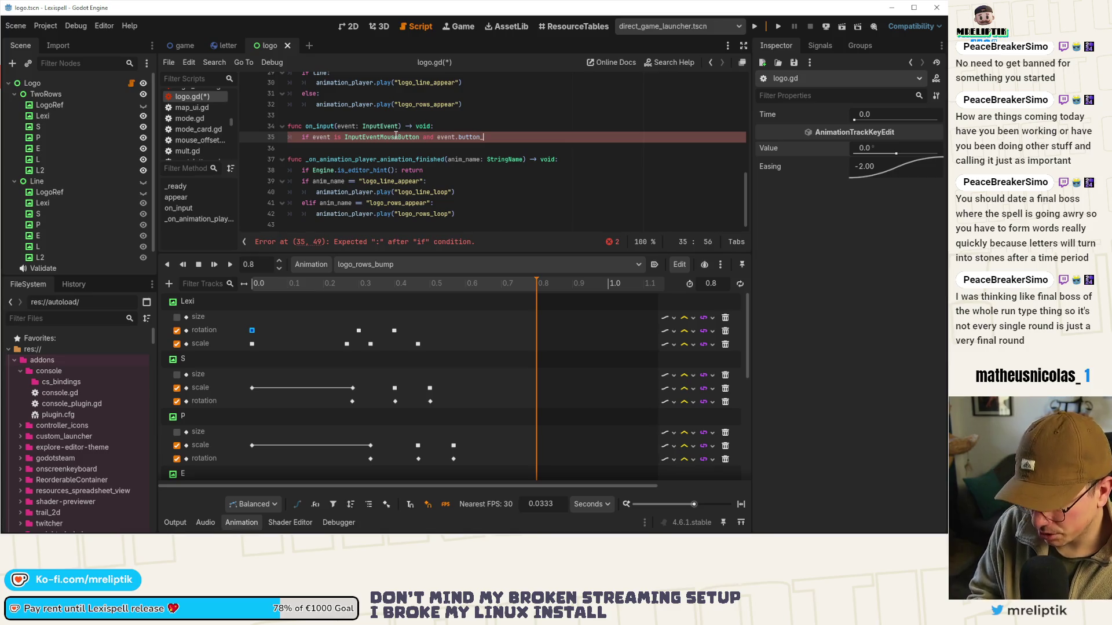
text(index )
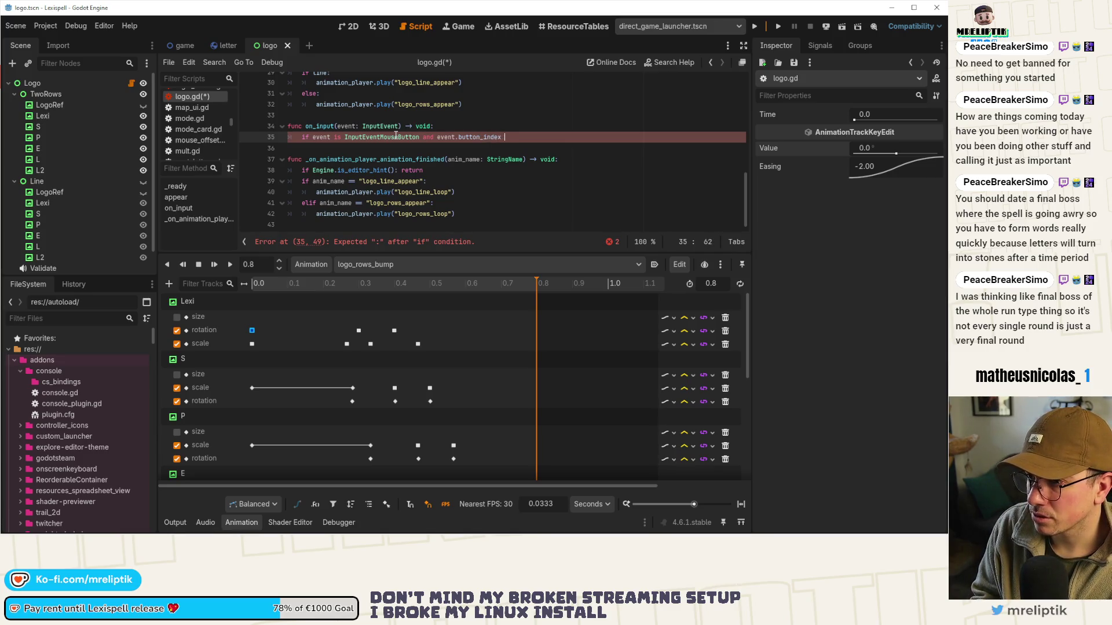
text(== BUTTO)
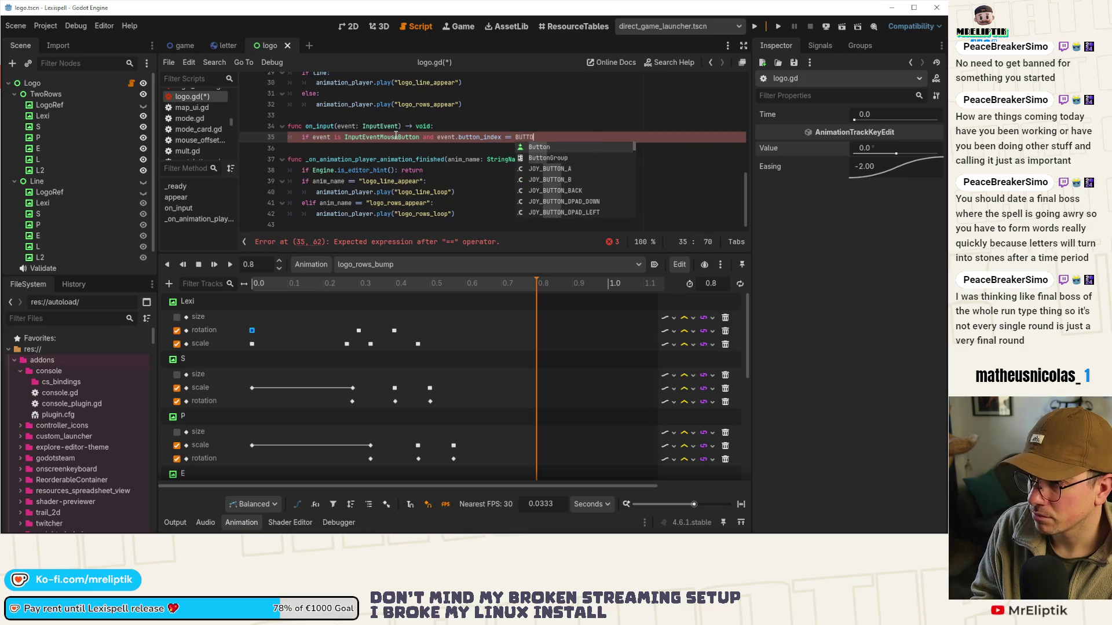
text(NS)
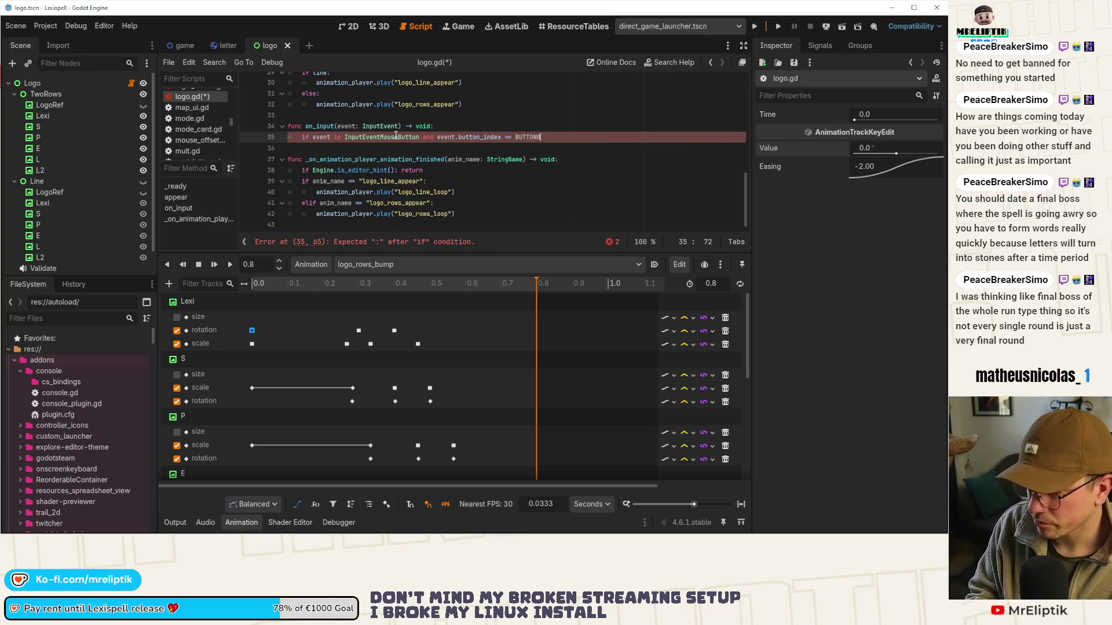
text(LEFT)
key(Down)
key(Down)
key(Down)
key(Up)
key(Up)
key(Down)
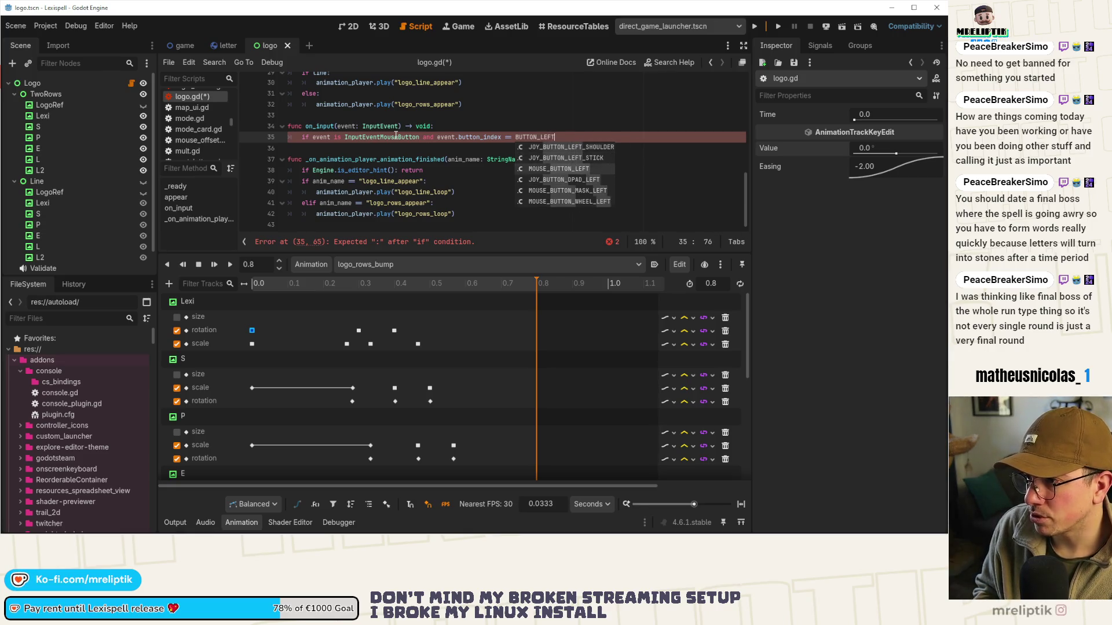
key(Return)
text(and event.)
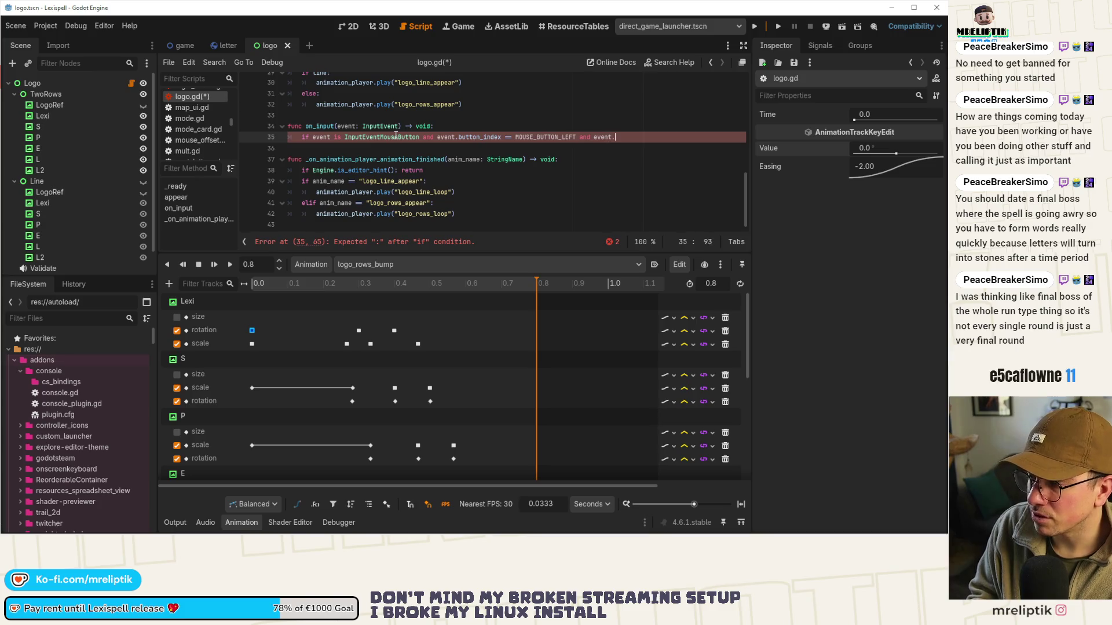
text(is_)
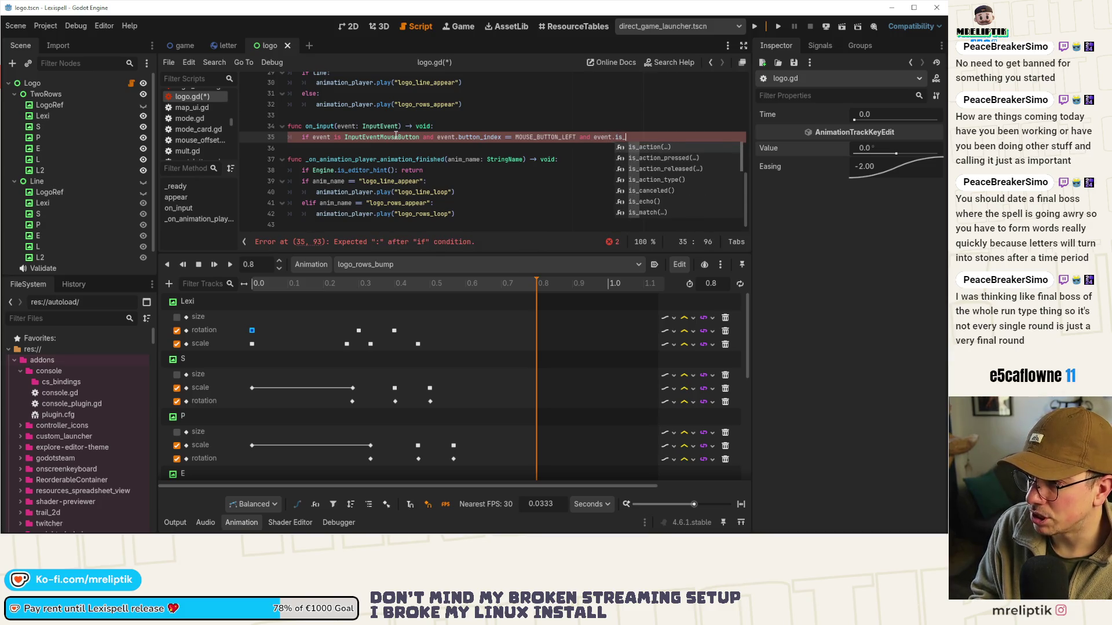
text(p)
key(Return)
key(ctrl+s)
Add an 'if line:' branch that calls animation_player.play("logo_line_bump")
key(Return)
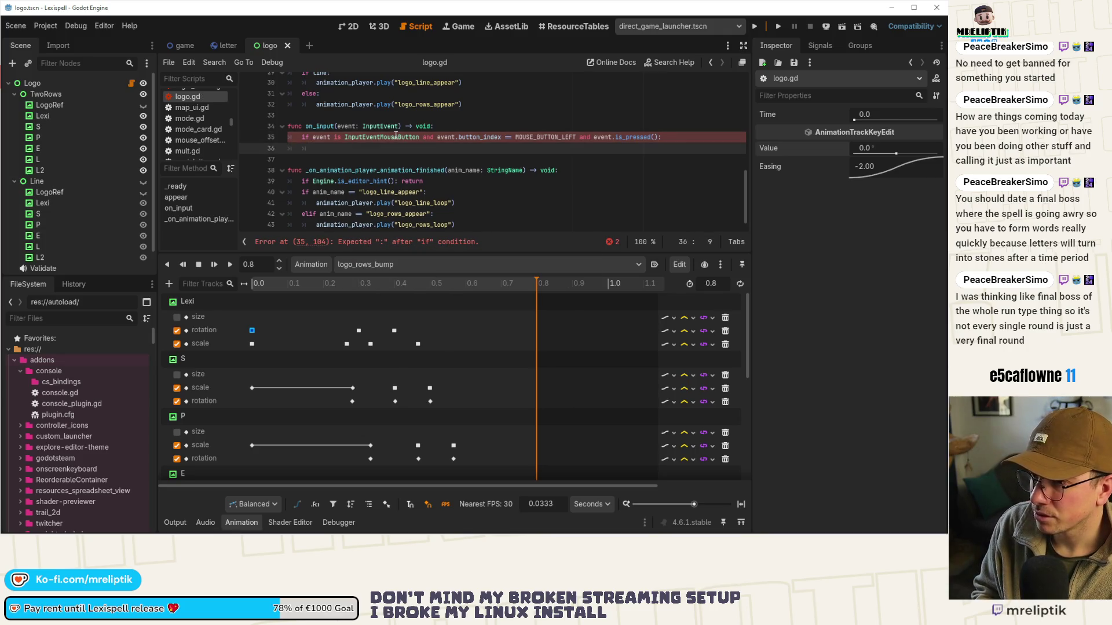
text(animation_player.pla)
key(Return)
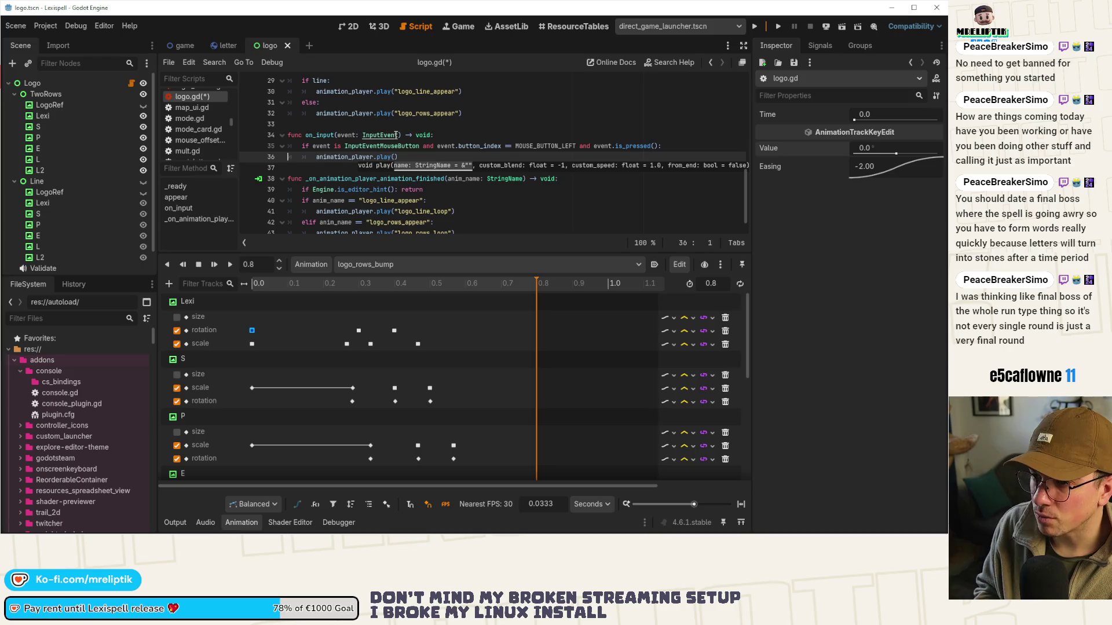
key(ctrl+shift+Return)
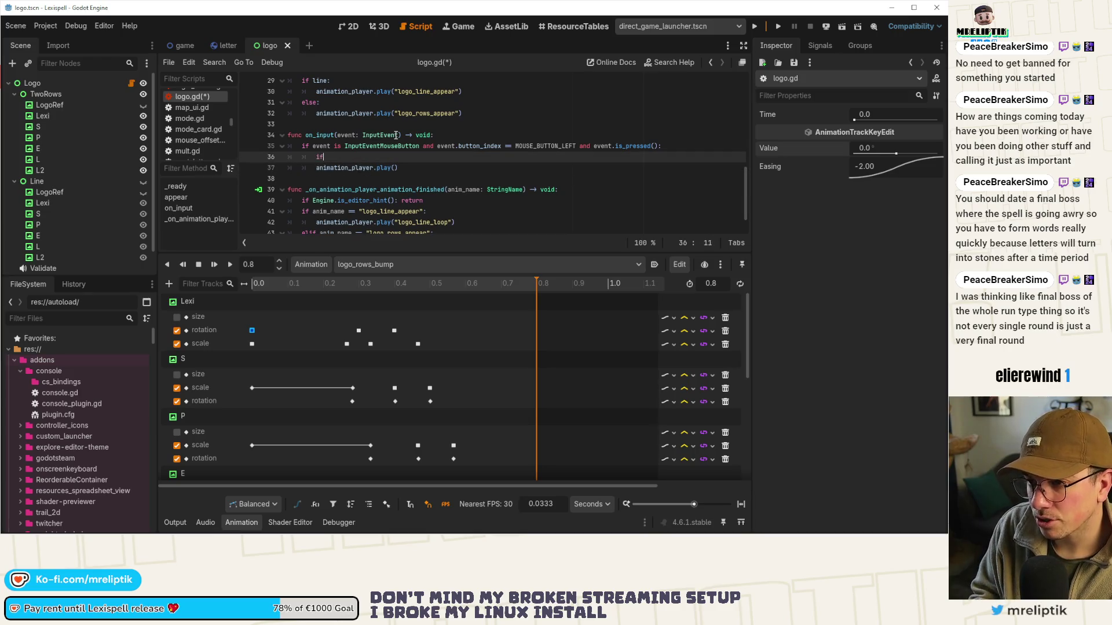
text( line:)
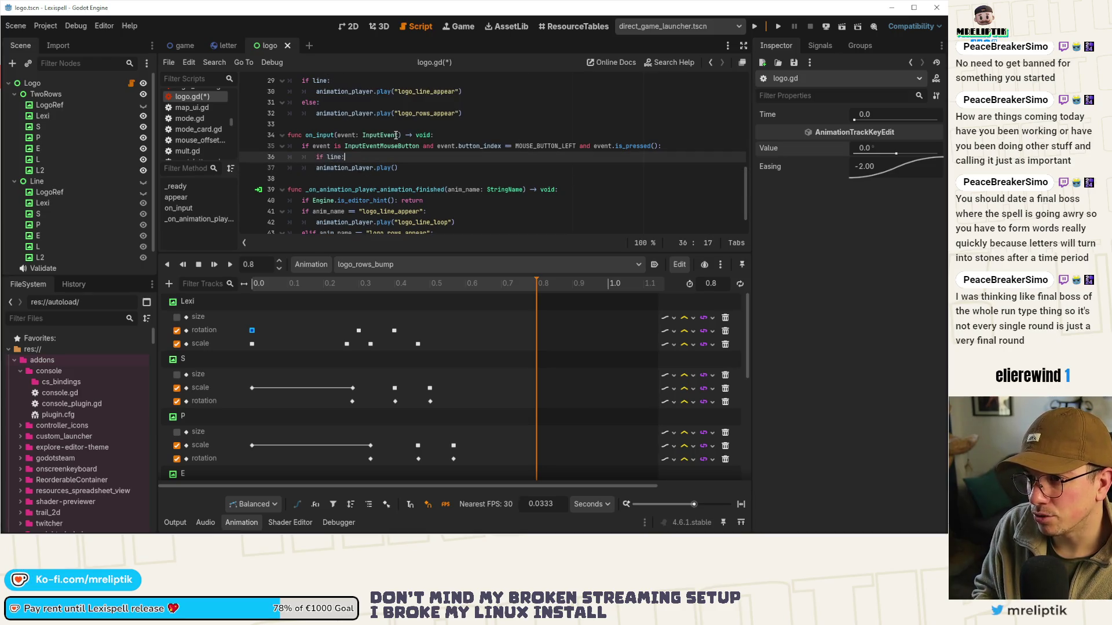
key(Down)
key(Home)
key(Tab)
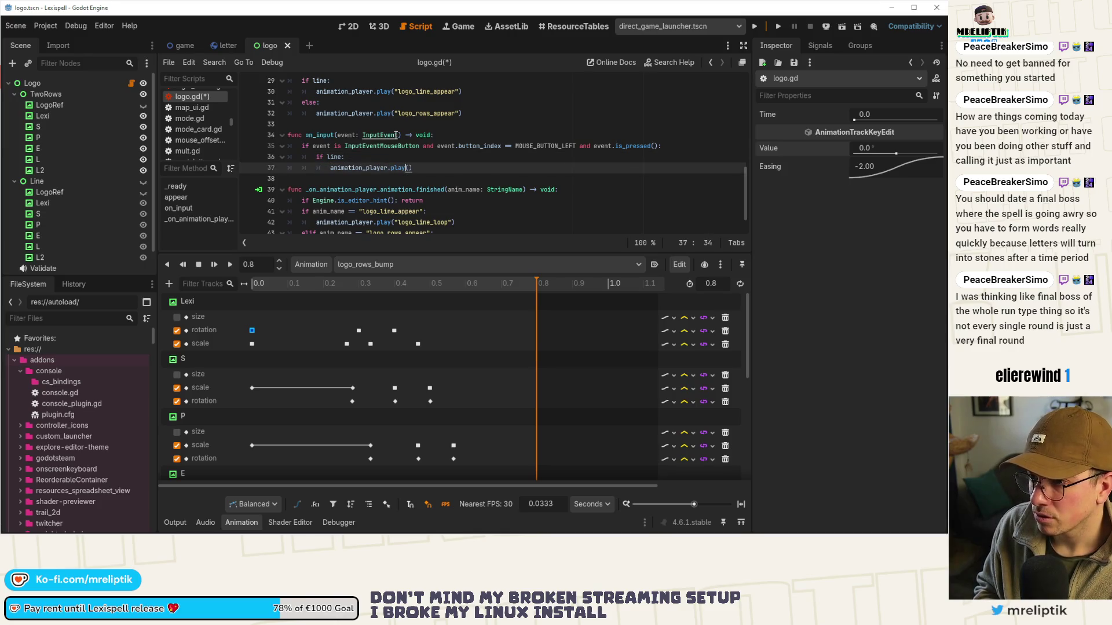
text(go_rows)
key(BackSpace)
key(BackSpace)
key(BackSpace)
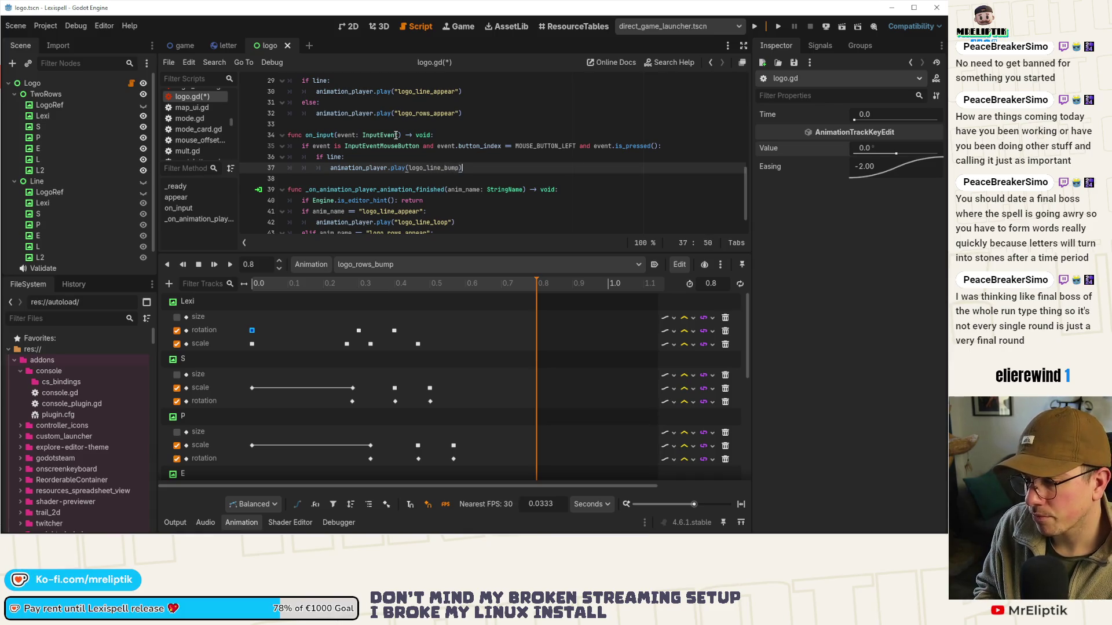
key(Return)
Await animation_player.animation_finished, then play "logo_line_loop"
text(ait anima)
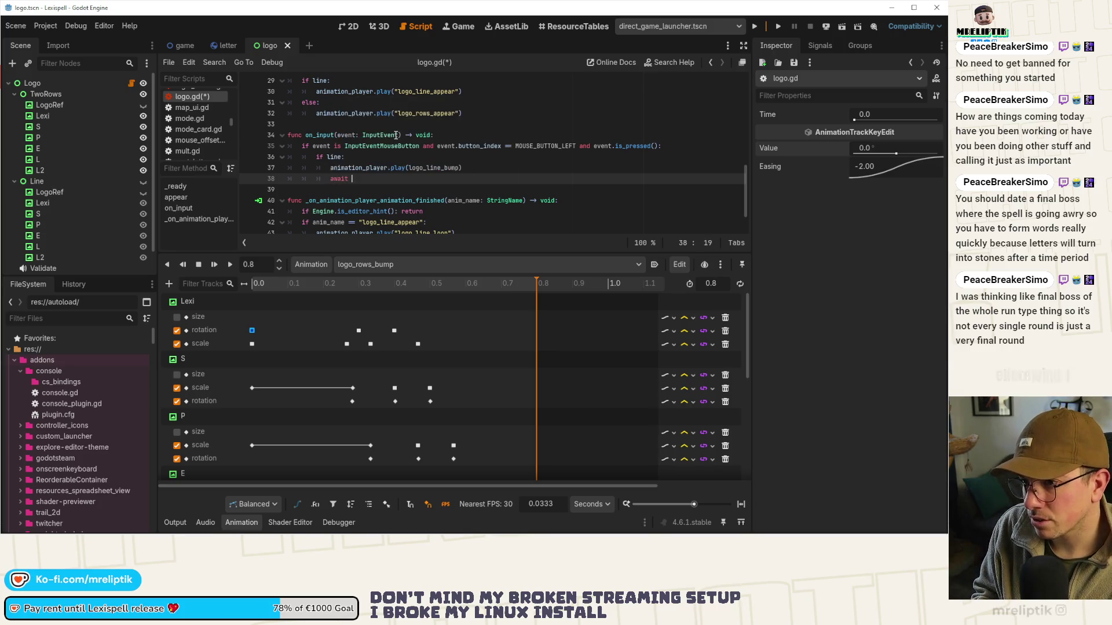
key(Return)
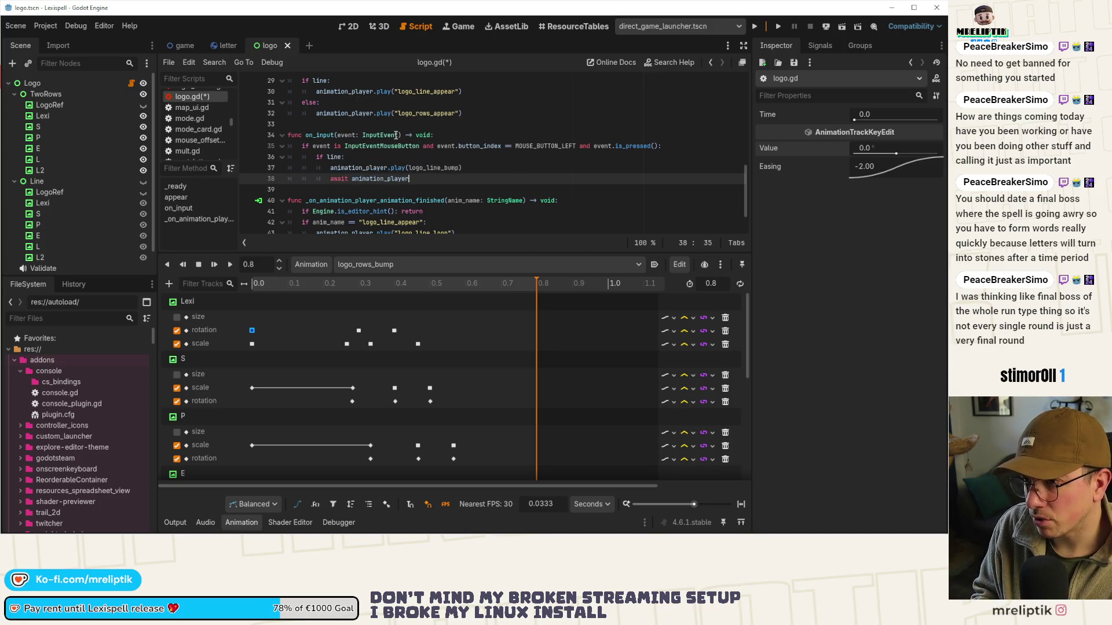
text(.fini)
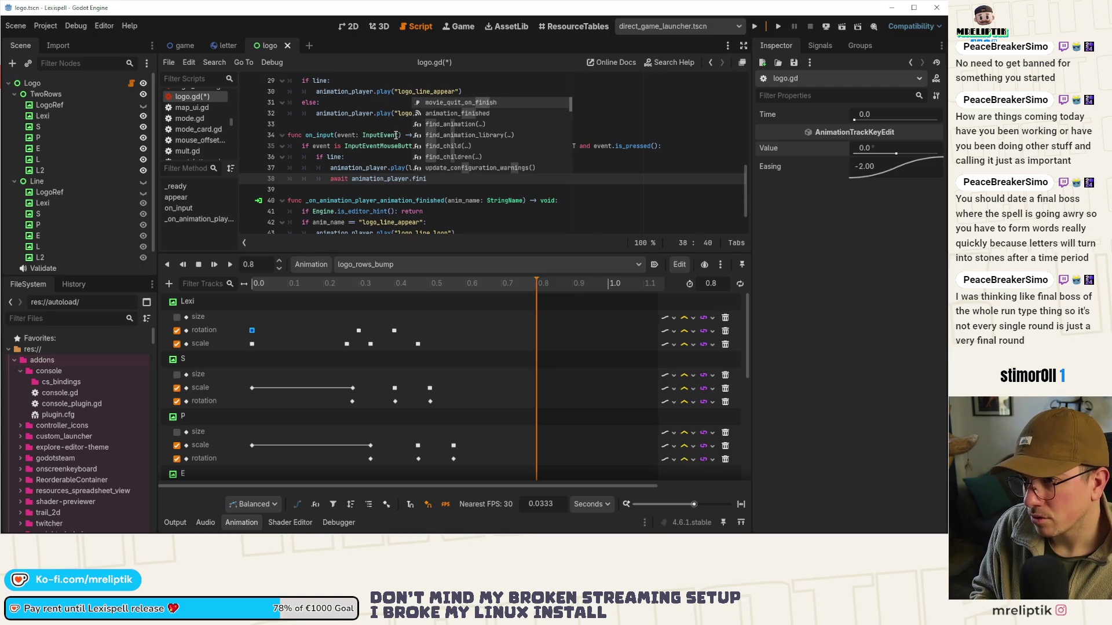
key(Down)
key(Return)
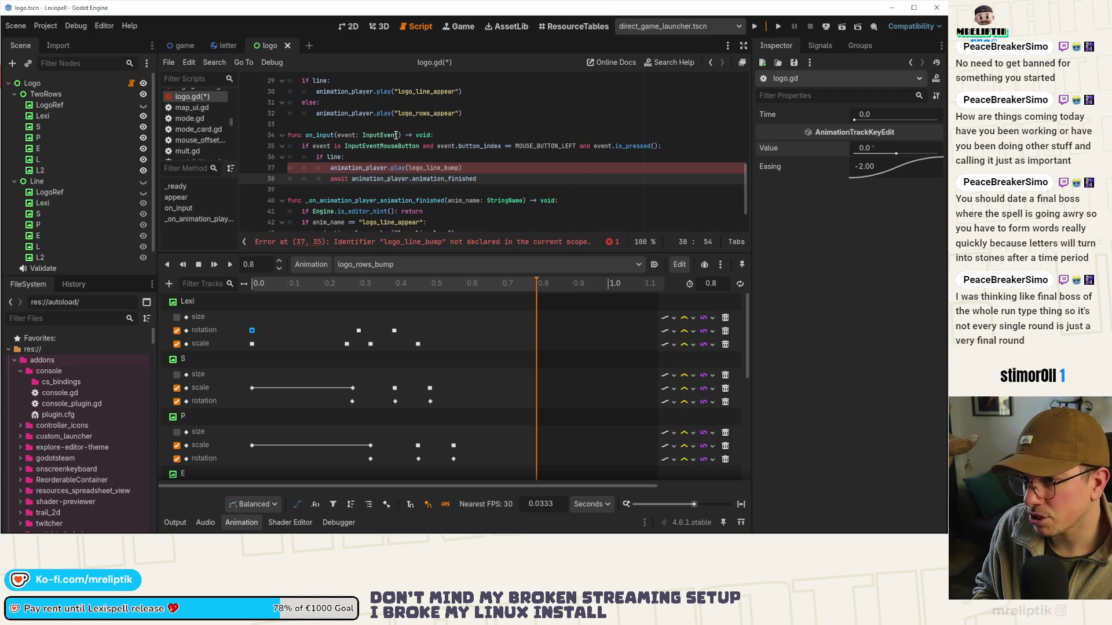
key(Return)
text(animation)
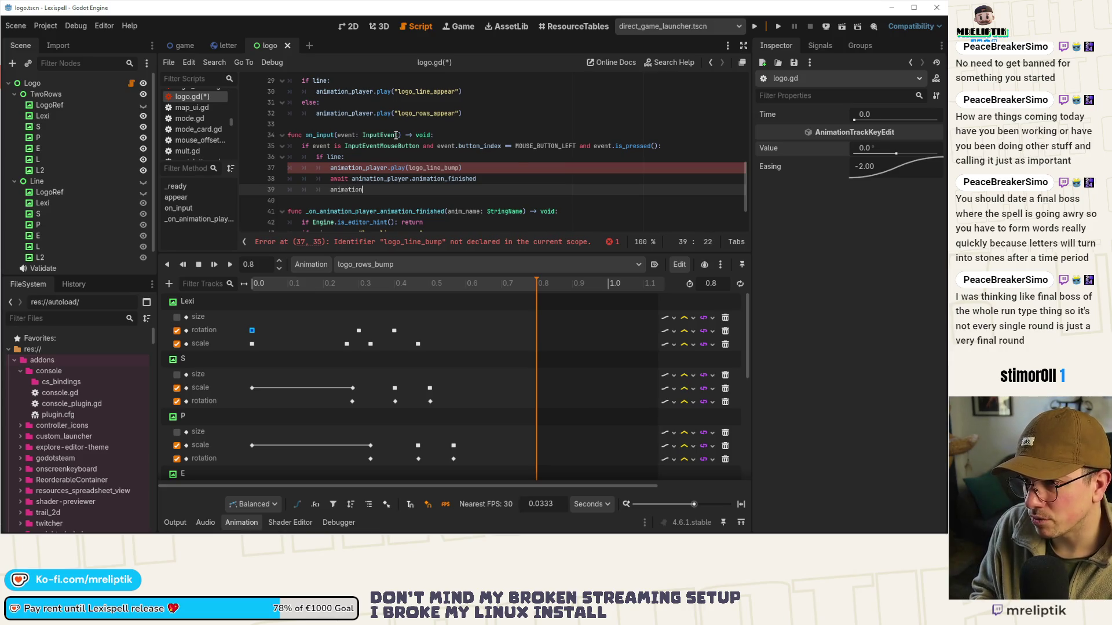
text(_player.play()
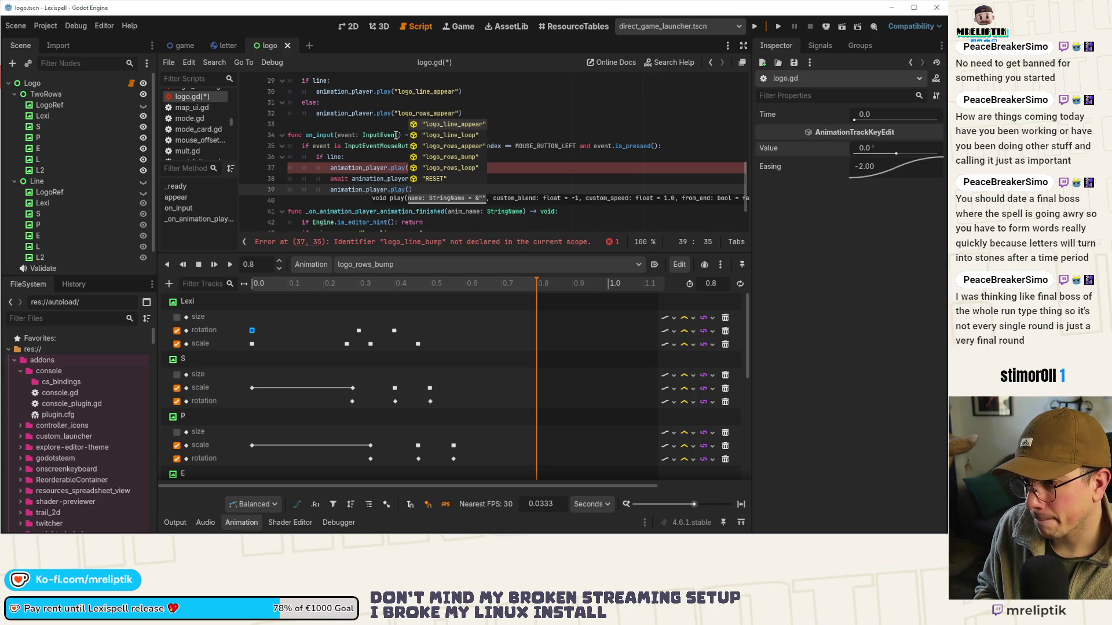
key(Down)
key(Return)
Add a new line after line 40, indented for the else branch
key(Up)
key(Up)
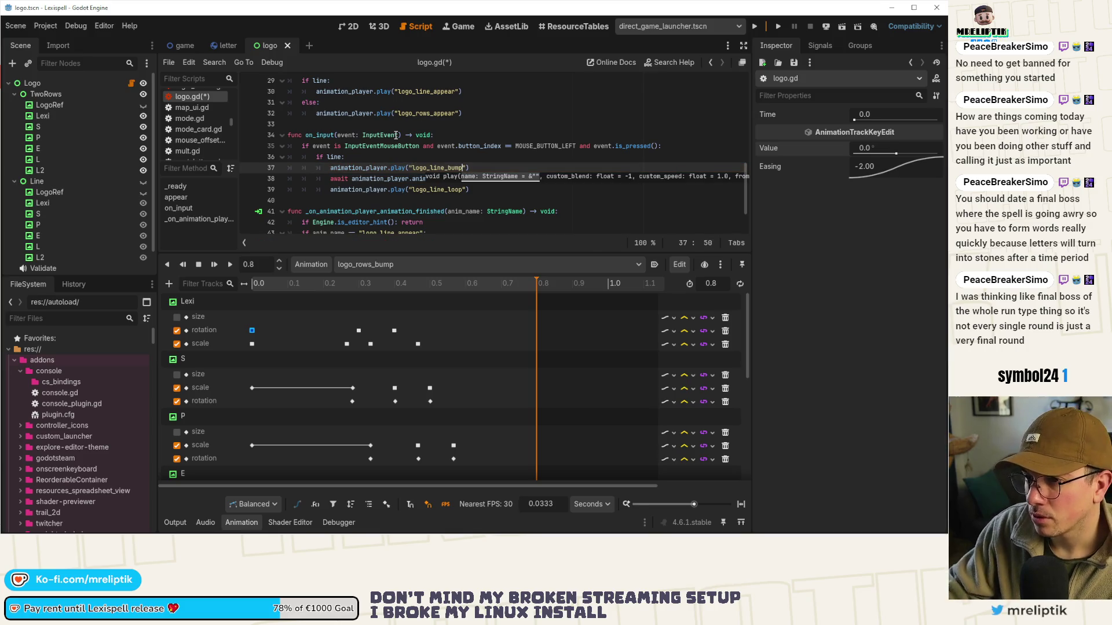
click(481, 196)
key(Return)
key(Up)
key(Tab)
key(Tab)
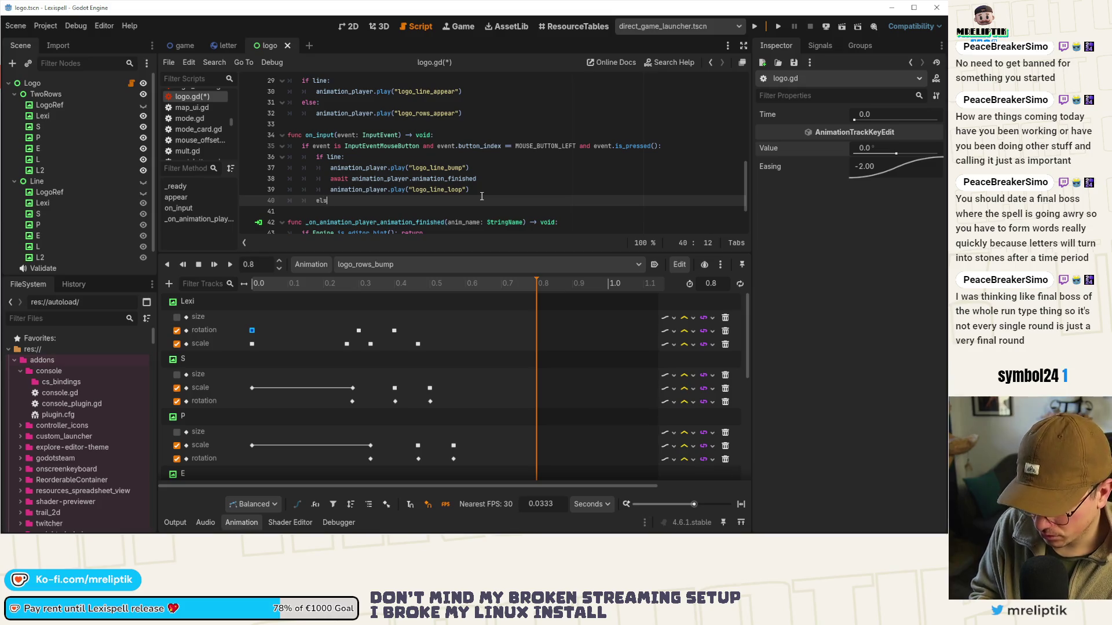
Paste the three playback lines under the else branch, indent them, and save the script
scroll(435, 173, down, 1)
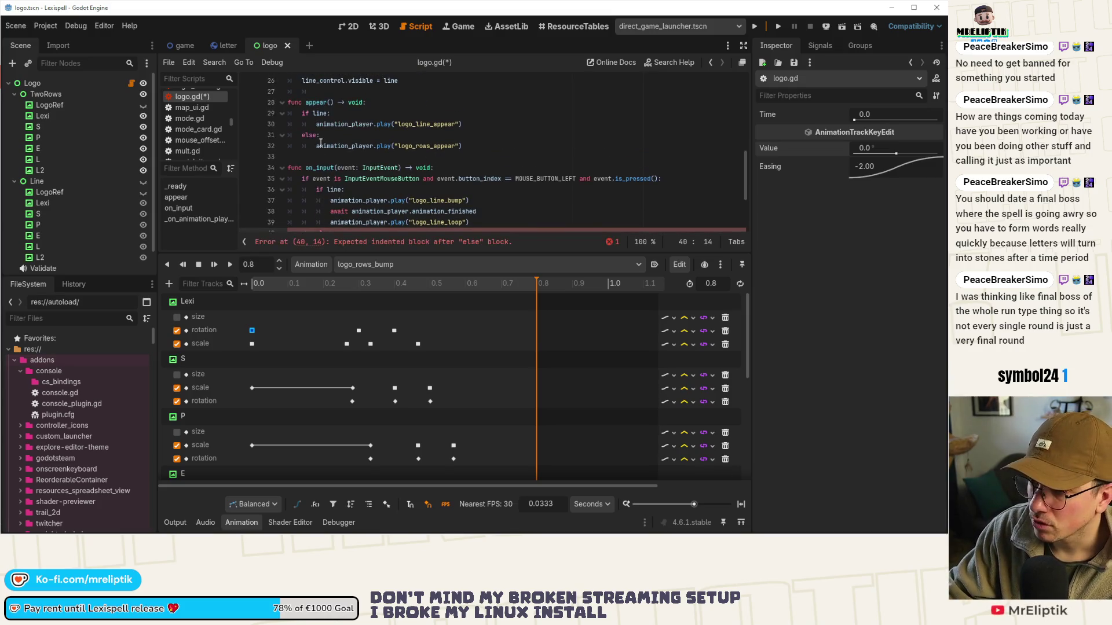
click(384, 174)
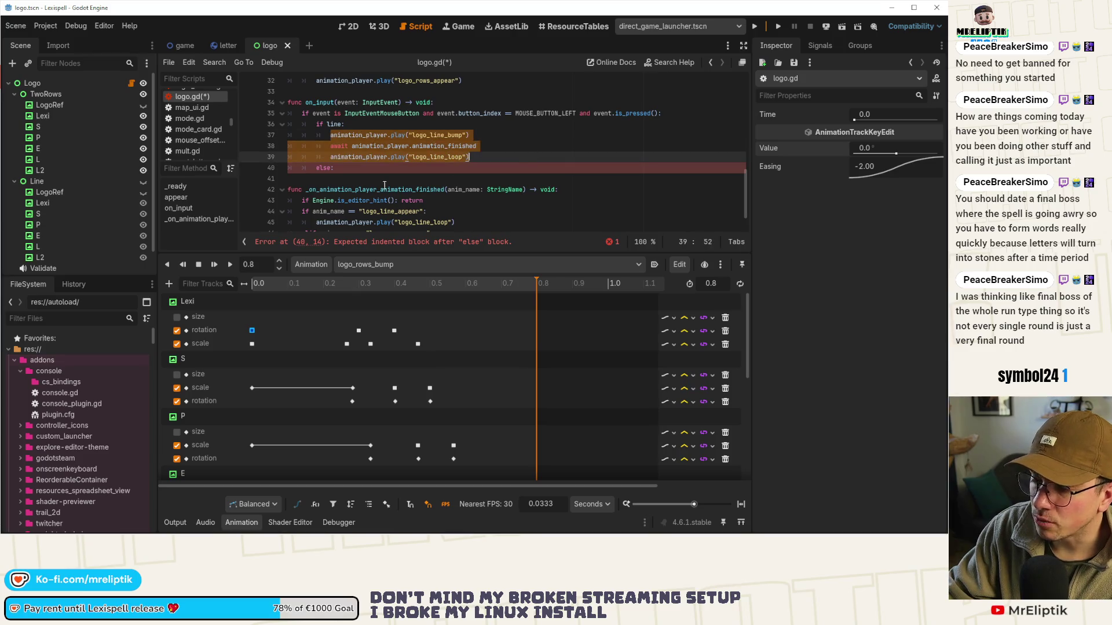
key(Return)
key(Up)
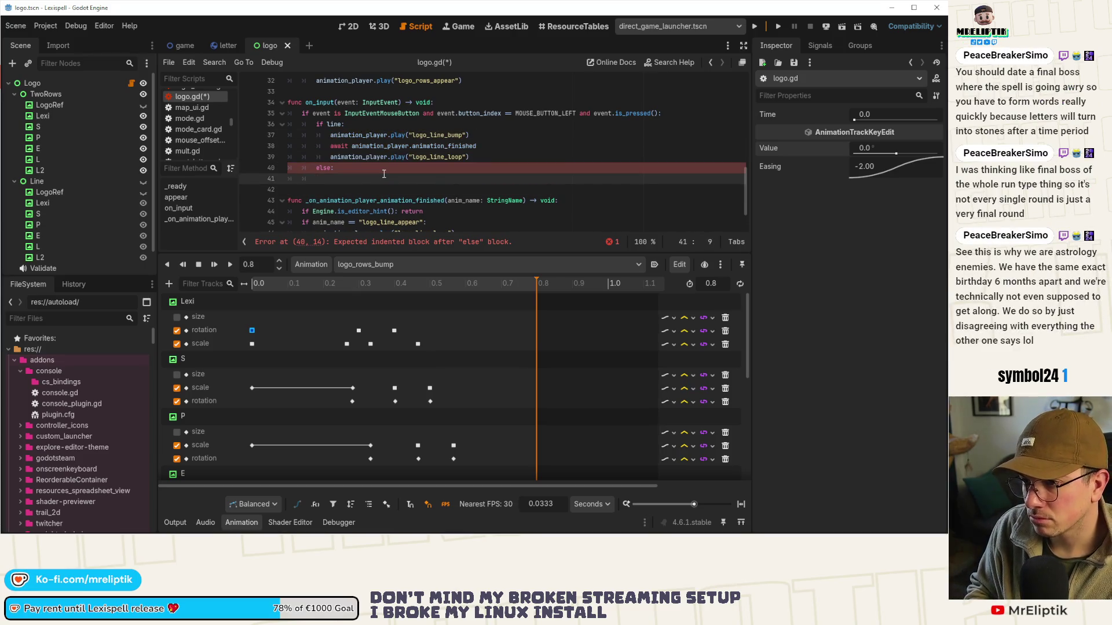
key(ctrl+v)
scroll(384, 174, down, 1)
click(313, 145)
key(Tab)
key(ctrl+s)
Change the pasted animation names to logo_rows_bump and logo_rows_loop, then save logo.gd
drag(336, 253, 336, 322)
double_click(428, 190)
text(logo)
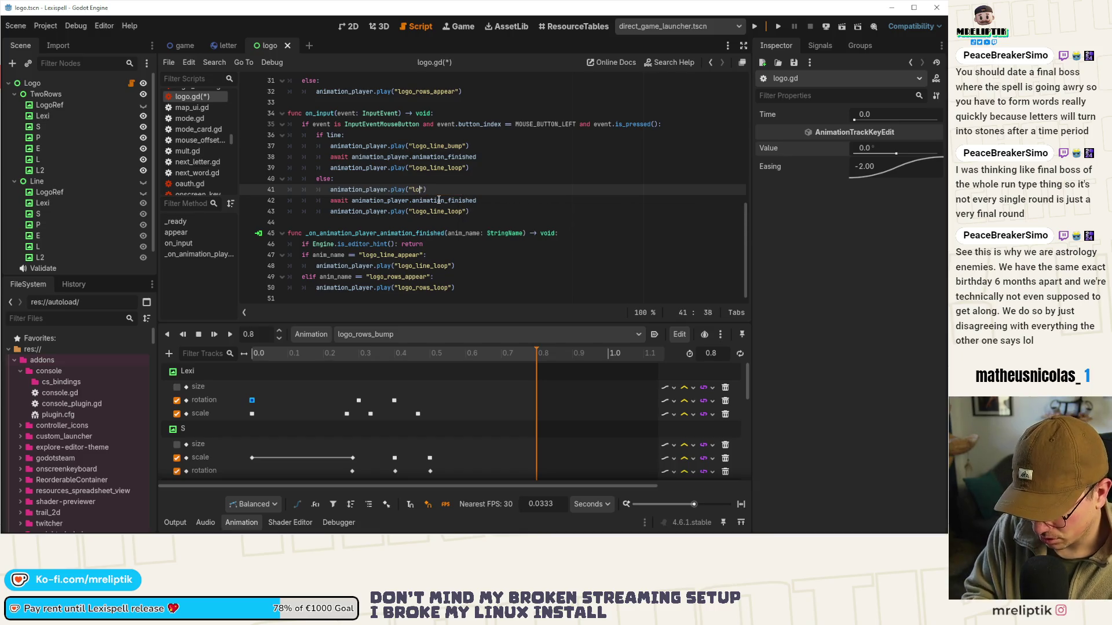
text(_rows_bump)
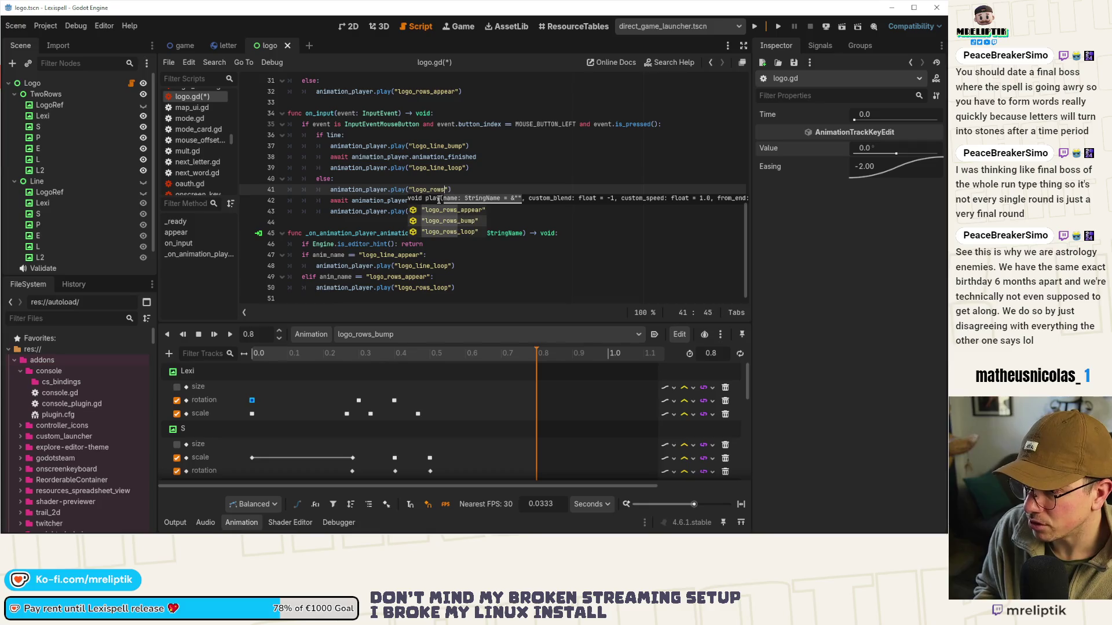
key(Down)
key(Down)
key(ctrl+Left)
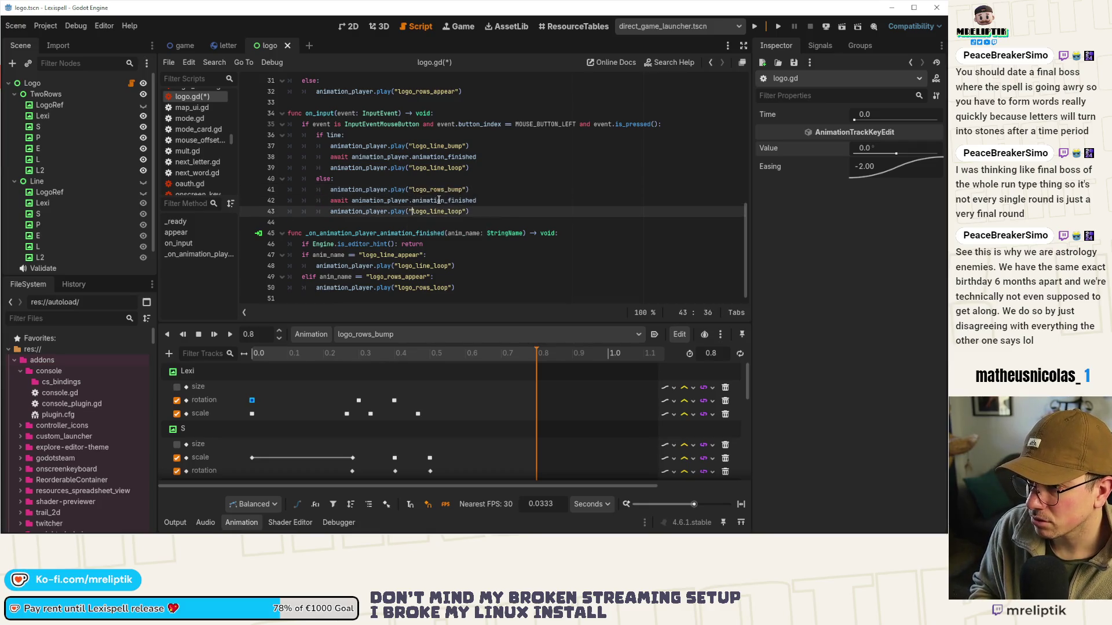
text(rows)
key(ctrl+s)
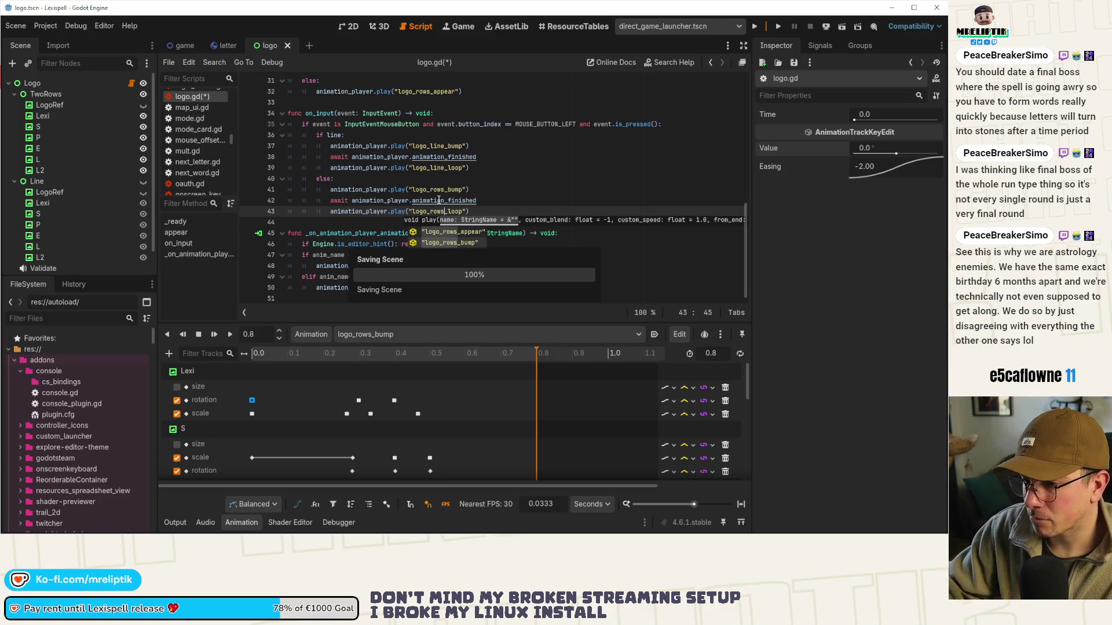
click(313, 334)
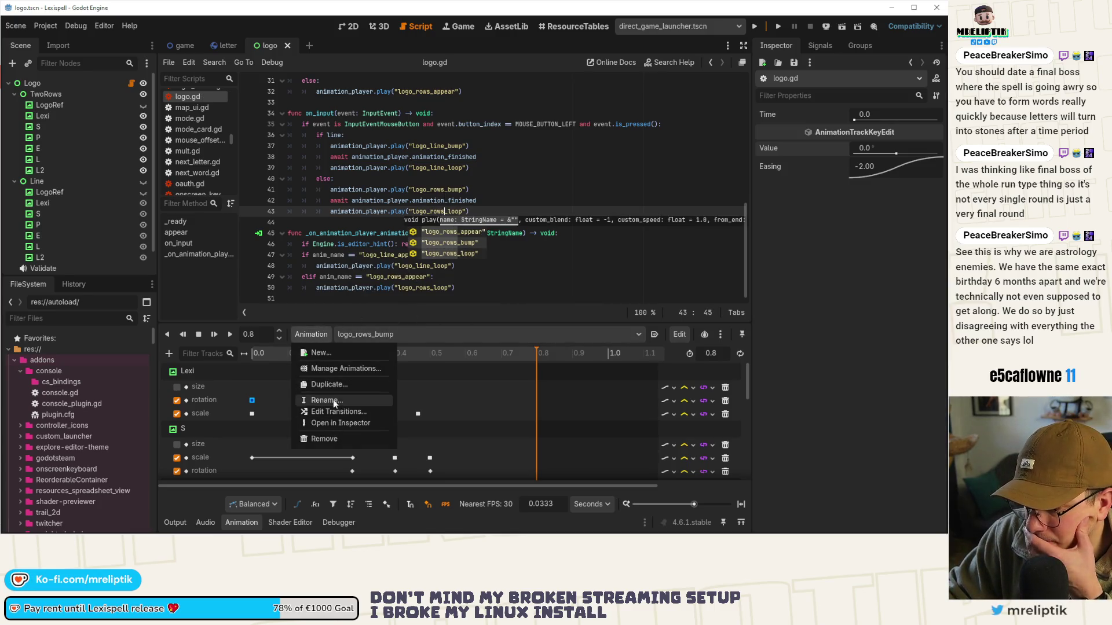
Duplicate the bump animation as logo_lin_bump
click(333, 382)
click(284, 268)
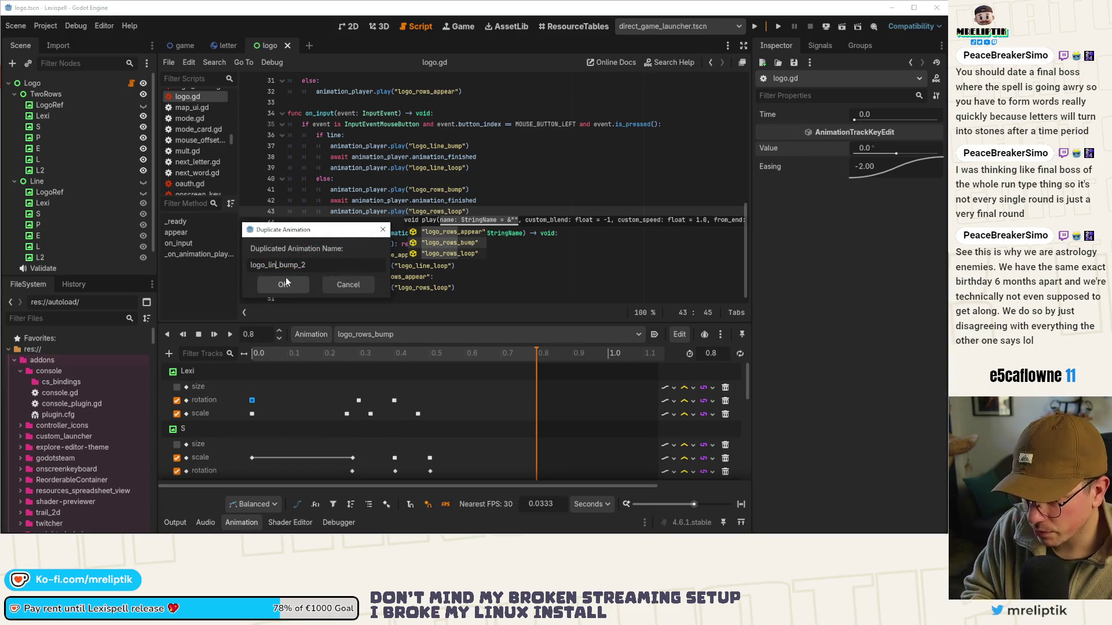
key(BackSpace)
key(BackSpace)
click(286, 278)
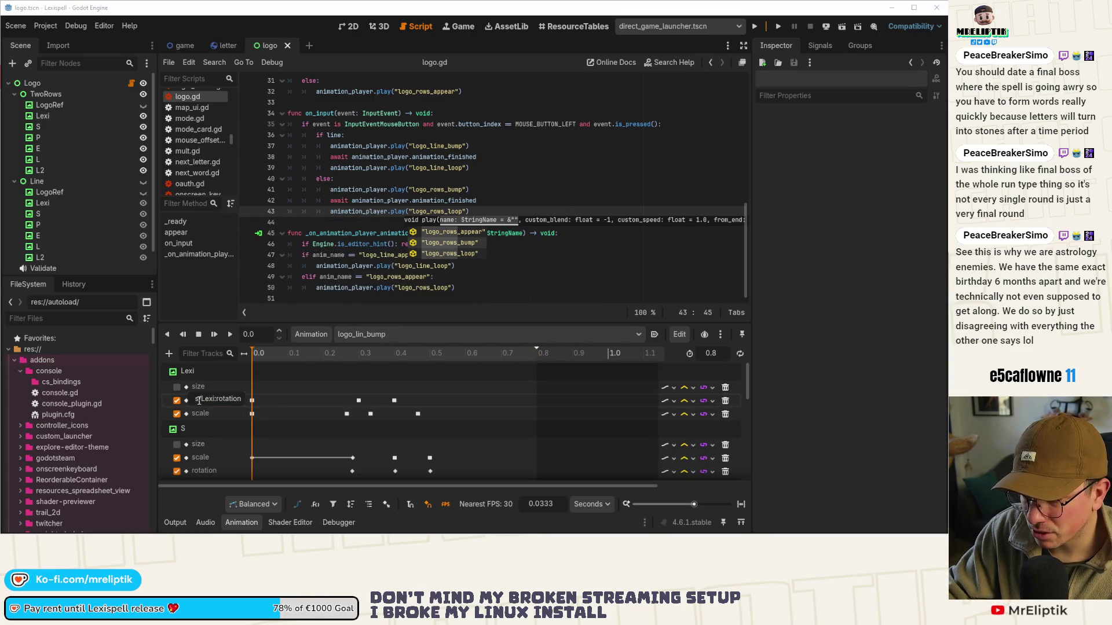
Retarget Lexi's rotation and scale tracks from TwoRows to Line and delete its size track
drag(199, 399, 172, 400)
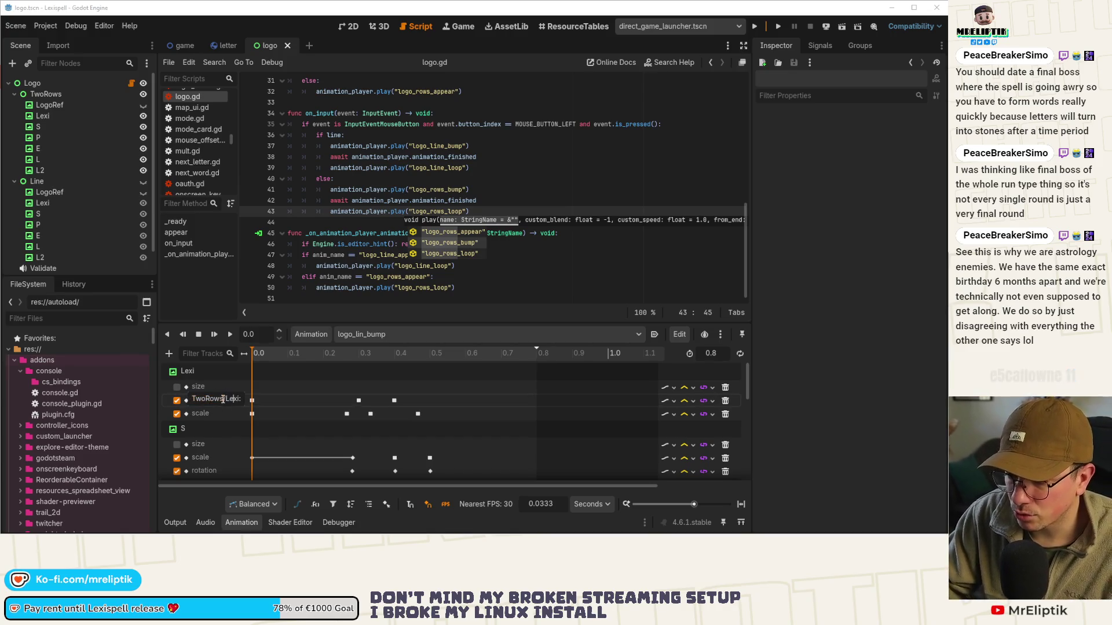
text(Line/Lexi:rotati)
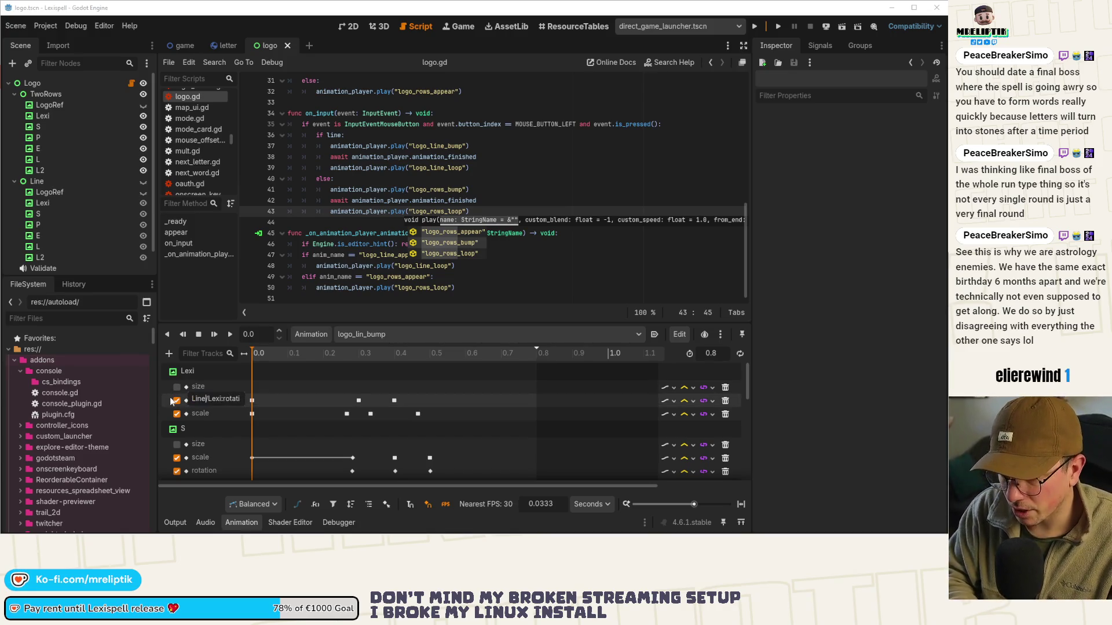
key(Return)
double_click(204, 399)
drag(204, 400, 174, 399)
text(Line/Lexi:scale)
key(Return)
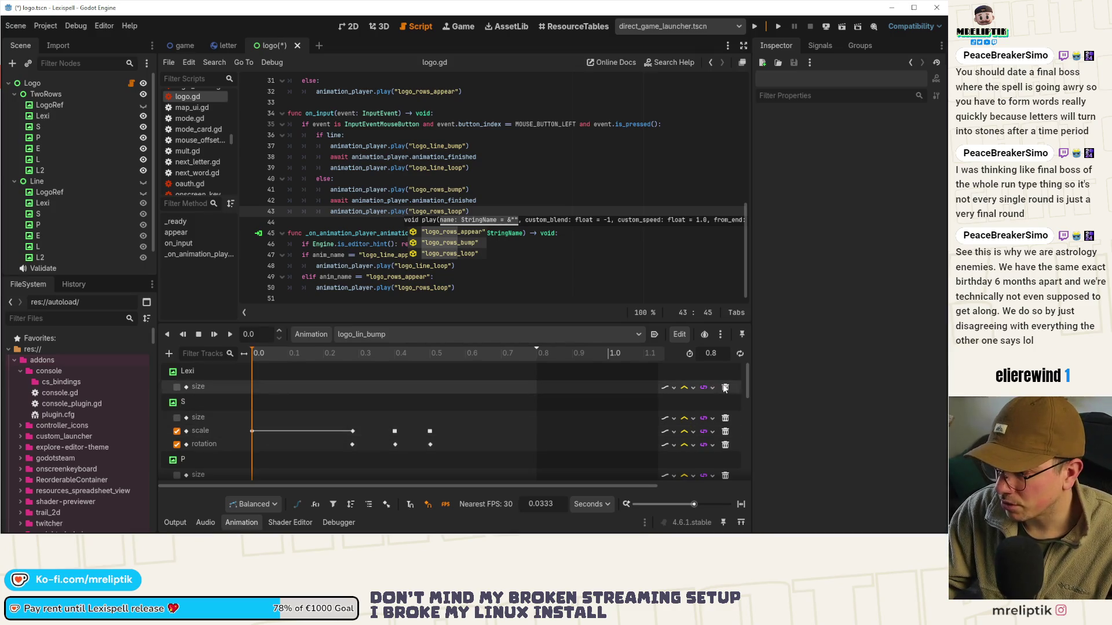
click(725, 387)
Retarget the S scale and rotation tracks to Line and delete S's size track
double_click(207, 400)
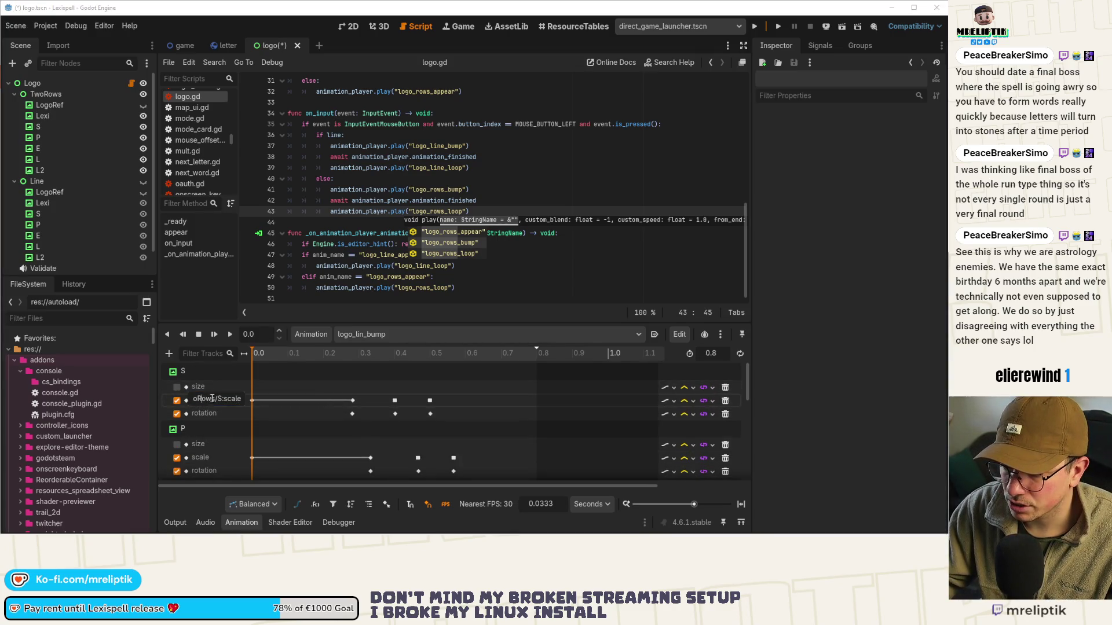
text(Line)
key(Return)
double_click(209, 399)
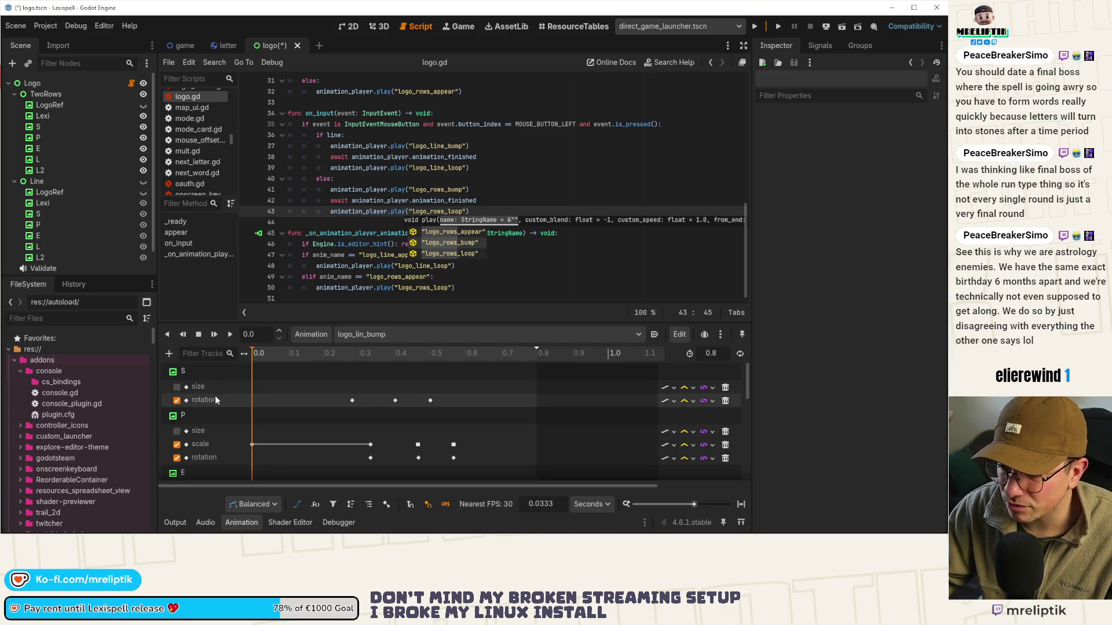
text(Line)
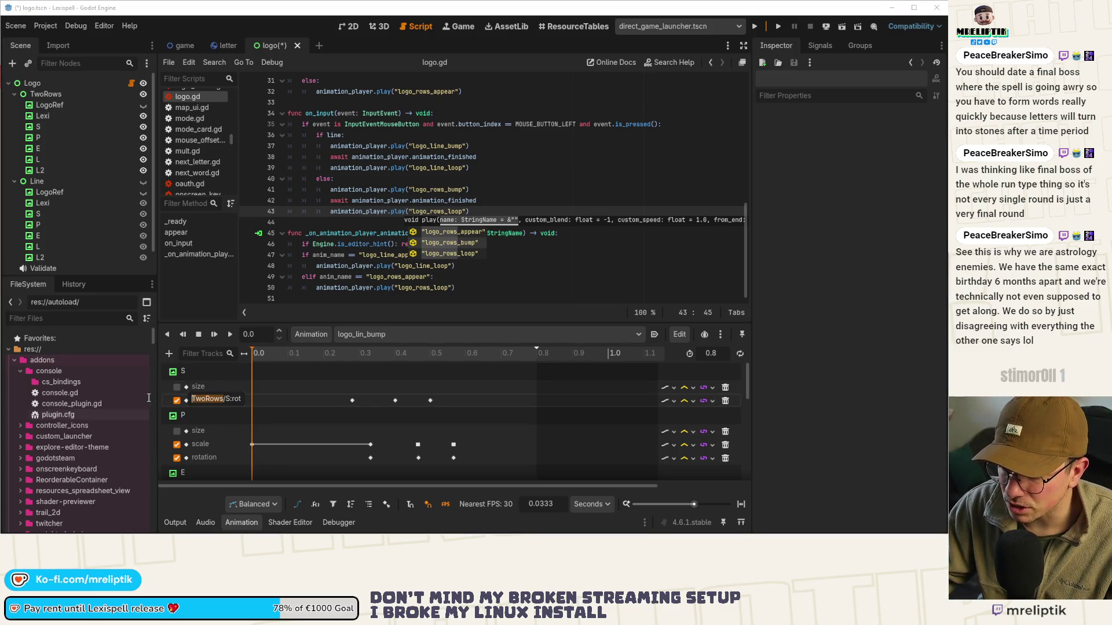
key(Return)
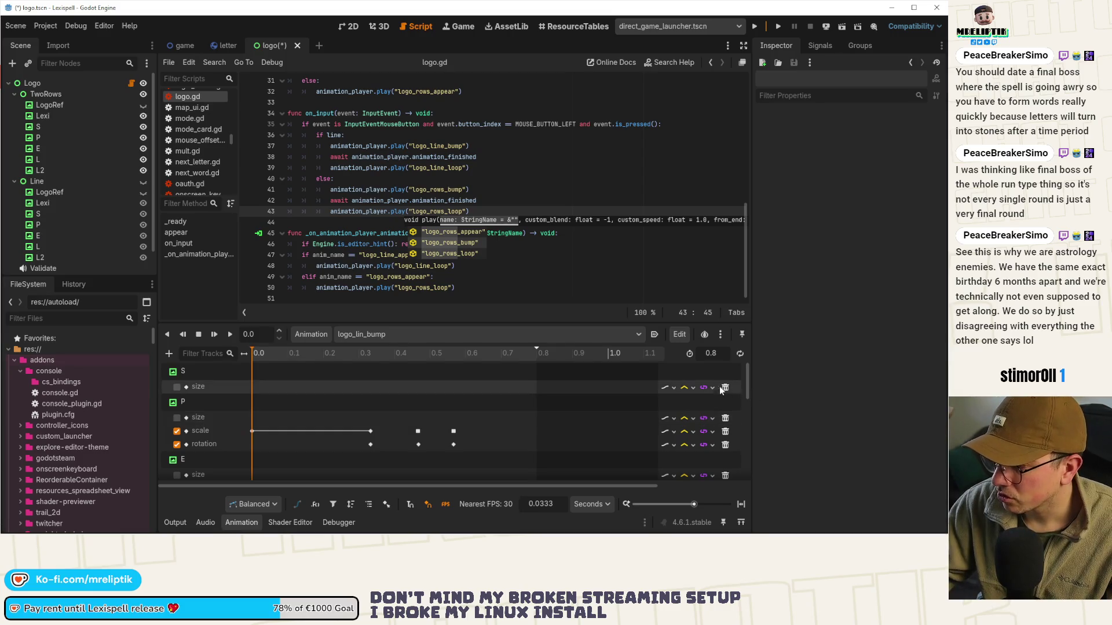
click(725, 387)
Retarget the P rotation and scale tracks to Line and delete P's size track
double_click(214, 399)
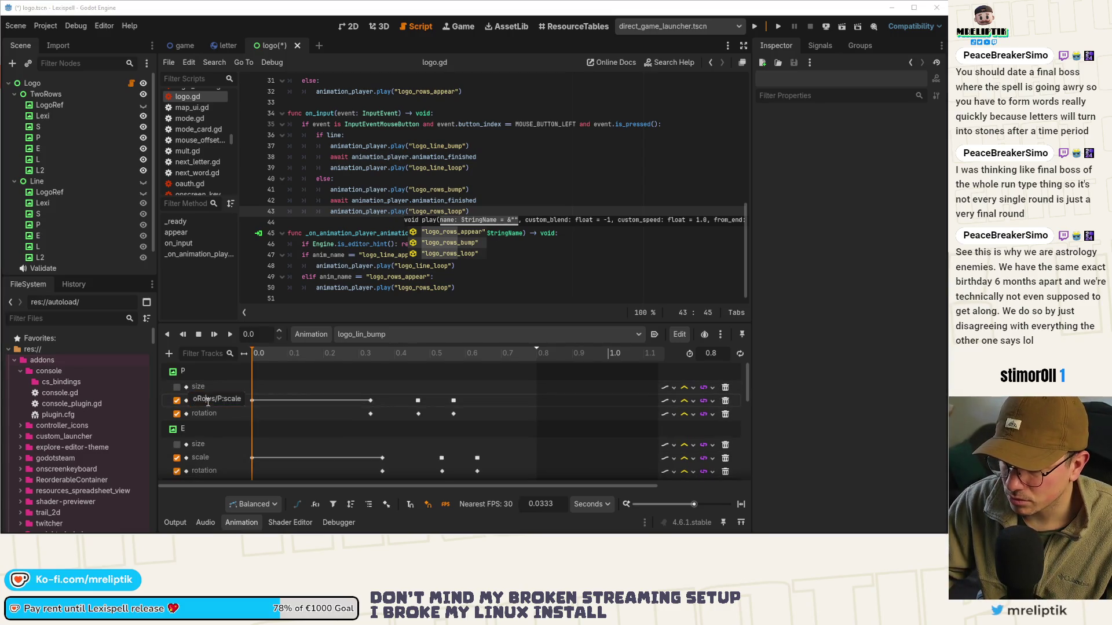
key(Escape)
click(208, 414)
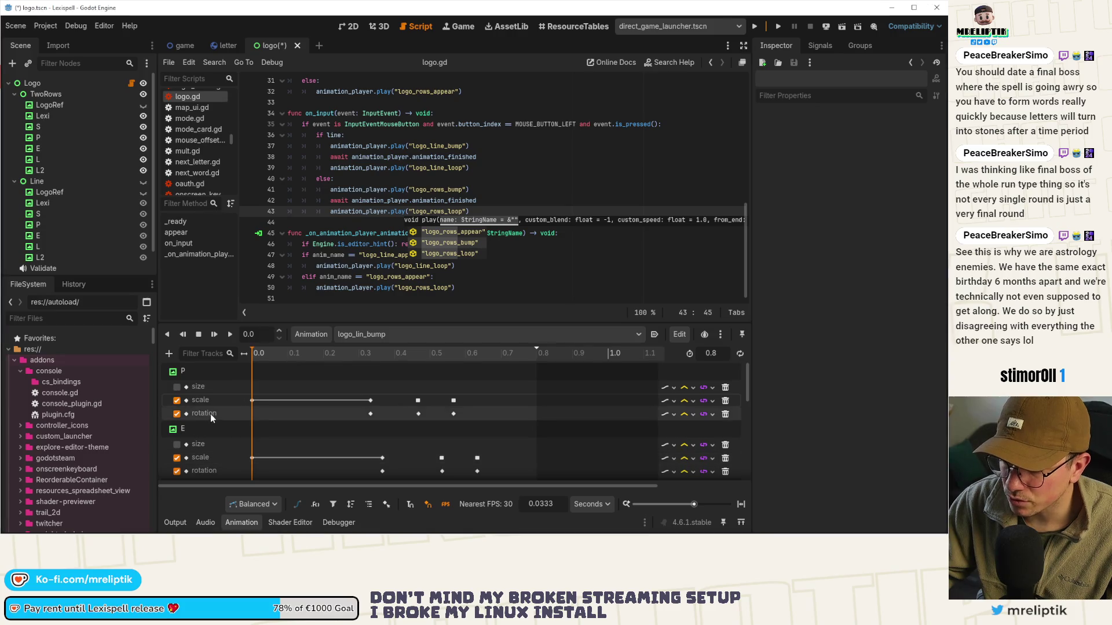
double_click(204, 415)
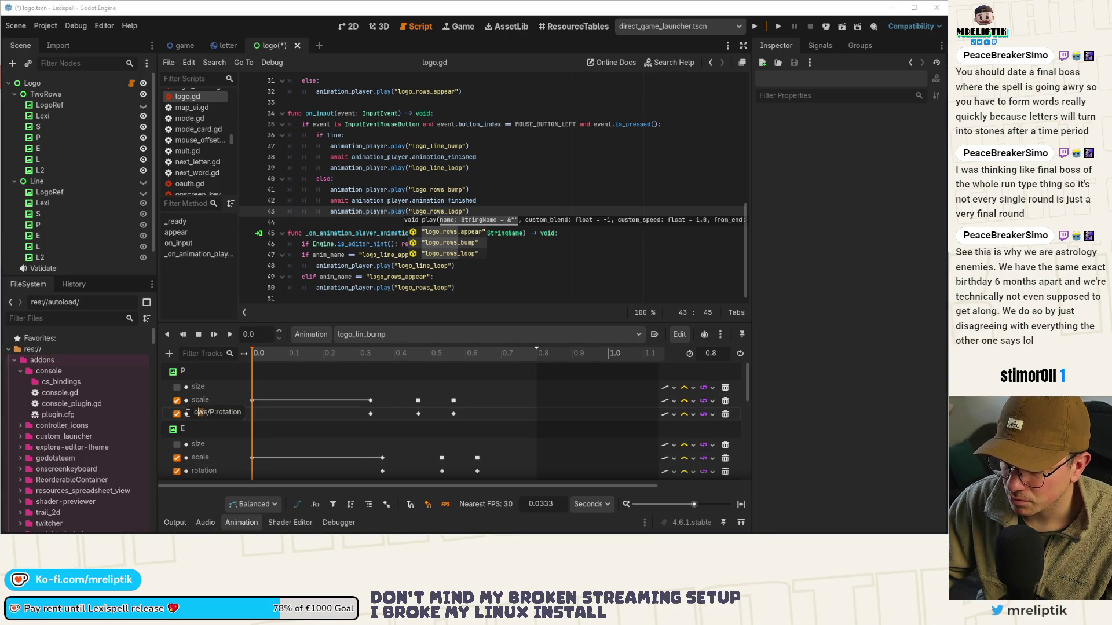
key(Delete)
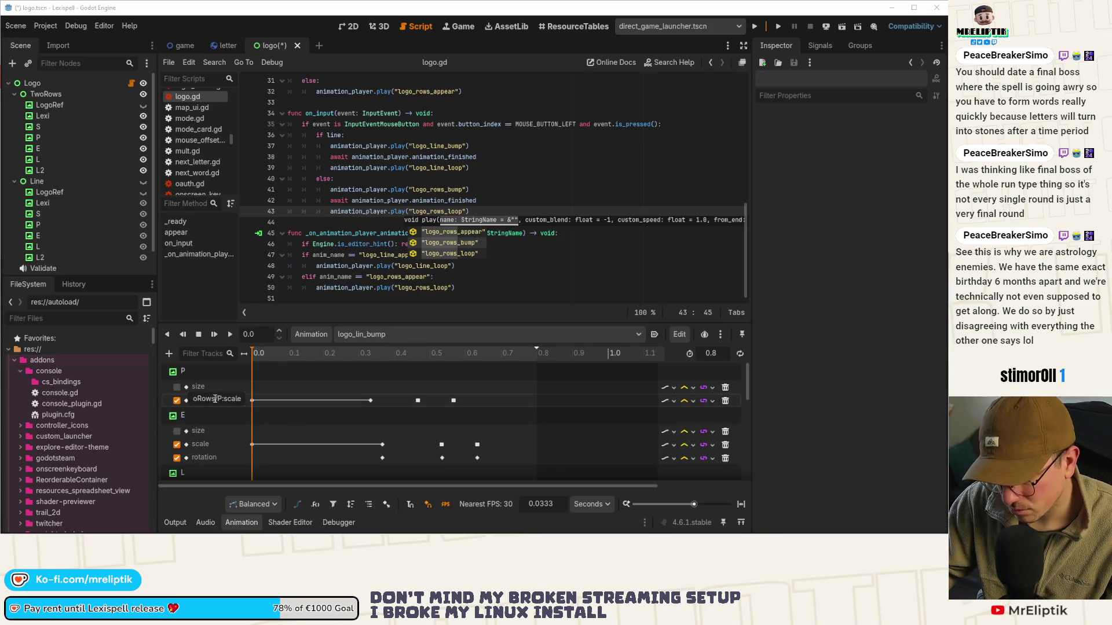
key(Delete)
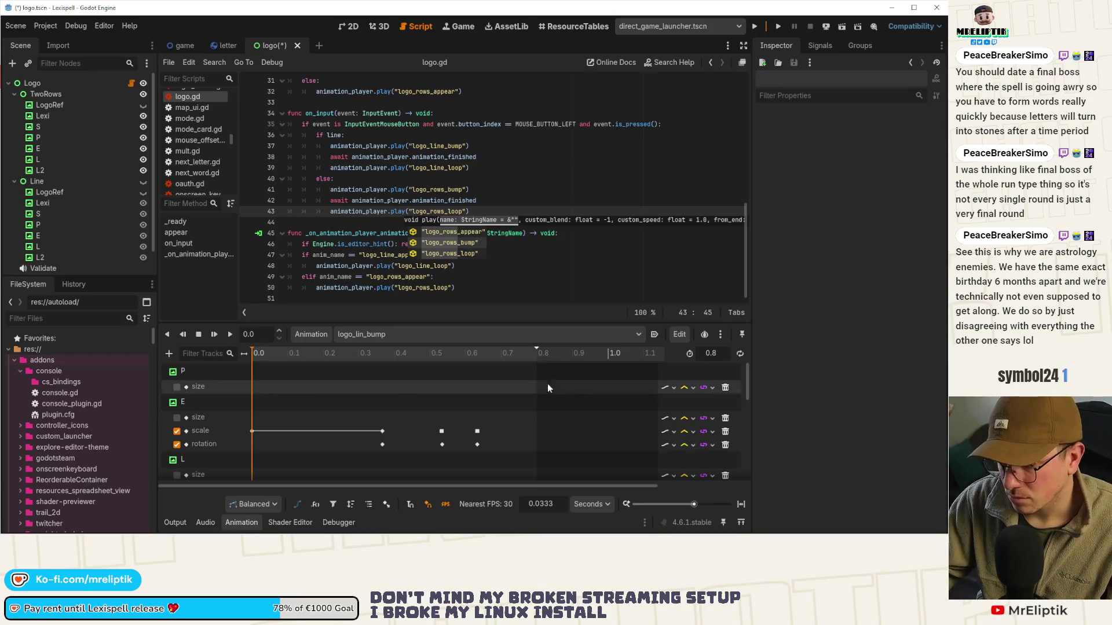
click(726, 388)
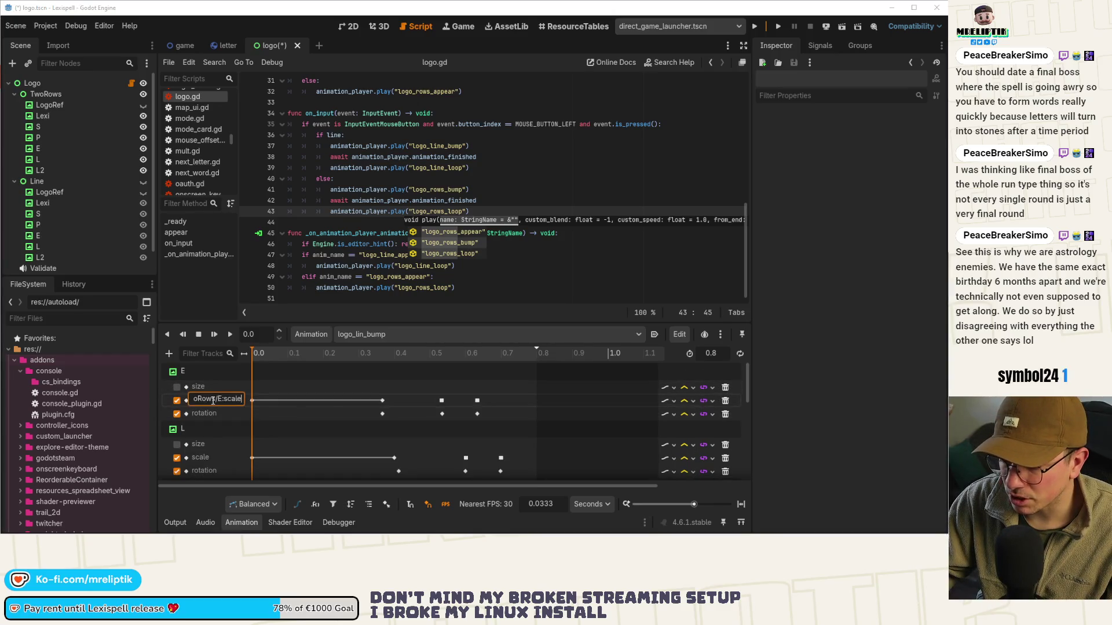
Retarget the E scale and rotation tracks to Line, ending with Line/E:rotation
click(216, 399)
key(Delete)
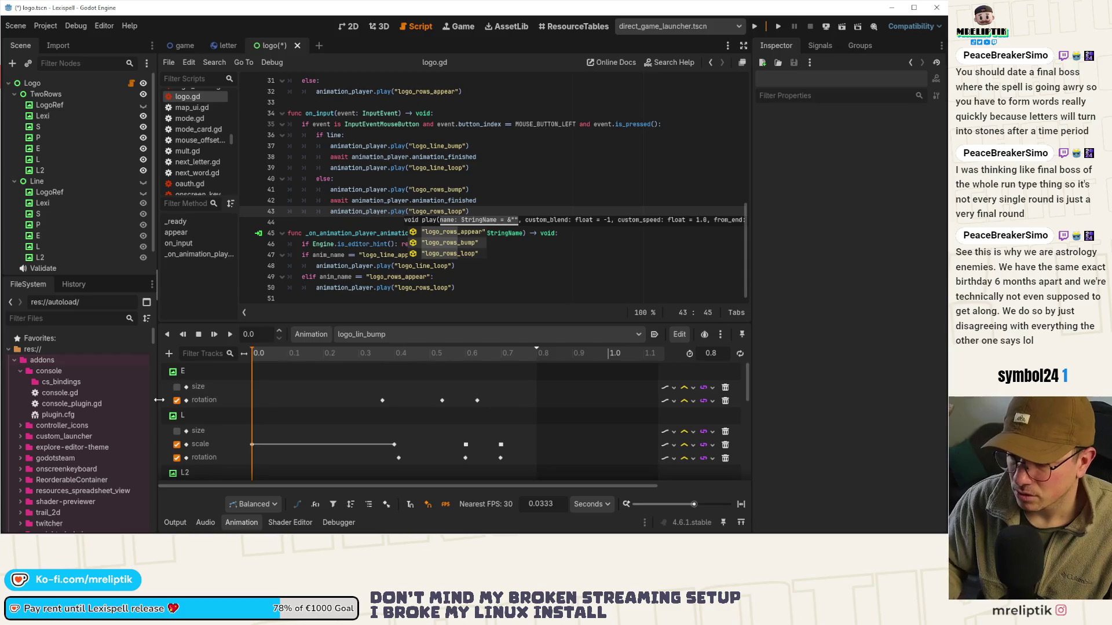
click(210, 400)
key(BackSpace)
key(BackSpace)
key(BackSpace)
text(/)
key(Return)
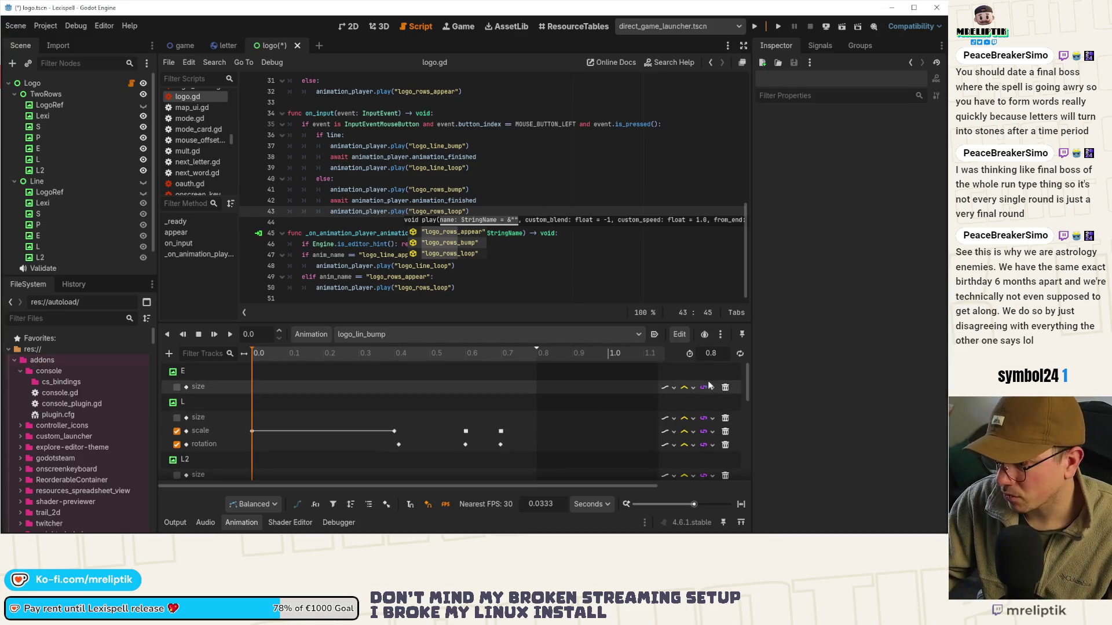
Point the L scale and rotation tracks at Line/L and save the scene
scroll(695, 388, down, 1)
double_click(218, 398)
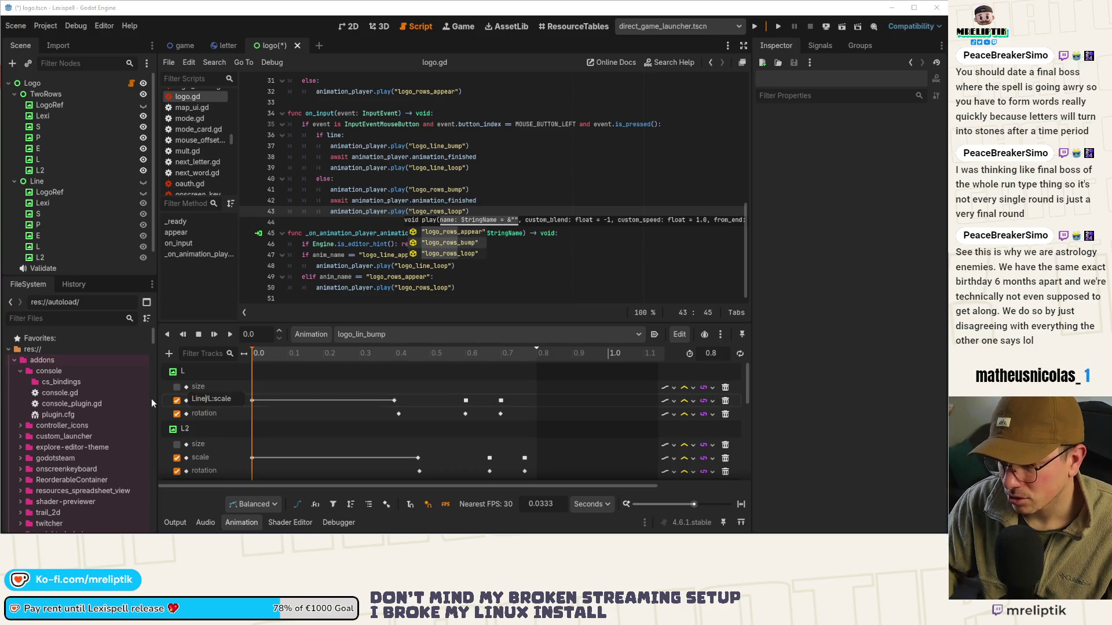
key(Return)
double_click(199, 400)
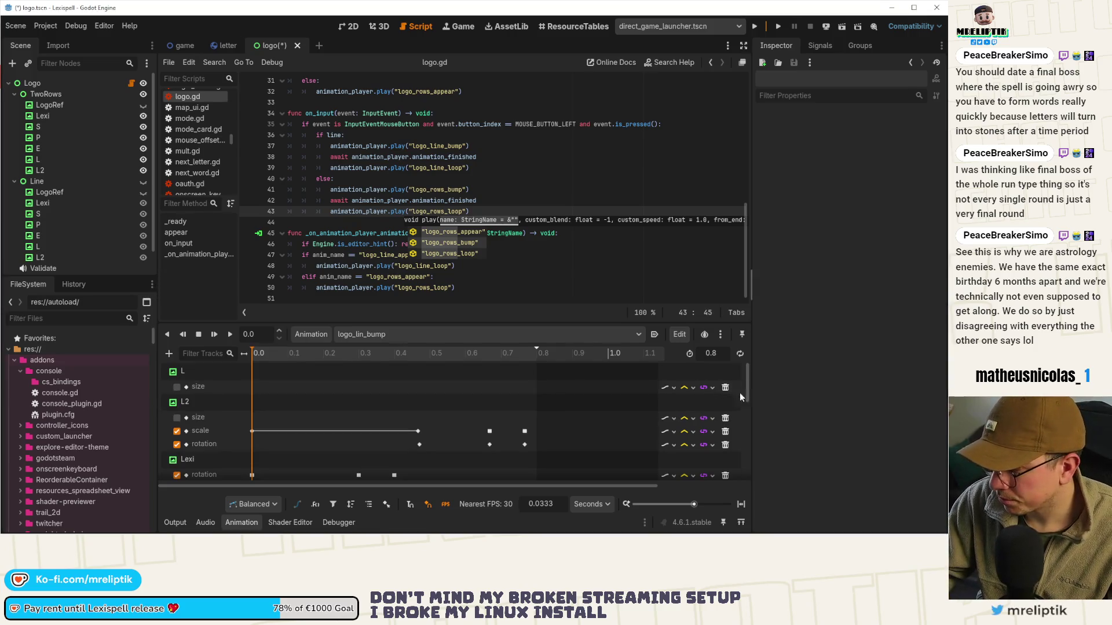
key(Return)
key(ctrl+s)
Change the L2 track path to rotation, then delete the L2 rotation and size tracks
double_click(203, 401)
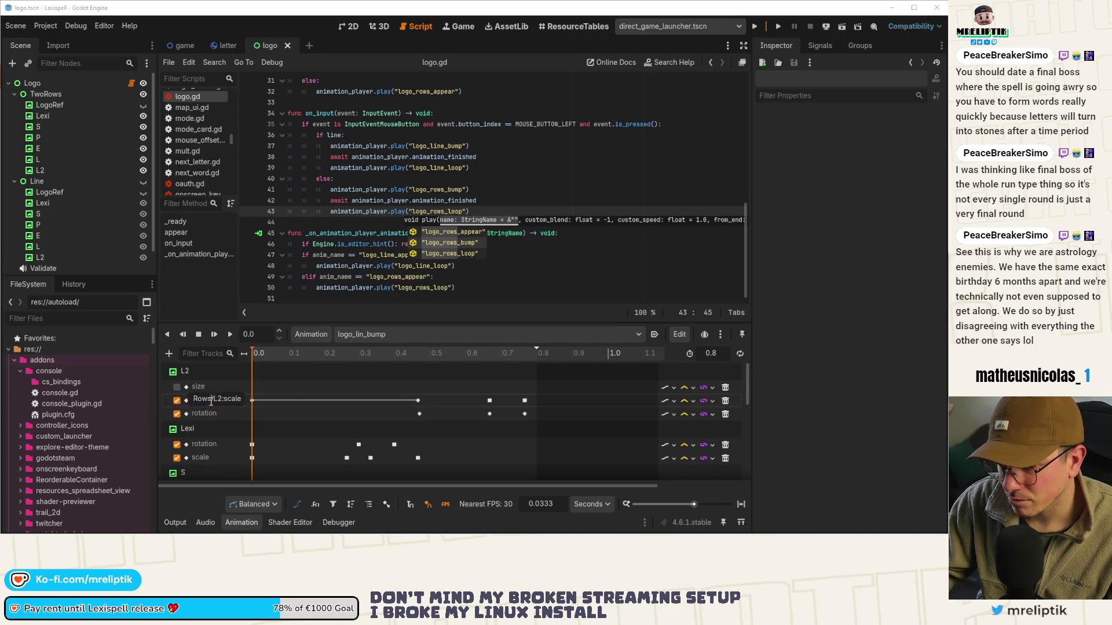
key(BackSpace)
key(BackSpace)
key(BackSpace)
text(rotation)
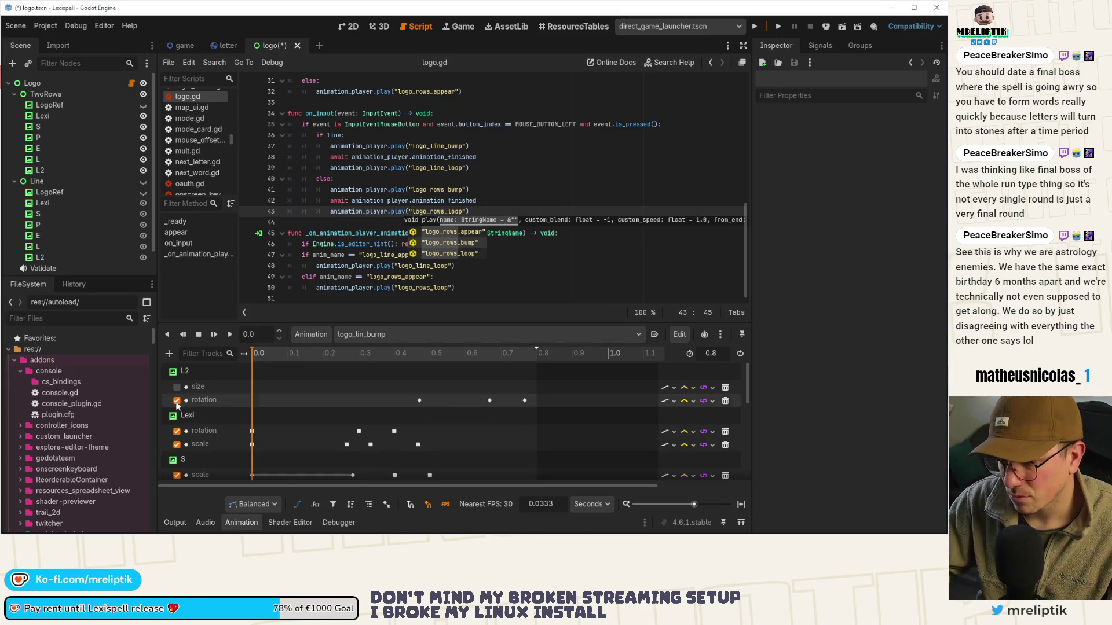
key(Return)
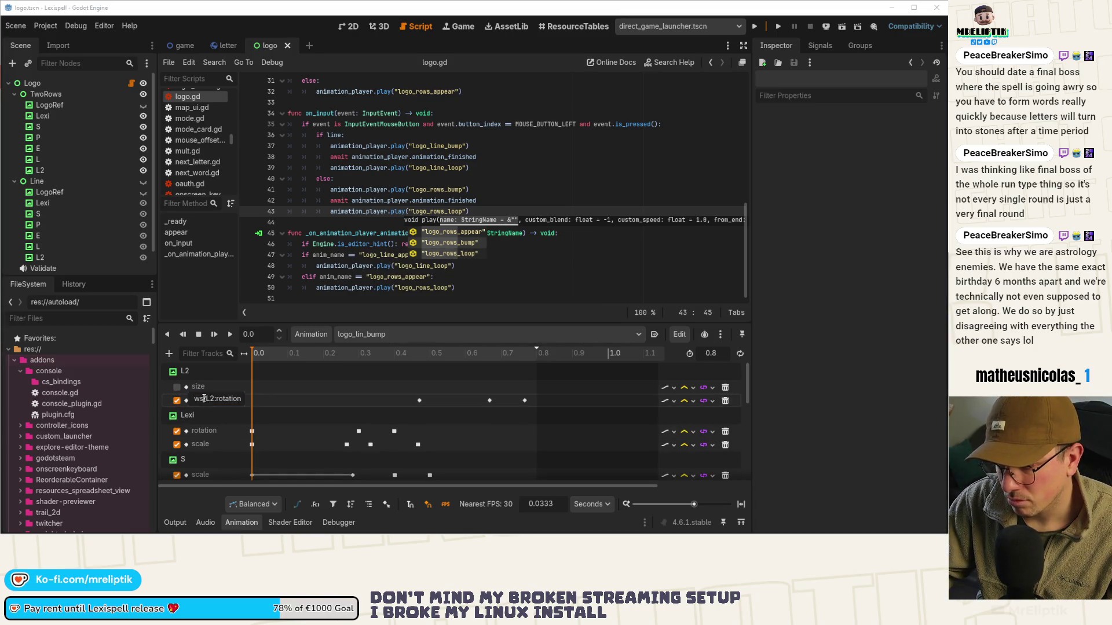
click(725, 400)
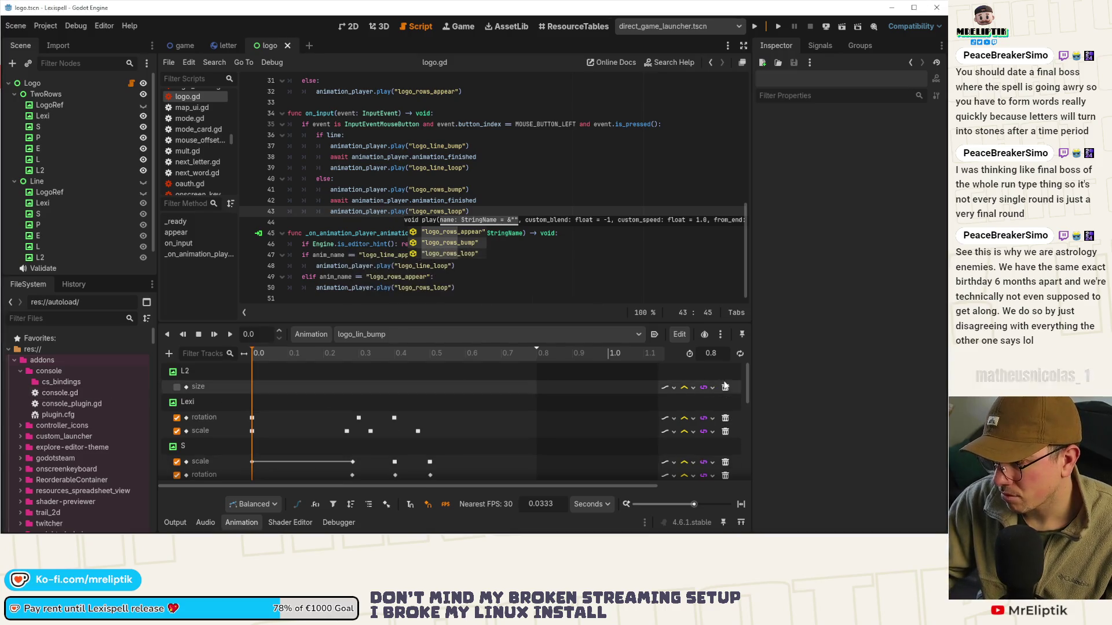
click(725, 387)
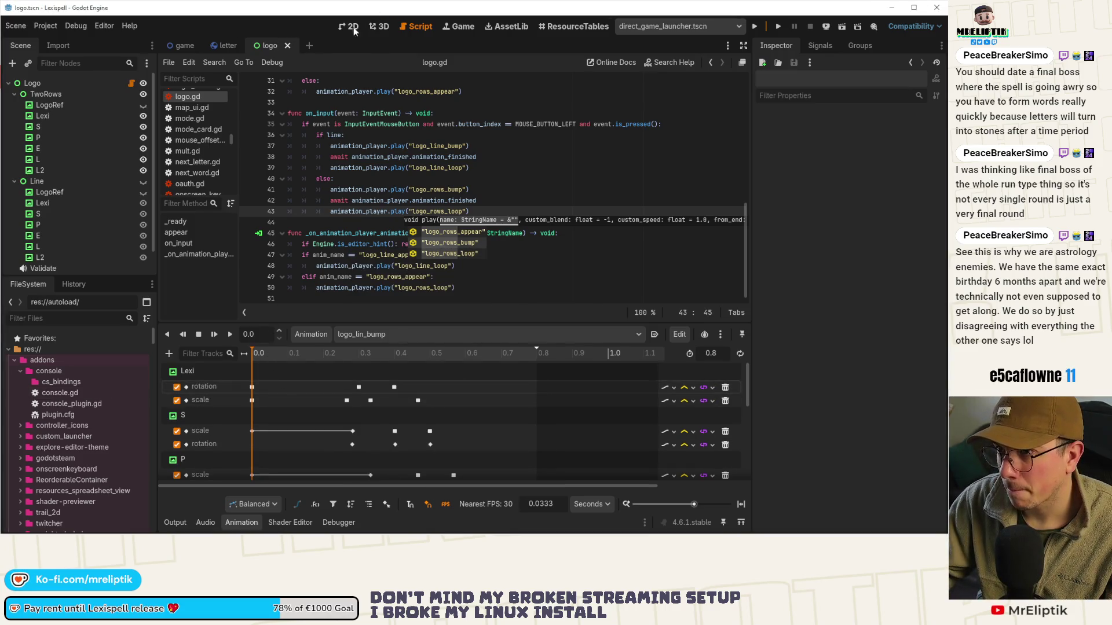
Preview the bump animation in the 2D view, collapse the Animation panel, and save
click(351, 26)
click(210, 335)
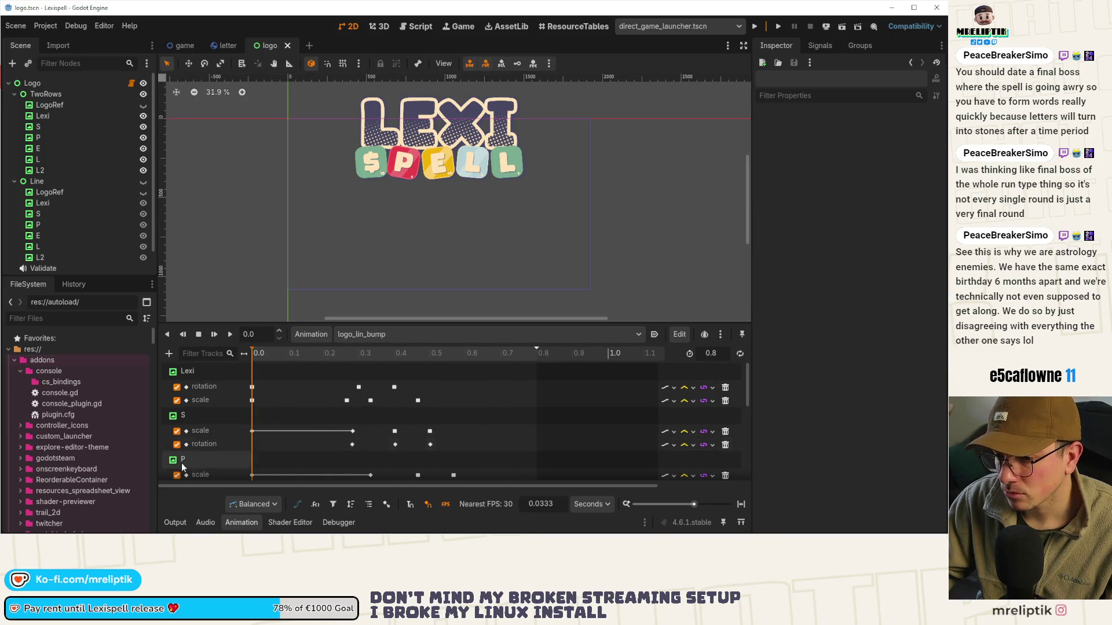
click(241, 522)
key(ctrl+s)
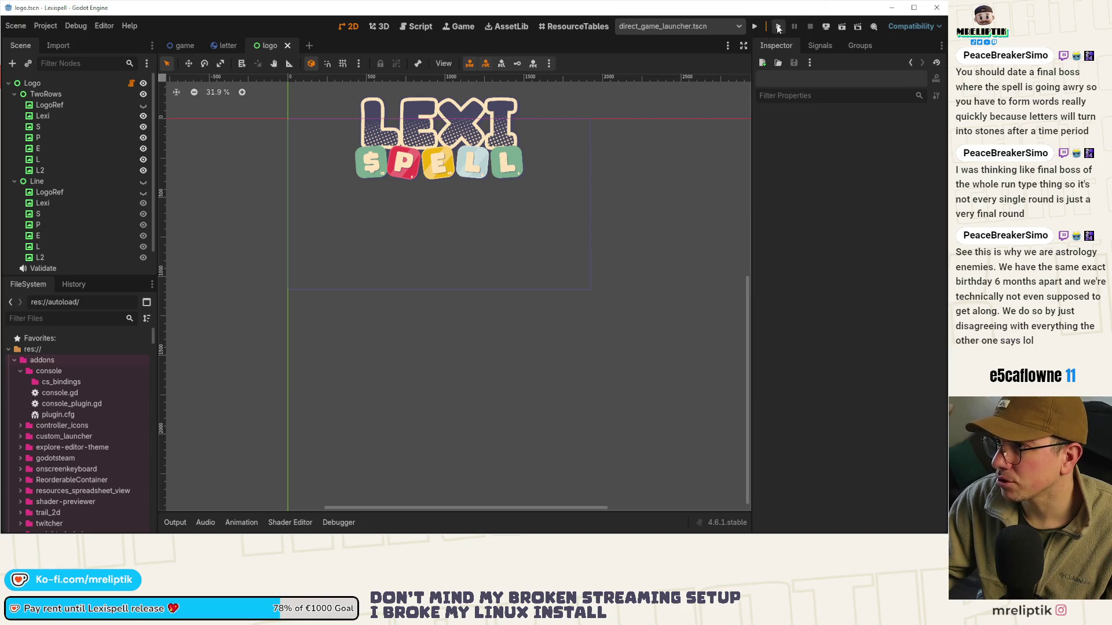
Run the logo scene, get past the welcome screen, and show the debugger's Errors list
click(778, 28)
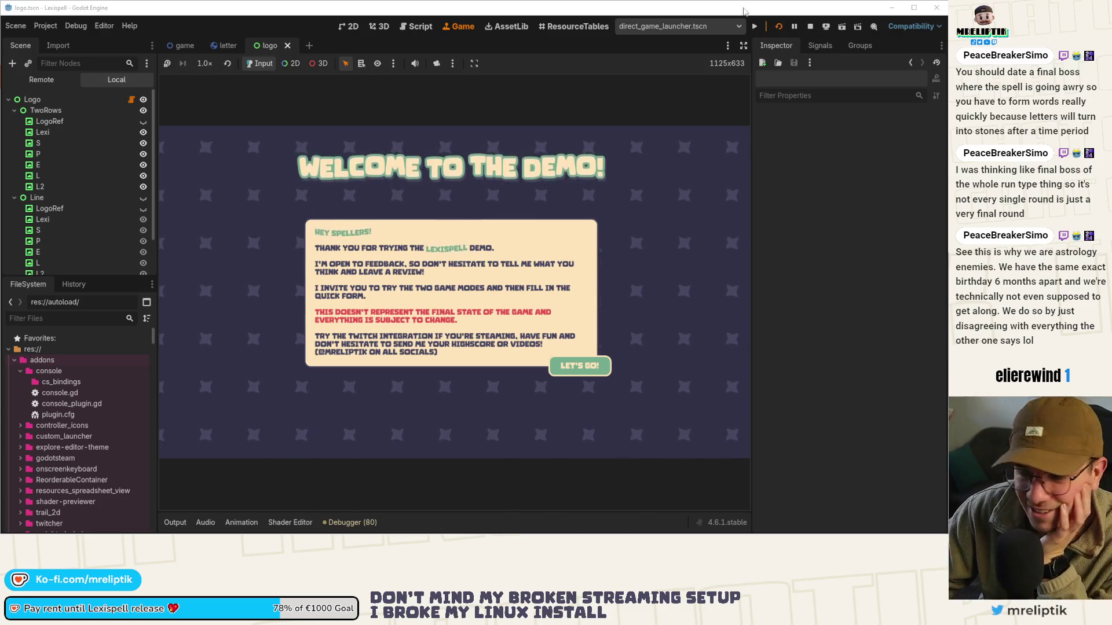
click(581, 362)
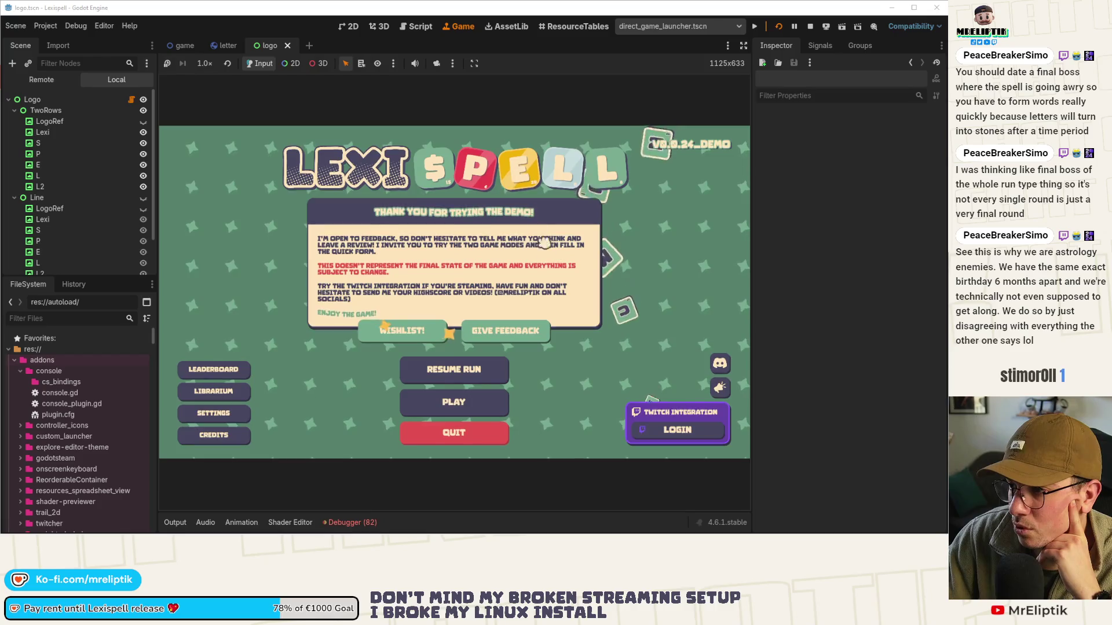
click(347, 523)
scroll(396, 457, down, 3)
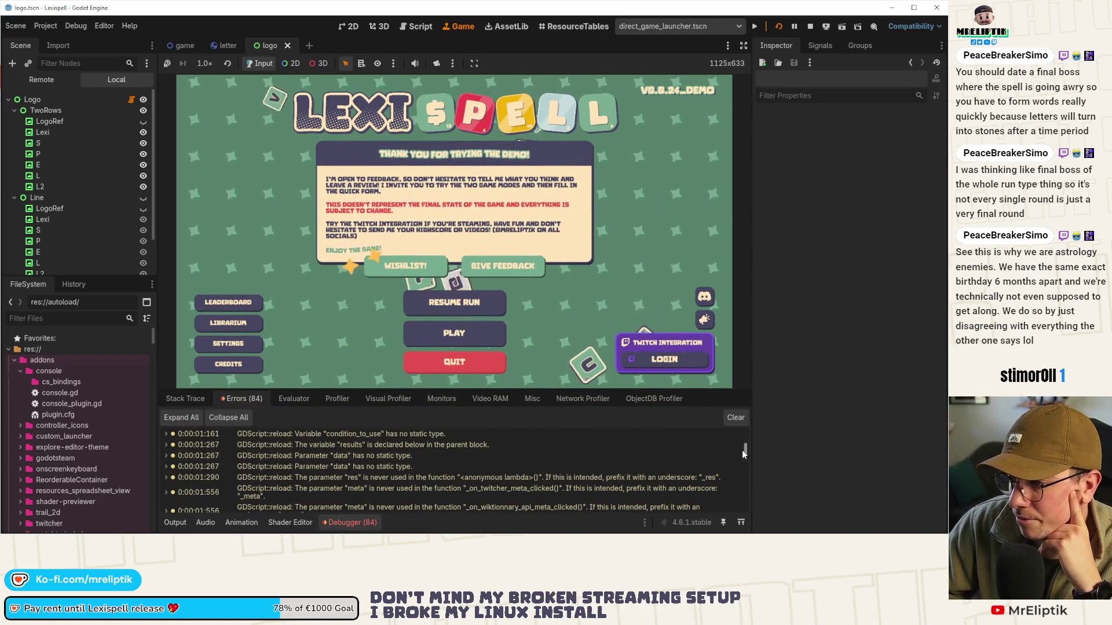
Scroll down to the newest 'Animation not found' errors for logo_line_bump at logo.gd line 37
scroll(742, 450, down, 10)
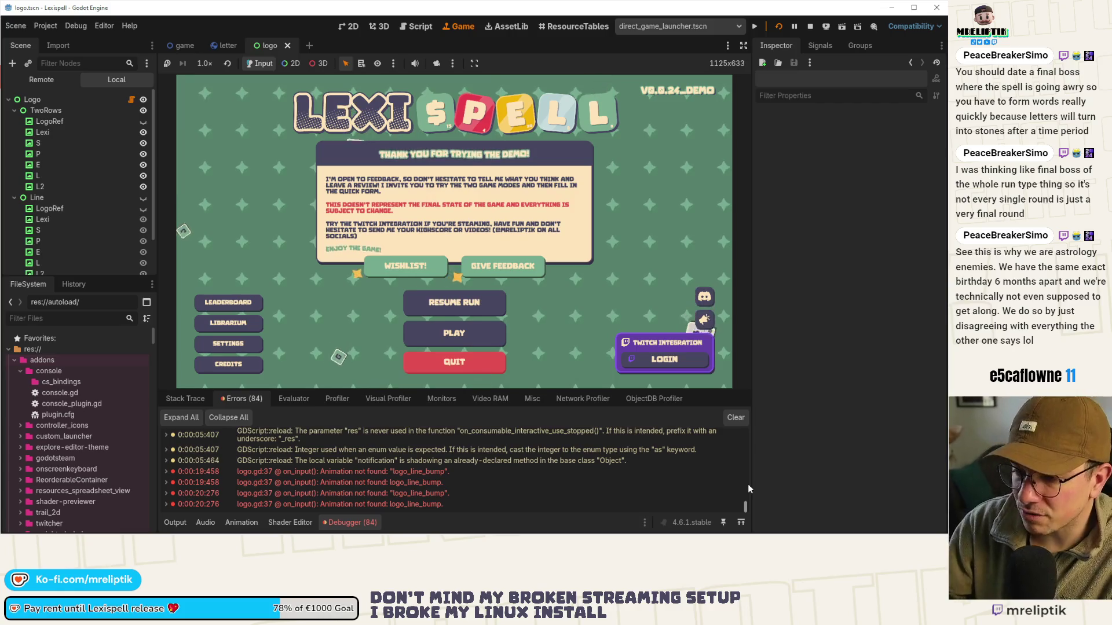
Jump from the error to logo.gd line 37 and check the logo_line_bump name
double_click(362, 474)
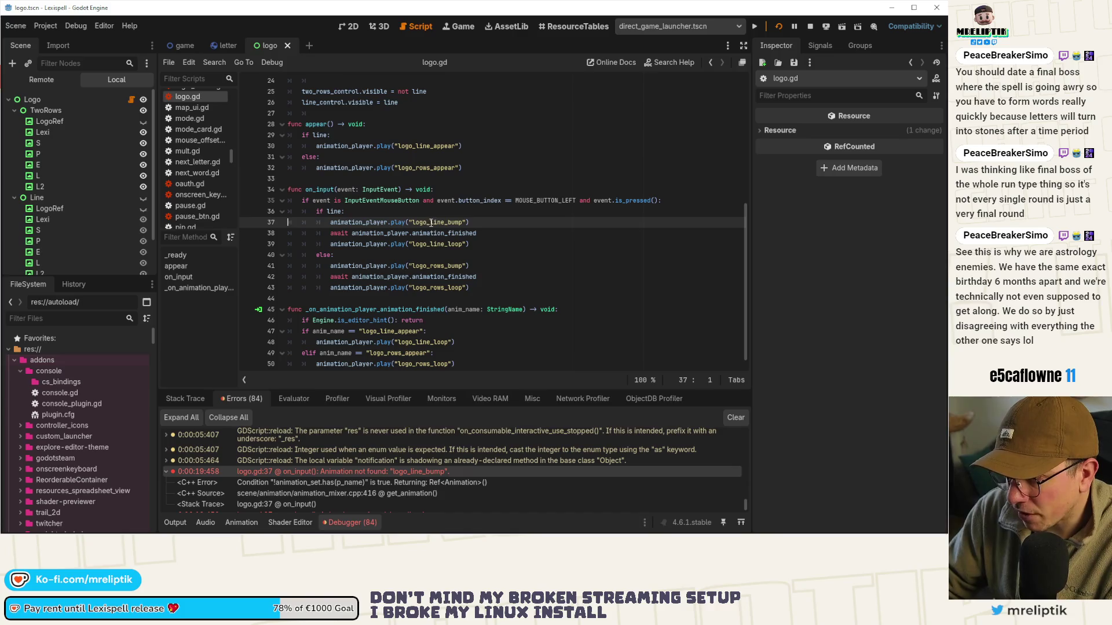
double_click(431, 223)
click(456, 277)
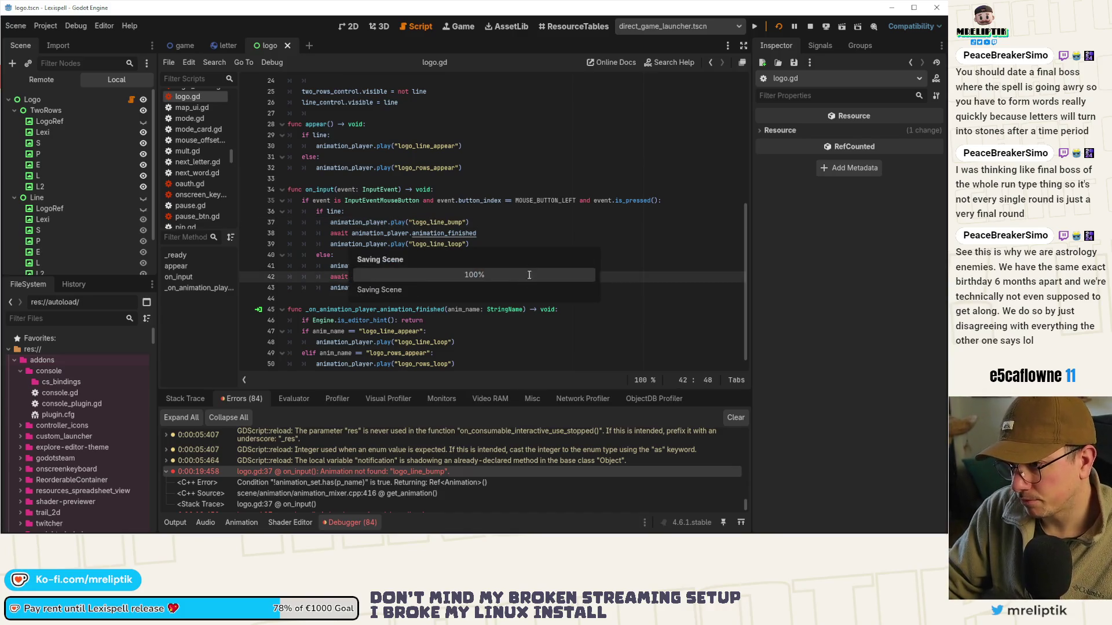
scroll(55, 234, down, 3)
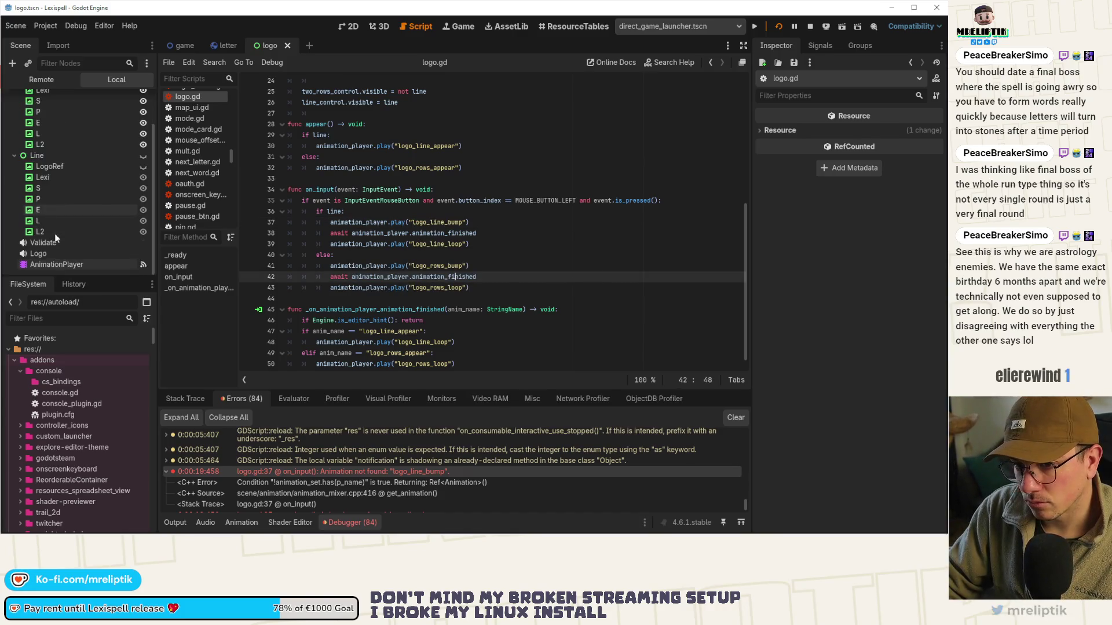
Select the AnimationPlayer node and pick the logo_lin_bump animation
double_click(64, 265)
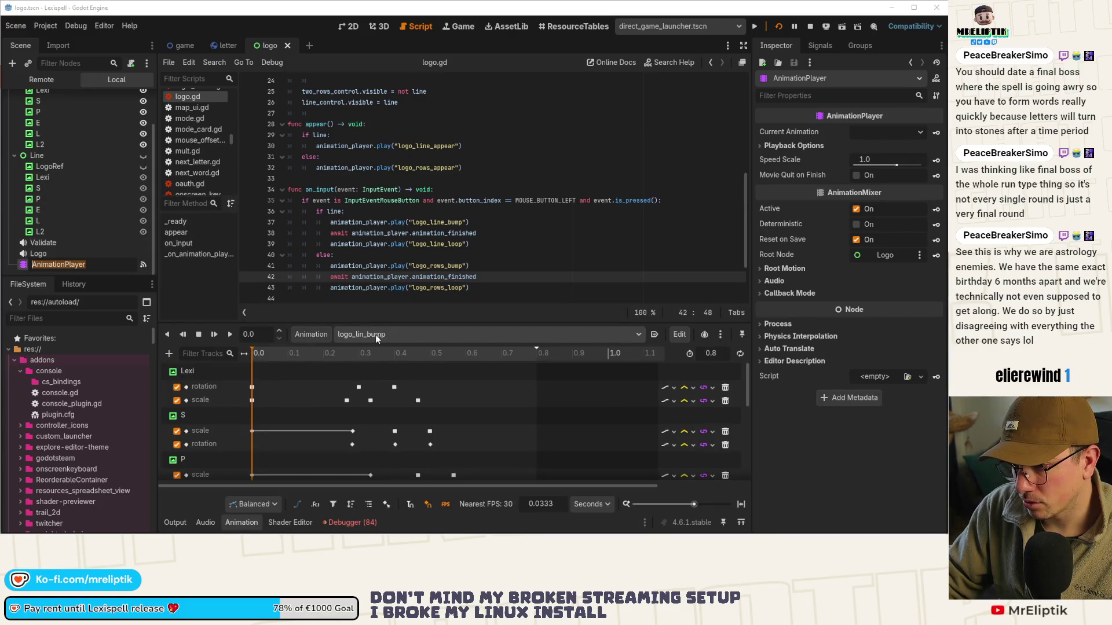
click(310, 334)
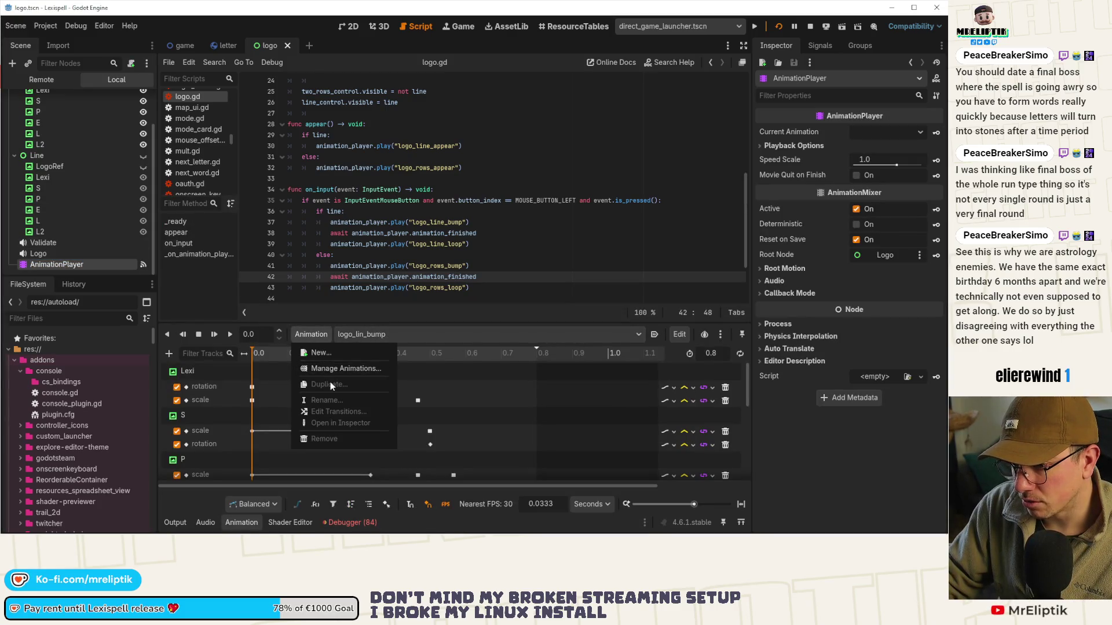
click(342, 335)
click(339, 334)
click(308, 333)
click(308, 333)
click(333, 332)
click(332, 332)
click(382, 375)
click(378, 336)
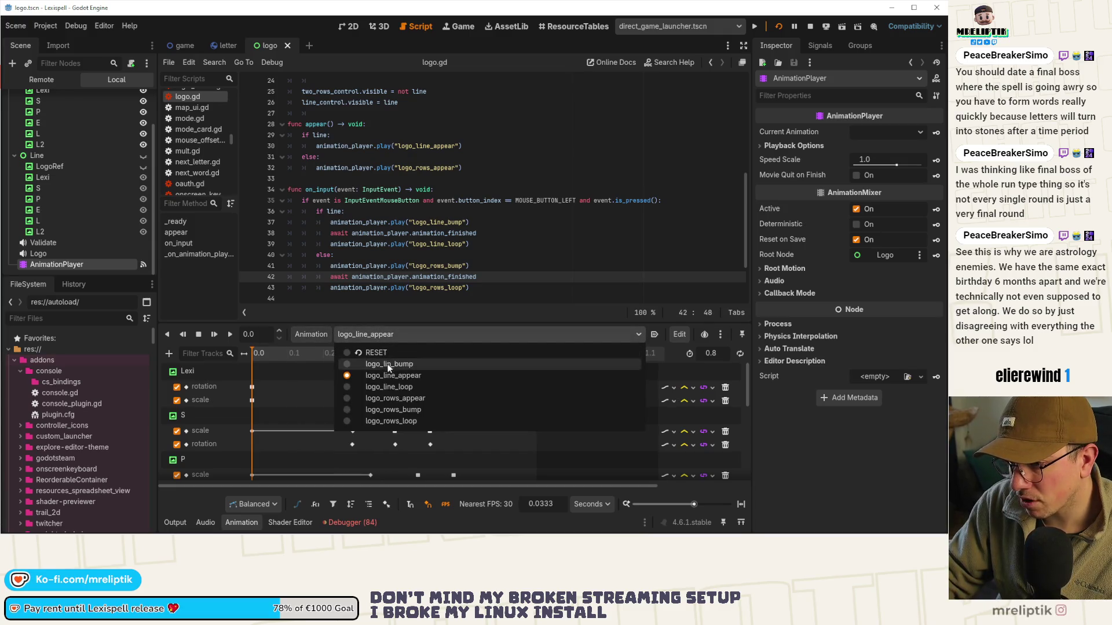
click(387, 365)
Rename logo_lin_bump to logo_line_bump and run the logo scene again
click(307, 335)
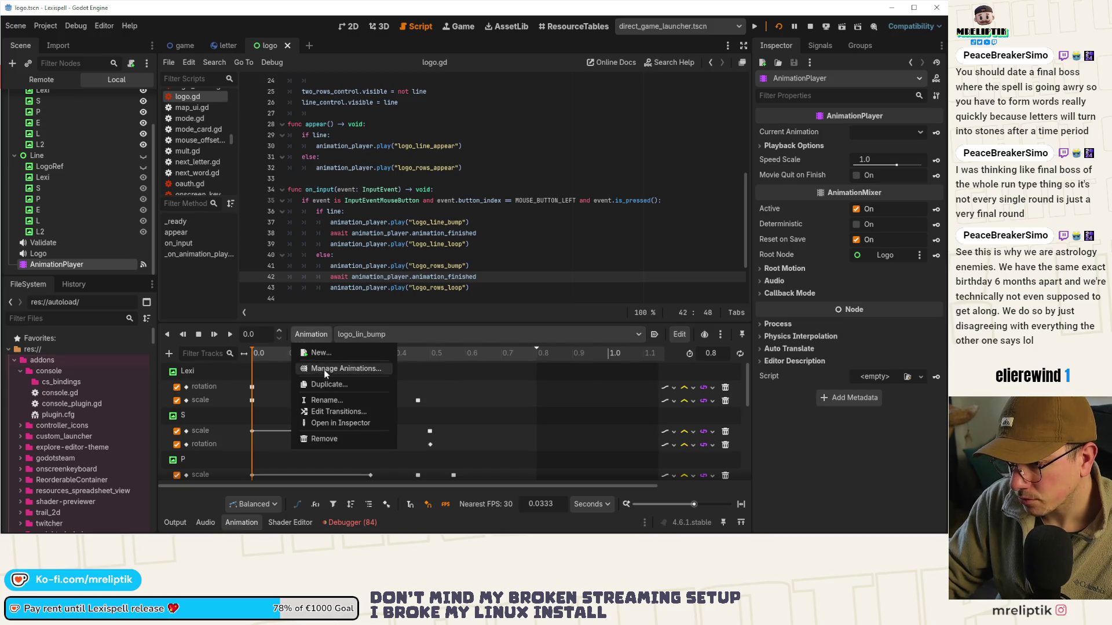
click(325, 399)
click(278, 265)
text(e_bump)
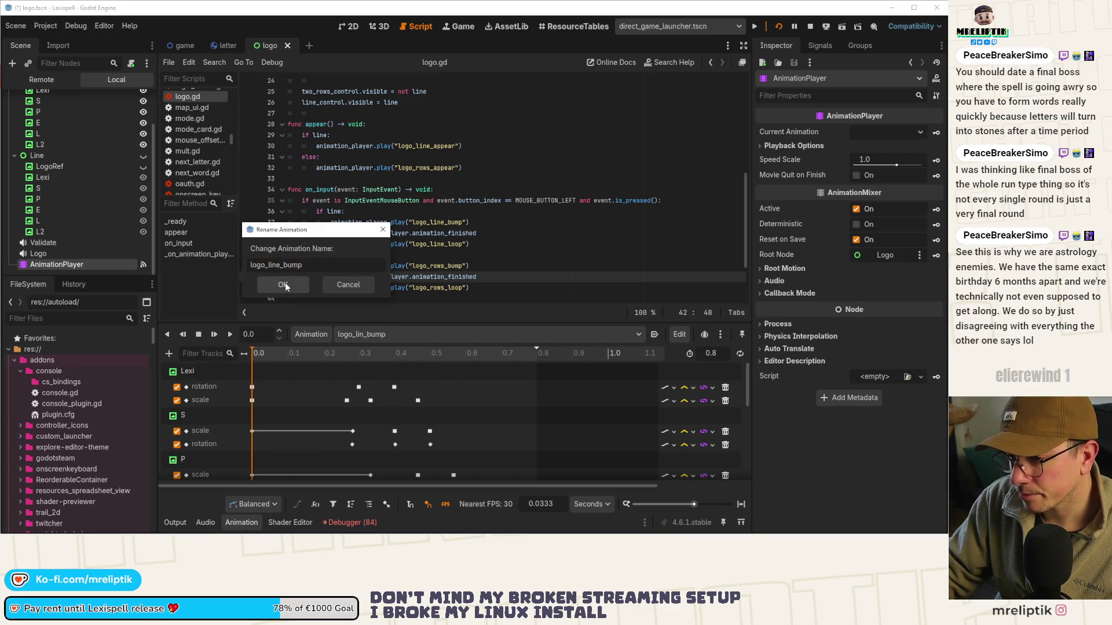
click(285, 285)
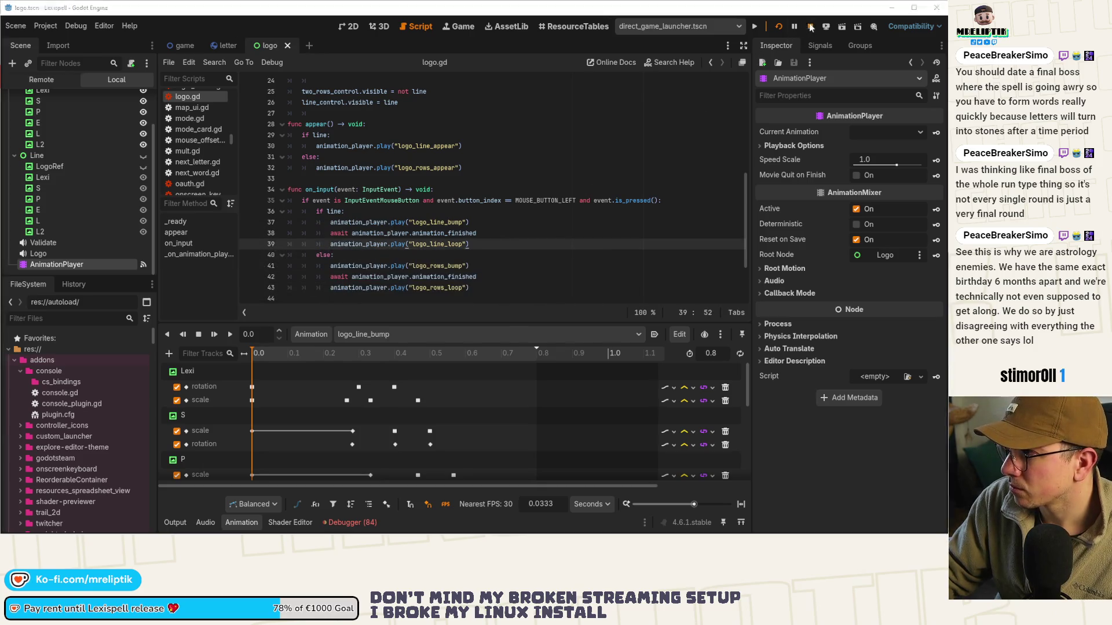
click(781, 26)
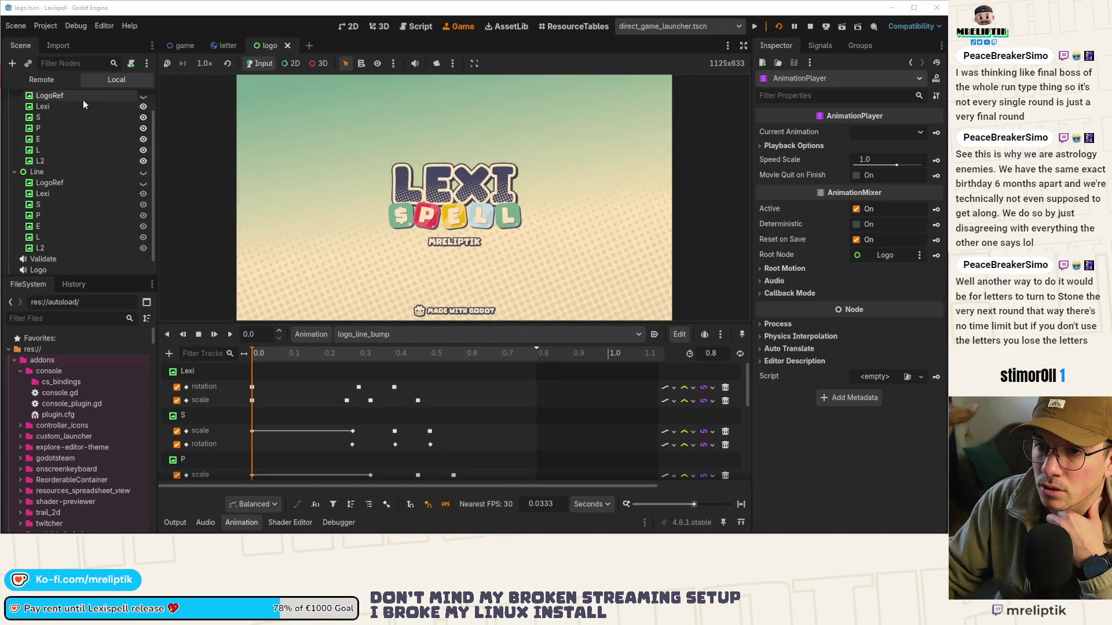
Multi-select the Lexi and letter TextureRects under both TwoRows and Line
scroll(77, 134, up, 2)
click(68, 122)
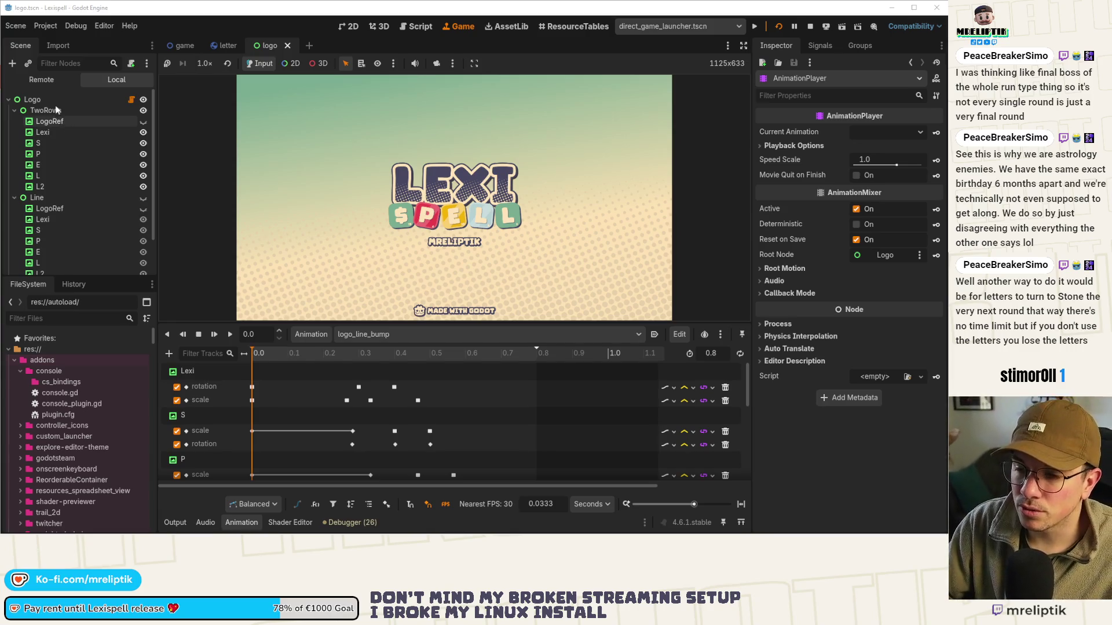
click(348, 27)
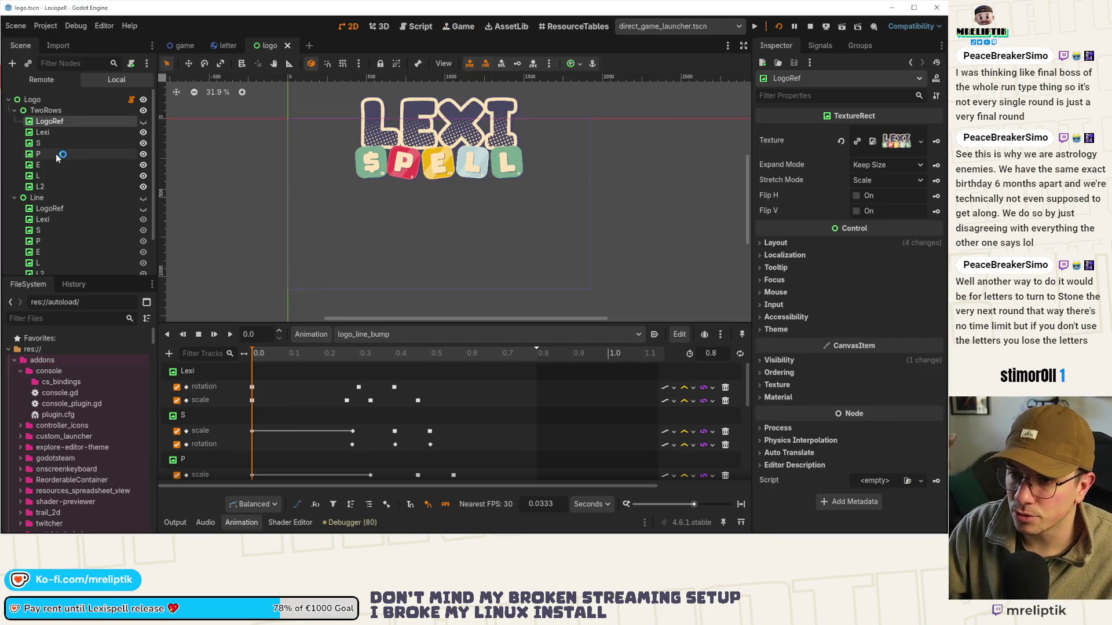
click(51, 132)
shift+click(54, 186)
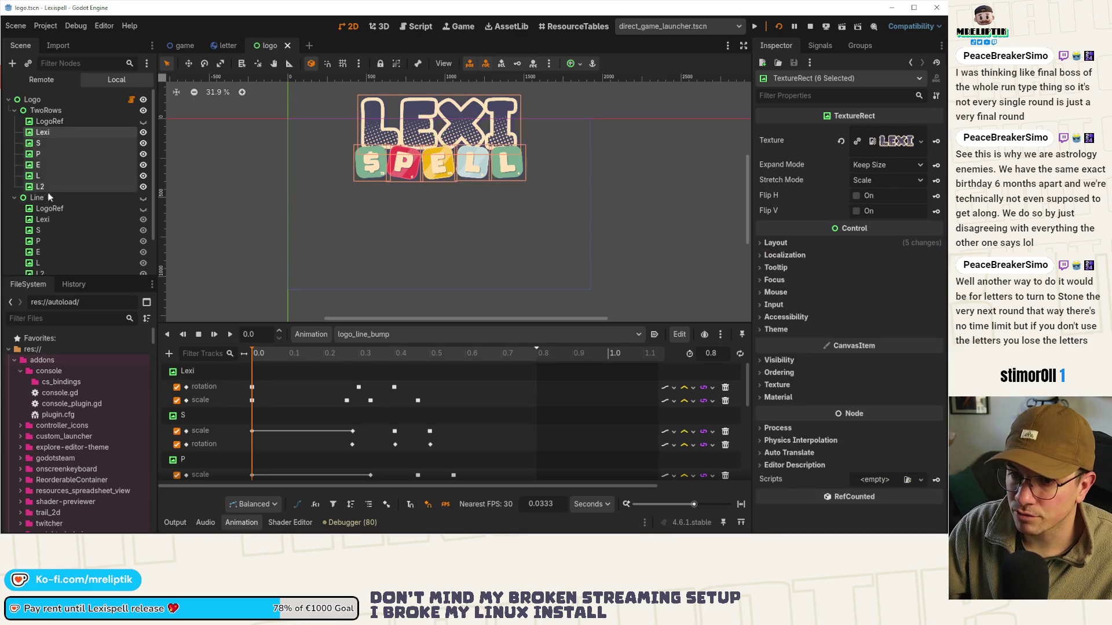
scroll(54, 184, down, 2)
ctrl+click(52, 177)
ctrl+click(44, 188)
ctrl+click(49, 199)
ctrl+click(50, 210)
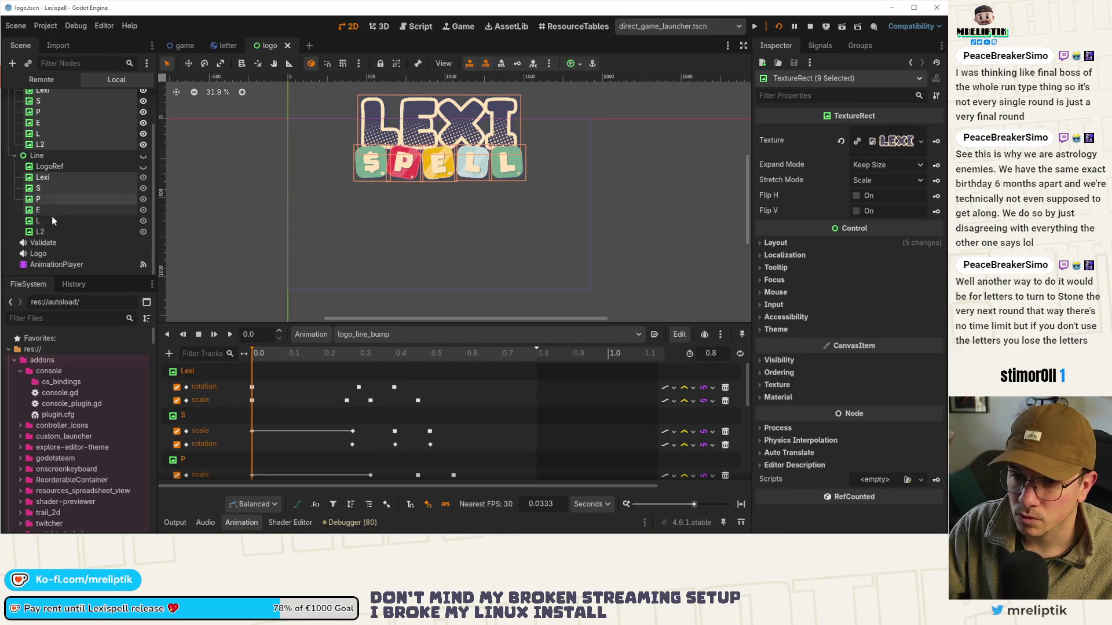
ctrl+click(52, 220)
ctrl+click(53, 232)
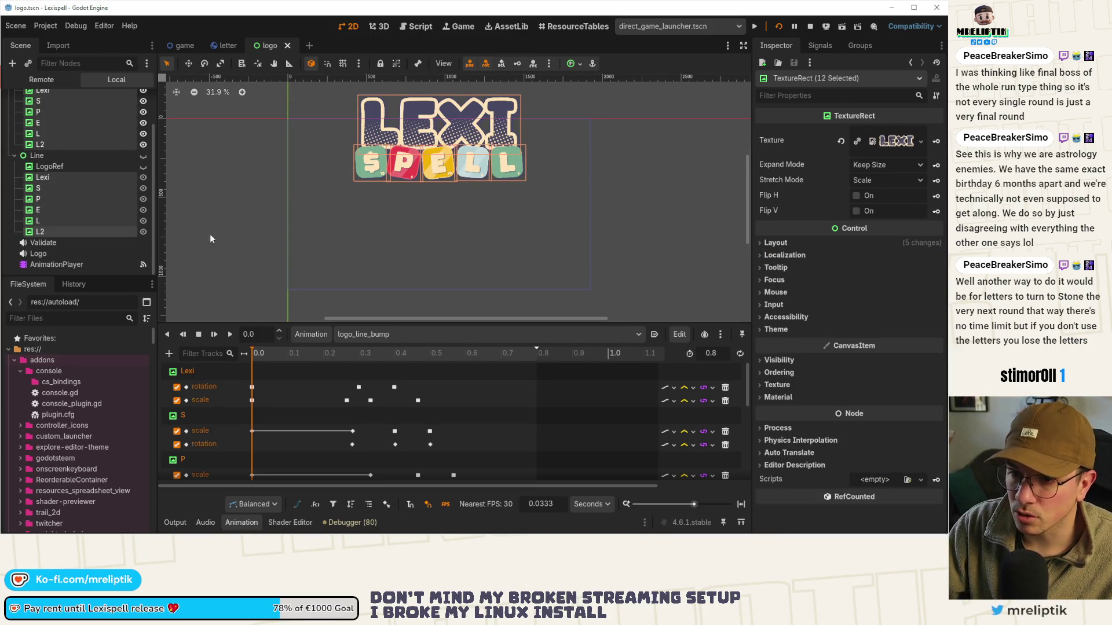
Set their Default Cursor Shape to Pointing Hand, then save and run the game with F5
click(776, 292)
click(881, 305)
click(905, 342)
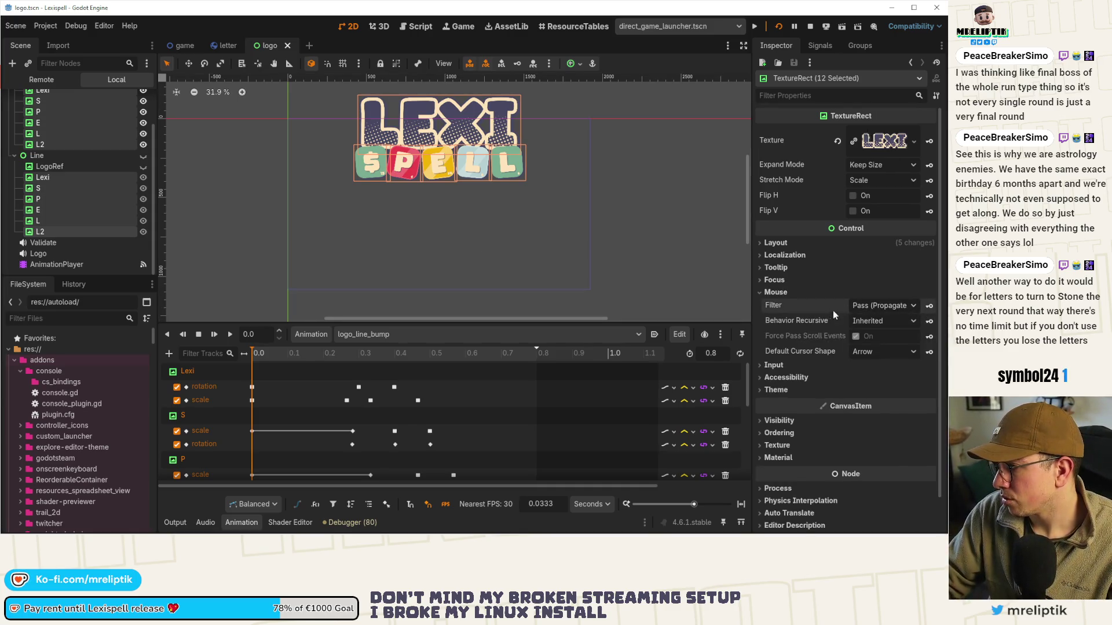
click(884, 321)
click(840, 333)
click(857, 352)
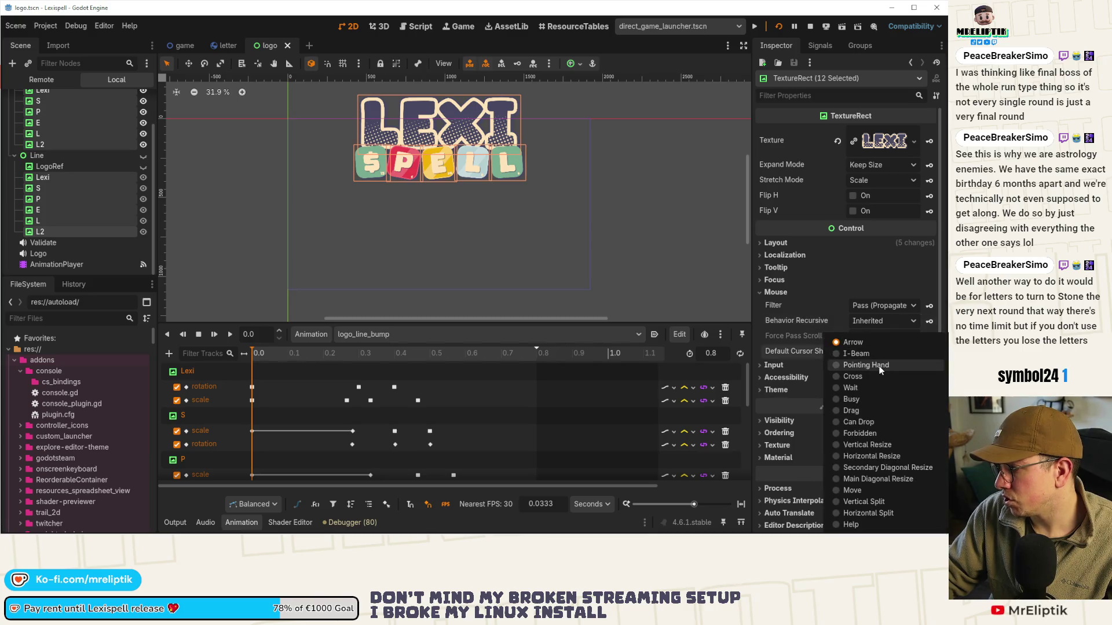
click(886, 365)
key(F5)
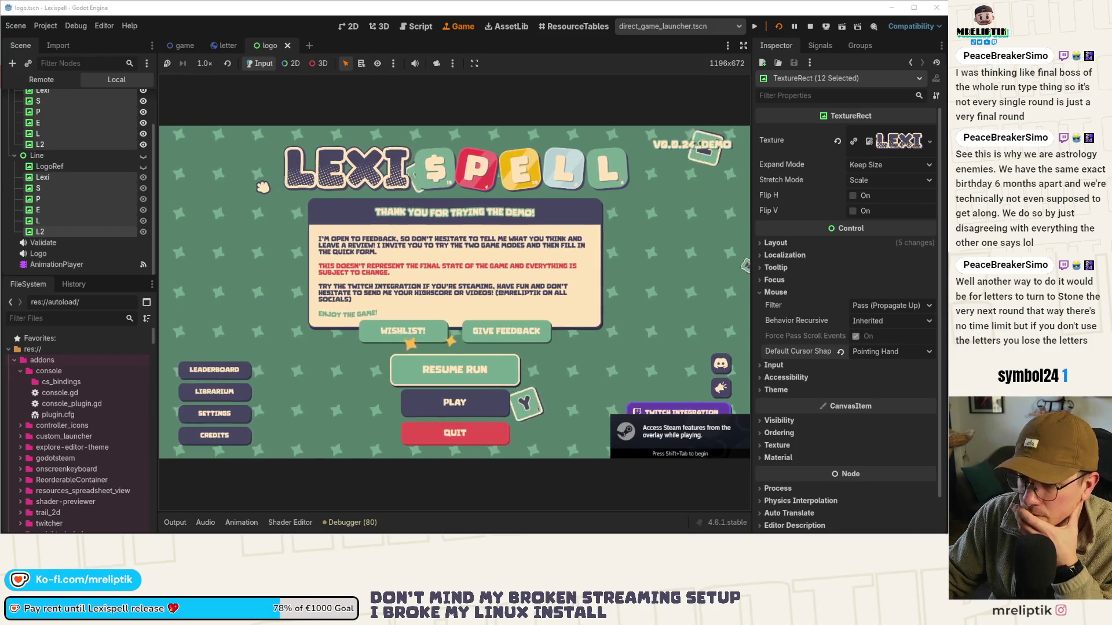
Review the running Lexi node's Layout and Transform properties, then select the Line container
click(71, 176)
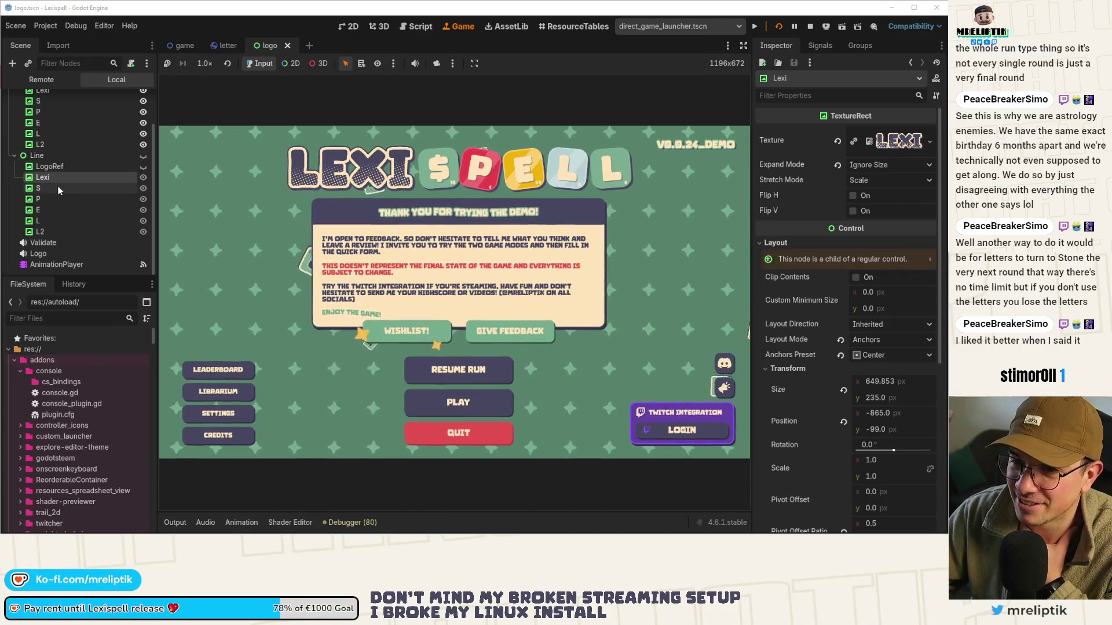
scroll(847, 281, down, 3)
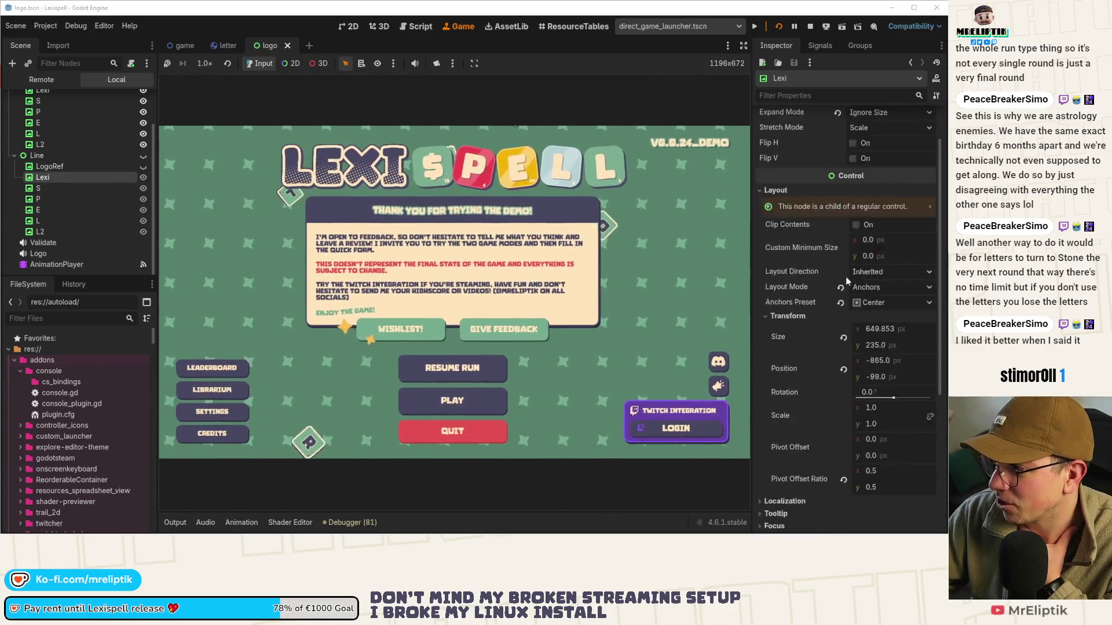
scroll(834, 301, down, 5)
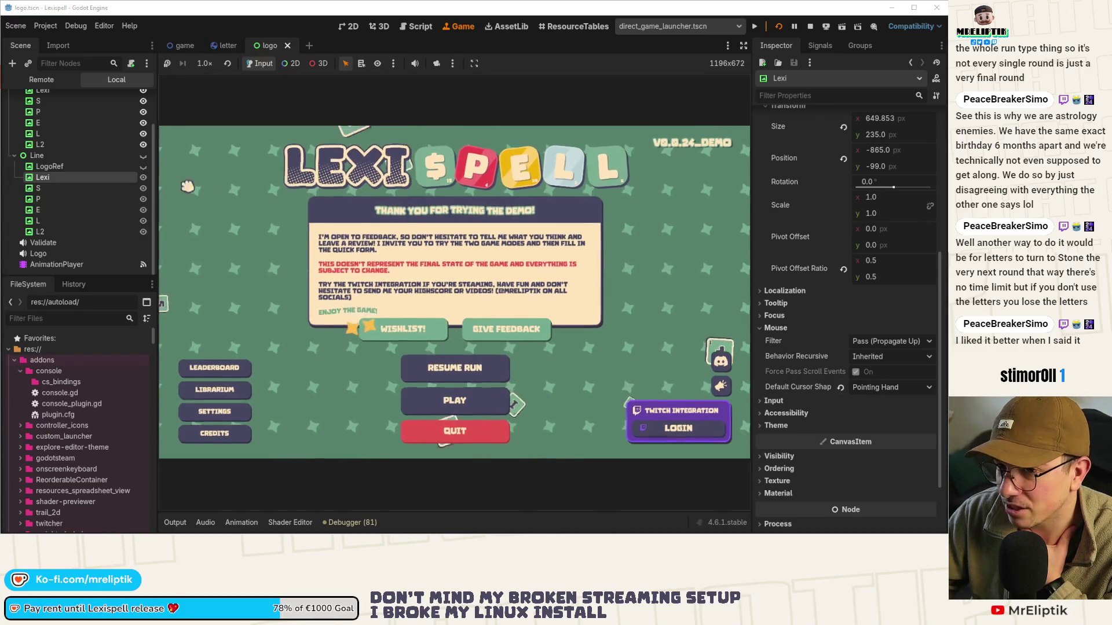
click(55, 158)
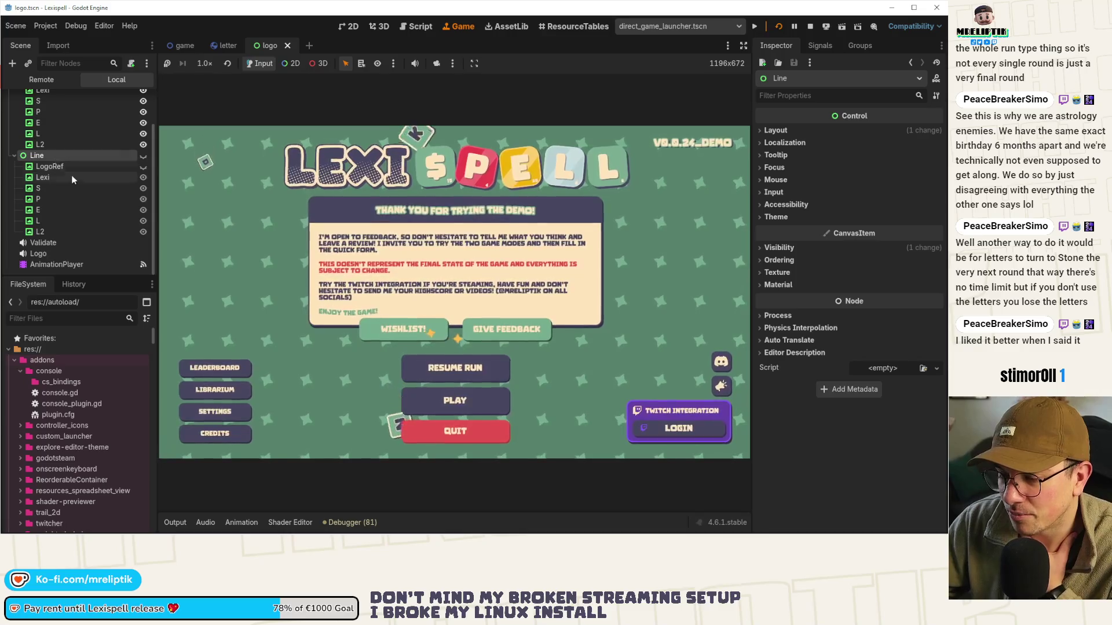
In the 2D editor, inspect the Lexi, S and P tiles and toggle P's Focus section
scroll(72, 175, up, 2)
click(350, 26)
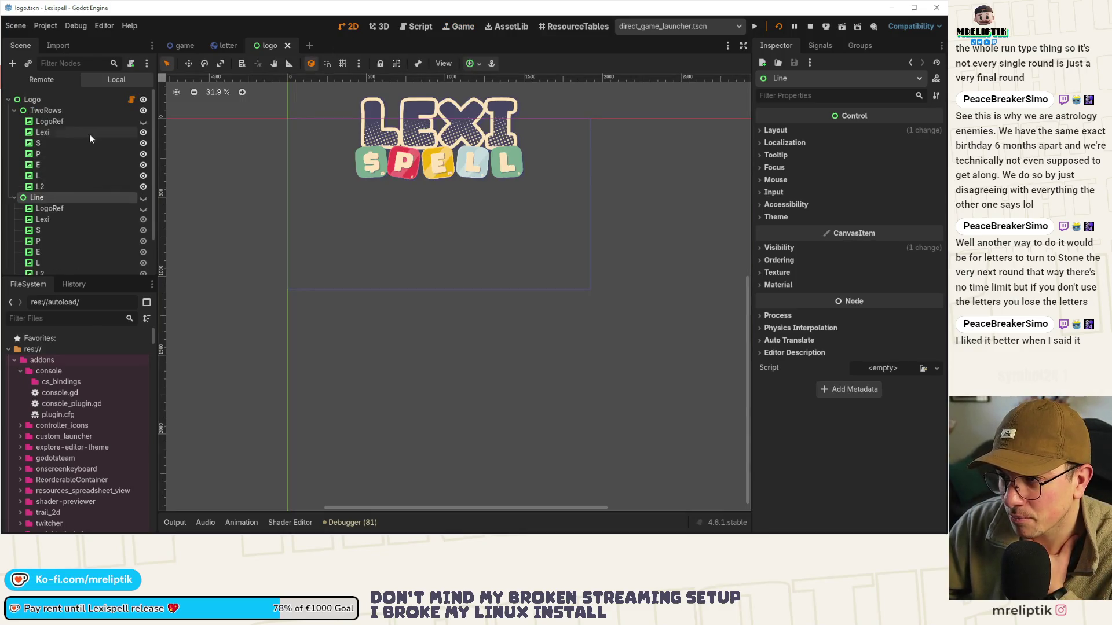
click(47, 120)
click(47, 133)
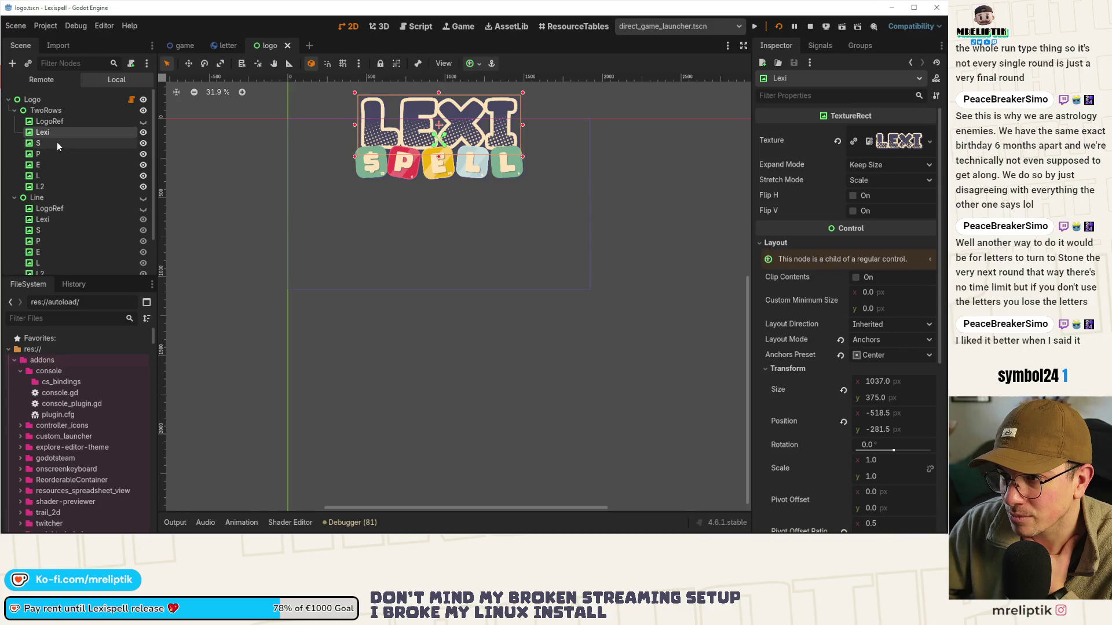
click(56, 144)
click(45, 154)
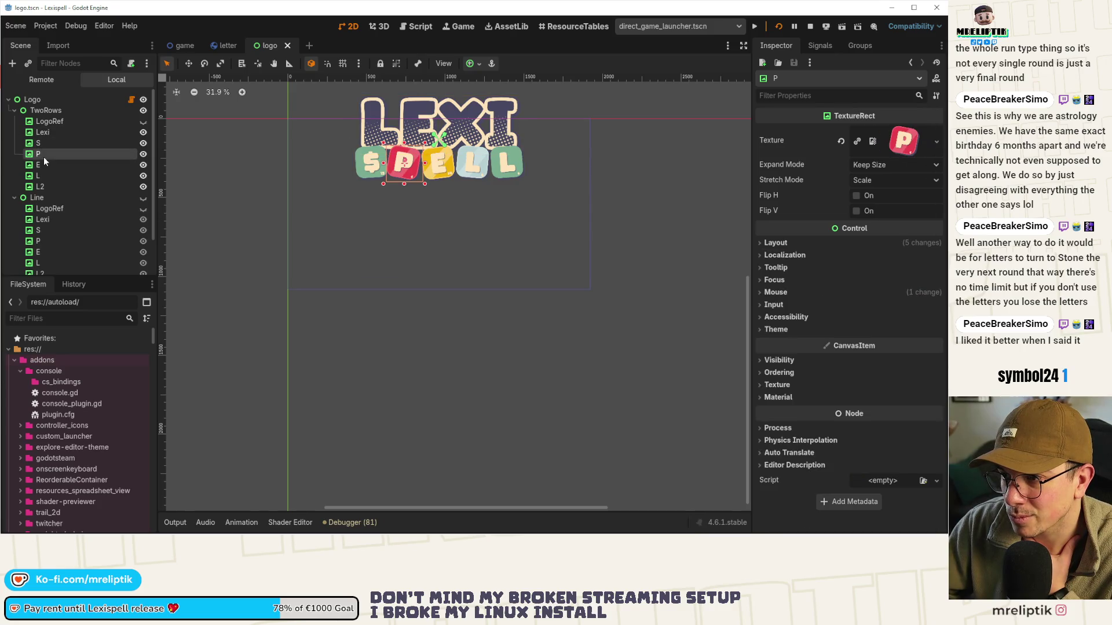
click(773, 283)
click(774, 281)
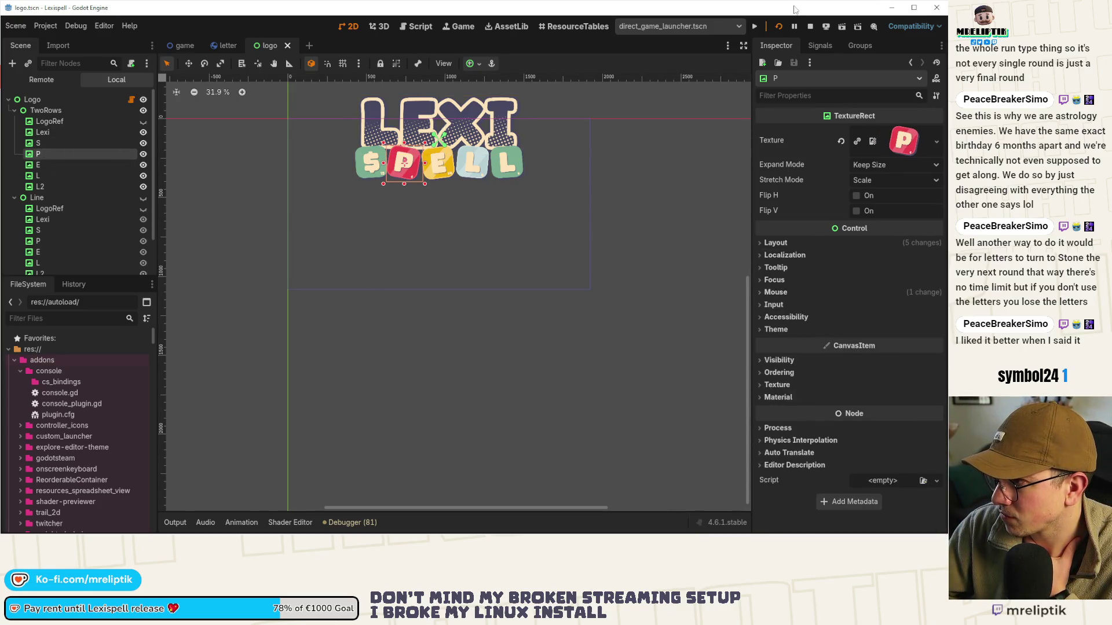
Play-test the game to its main menu past the welcome message, then stop it
click(778, 26)
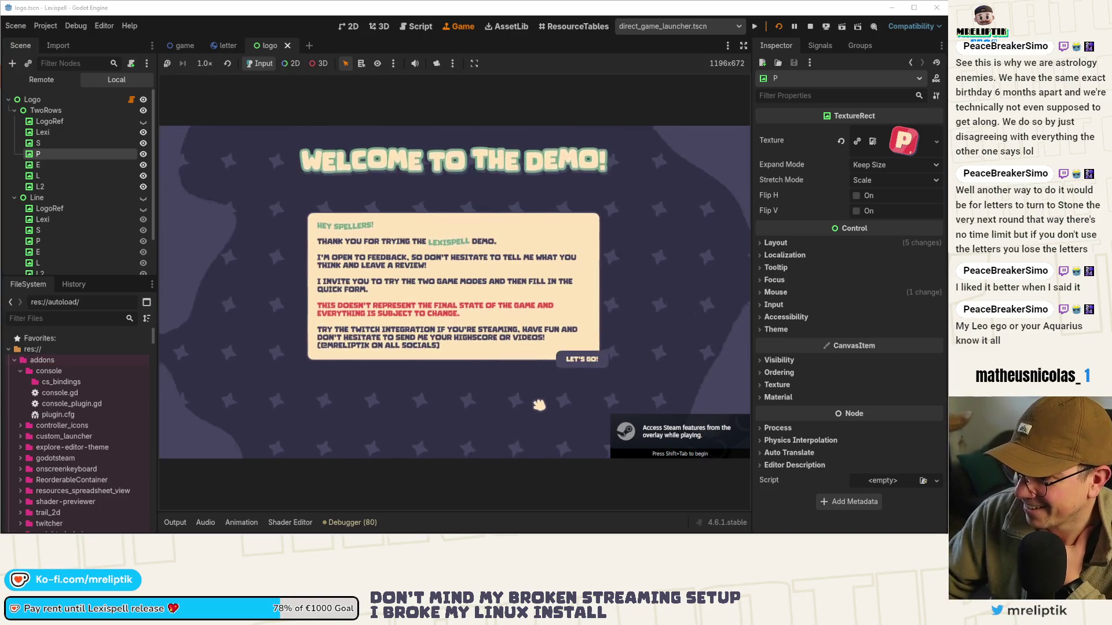
key(Return)
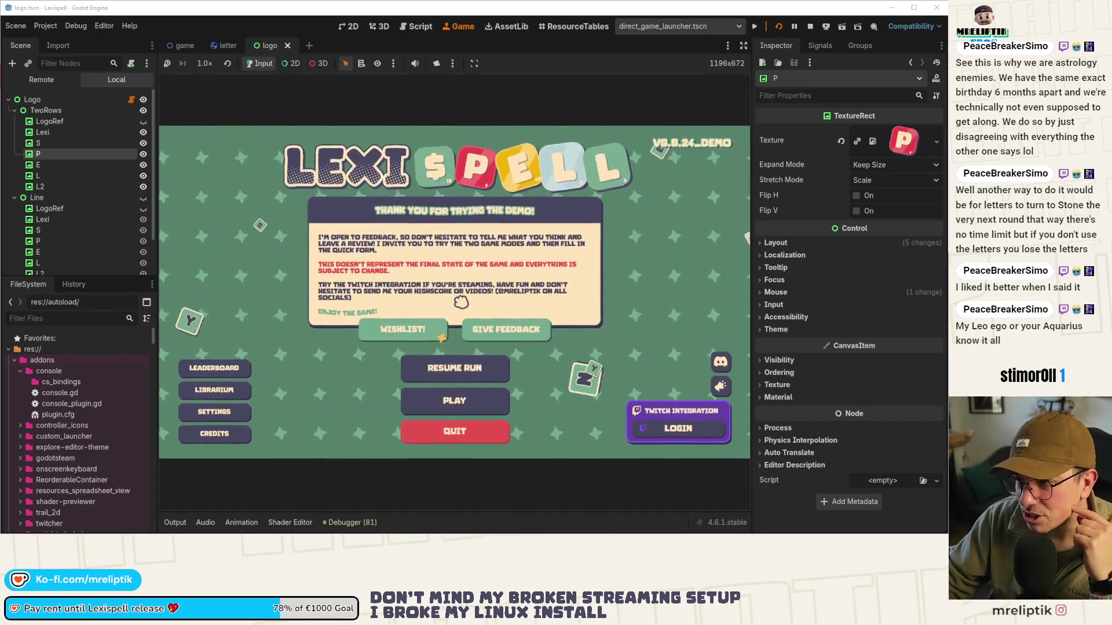
click(810, 26)
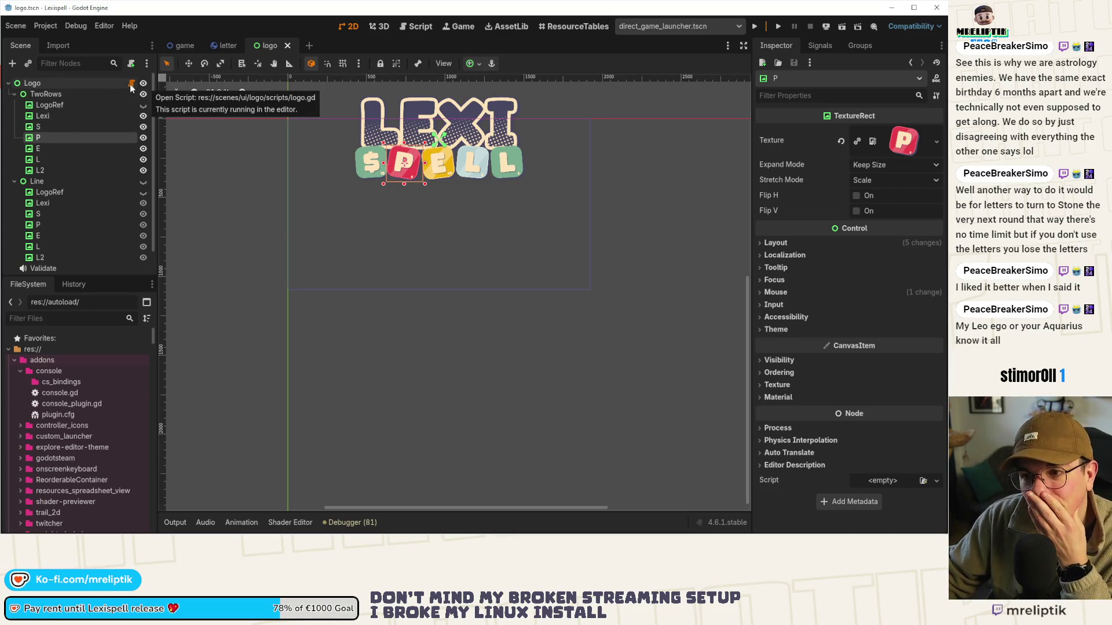
Delete the two LogoRef nodes under TwoRows and Line and save the scene
click(71, 106)
ctrl+click(69, 193)
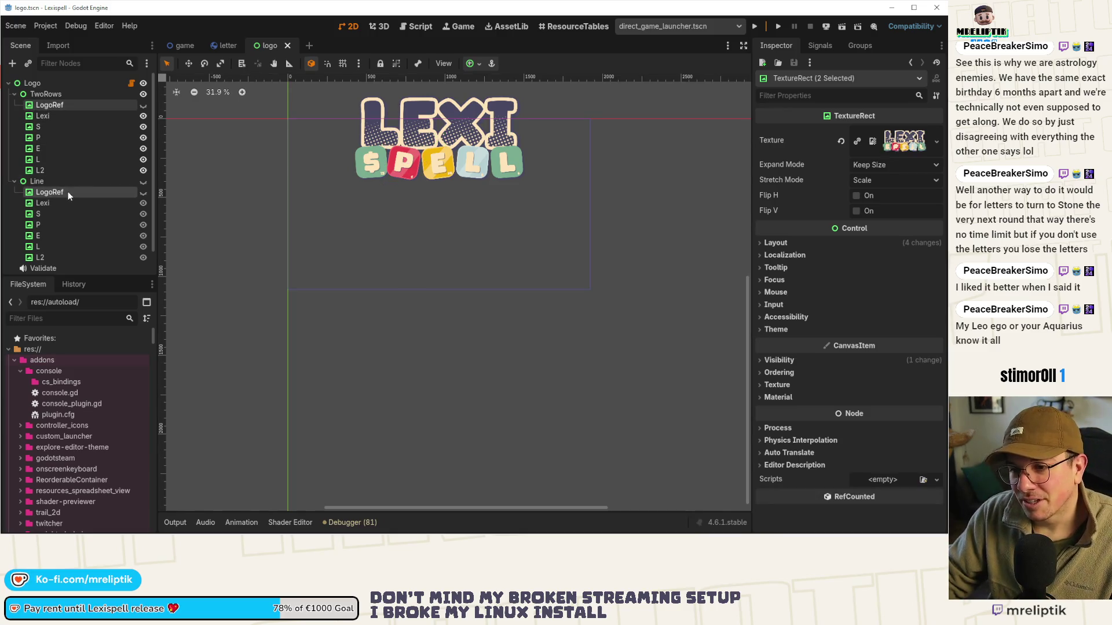
key(Delete)
key(Return)
key(ctrl+s)
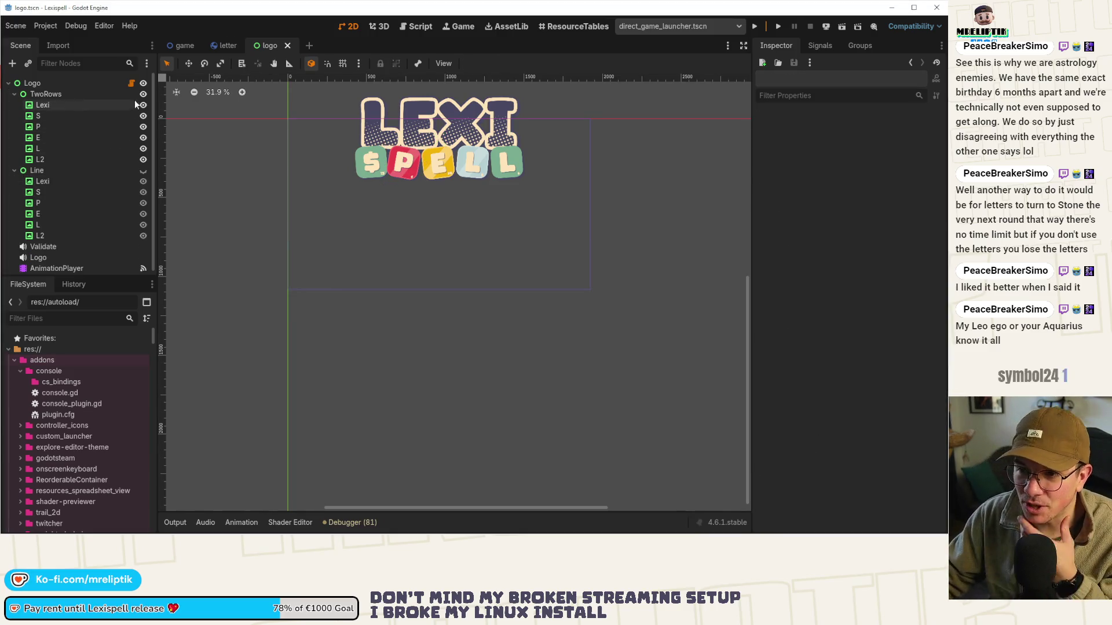
In logo.gd, bind c.name to the first on_input connect call on line 20 and save
click(131, 83)
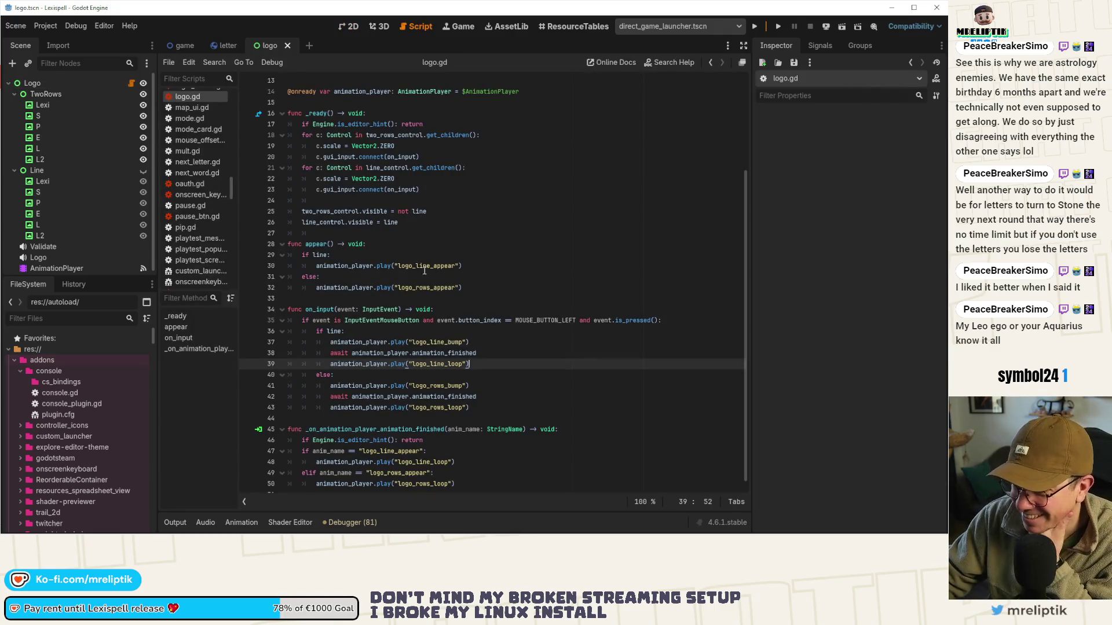
scroll(424, 271, down, 1)
double_click(320, 300)
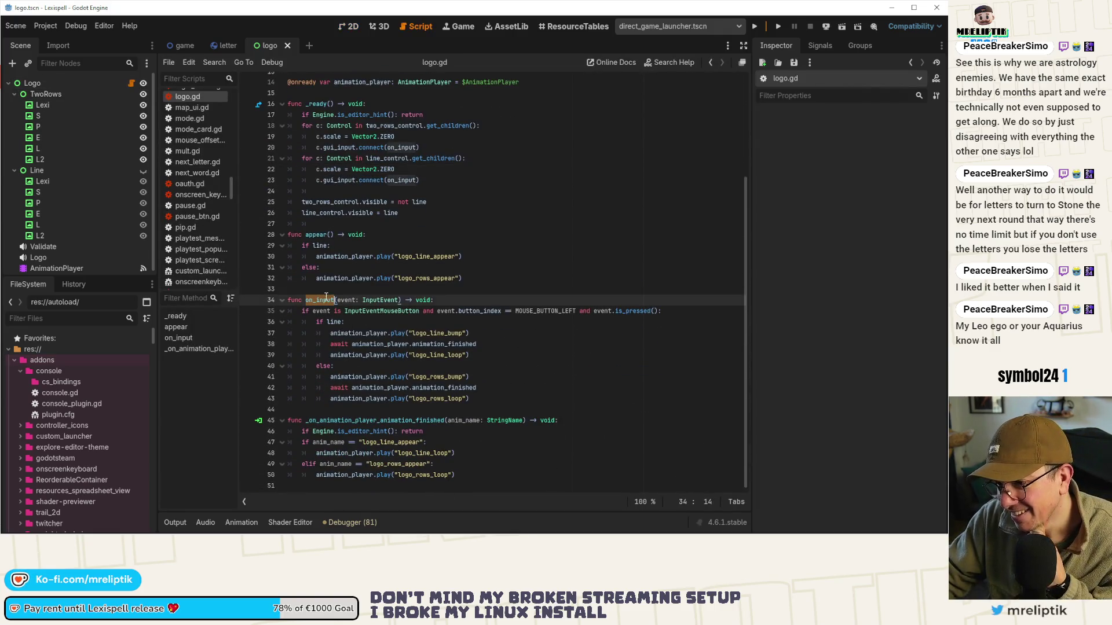
scroll(359, 313, up, 4)
click(389, 288)
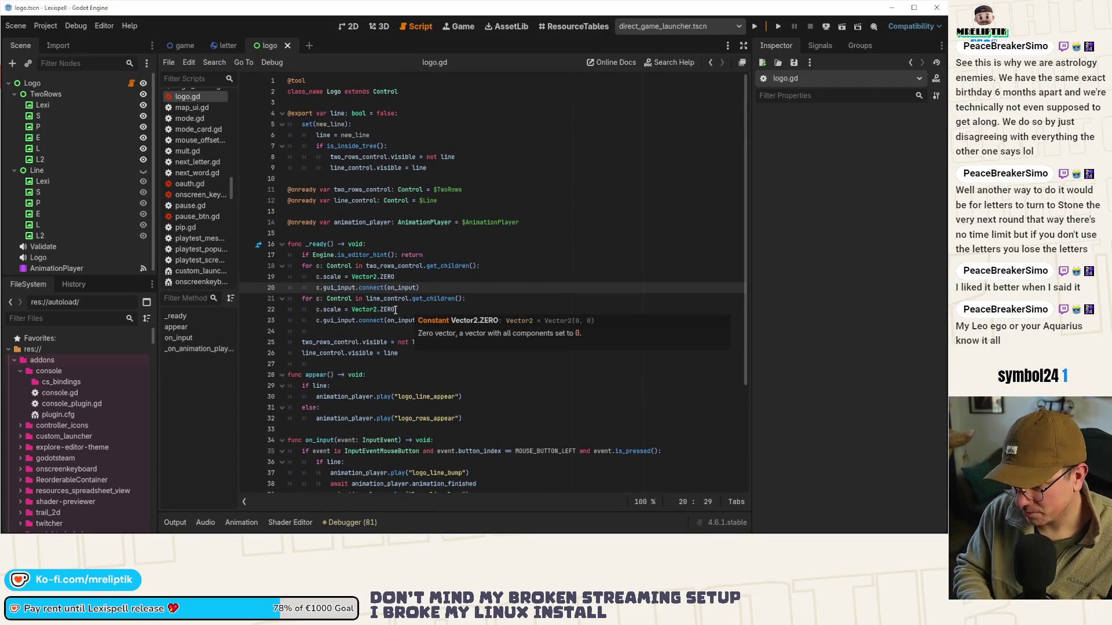
key(Left)
key(ctrl+Right)
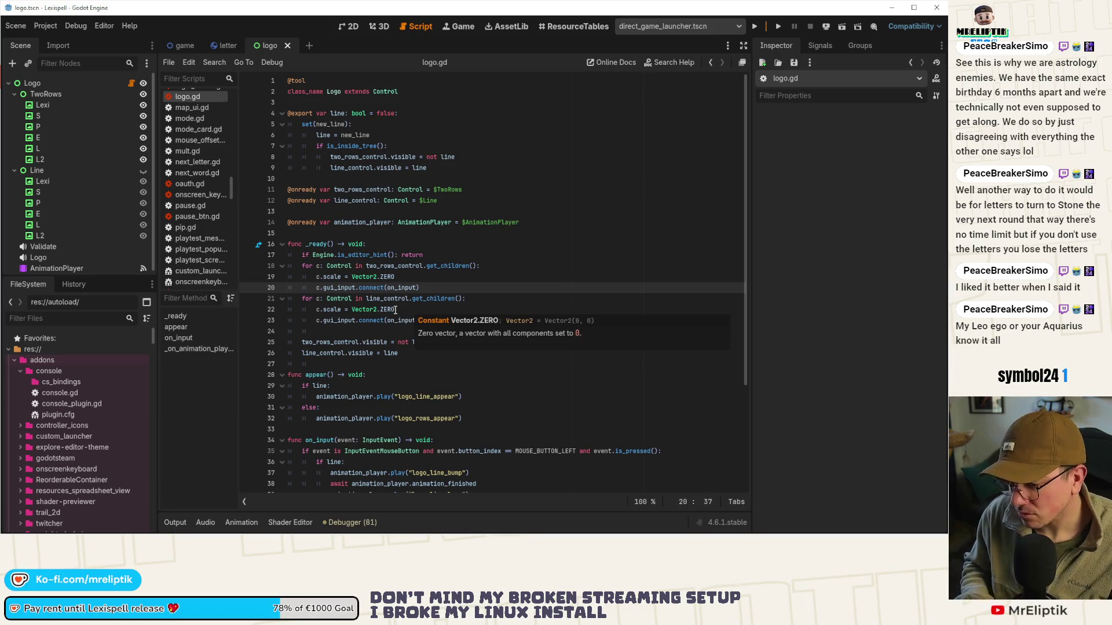
key(Right)
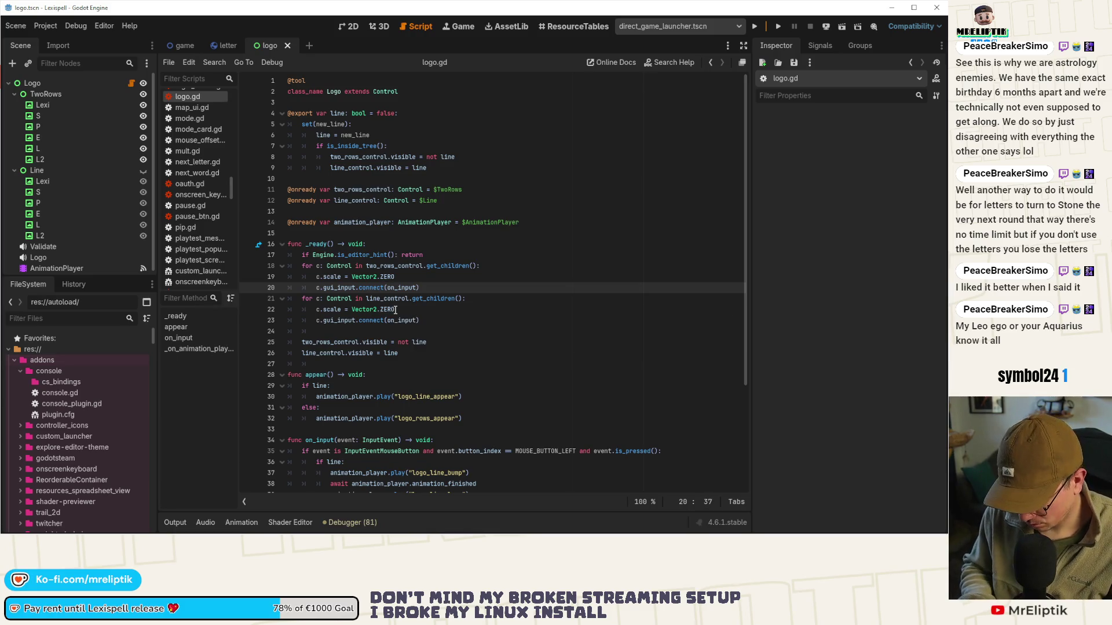
text(()
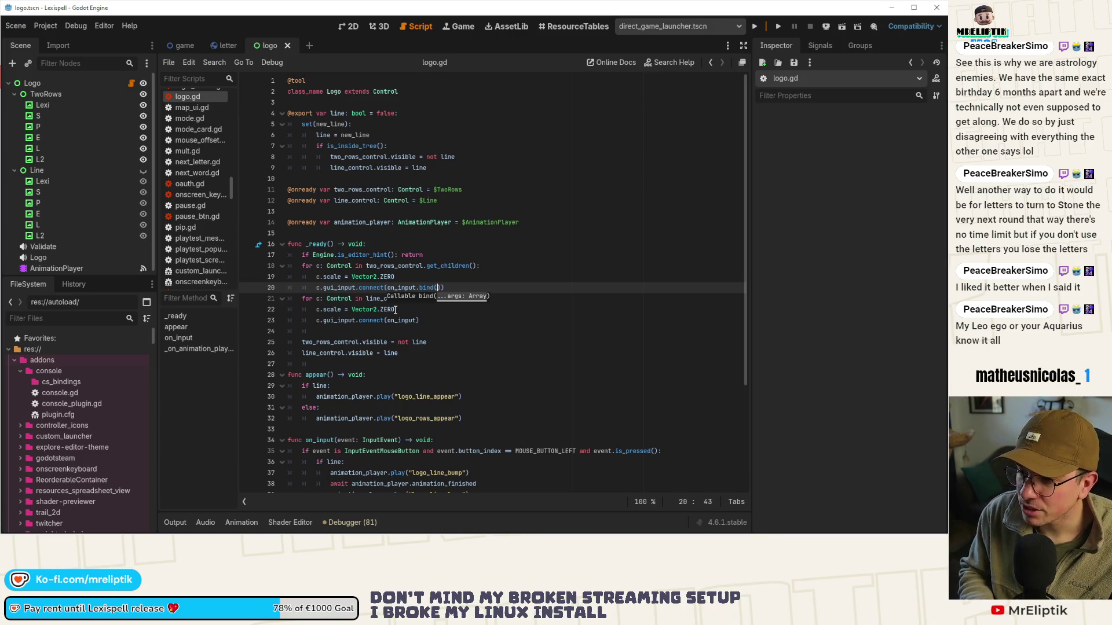
text(c.name)
key(ctrl+s)
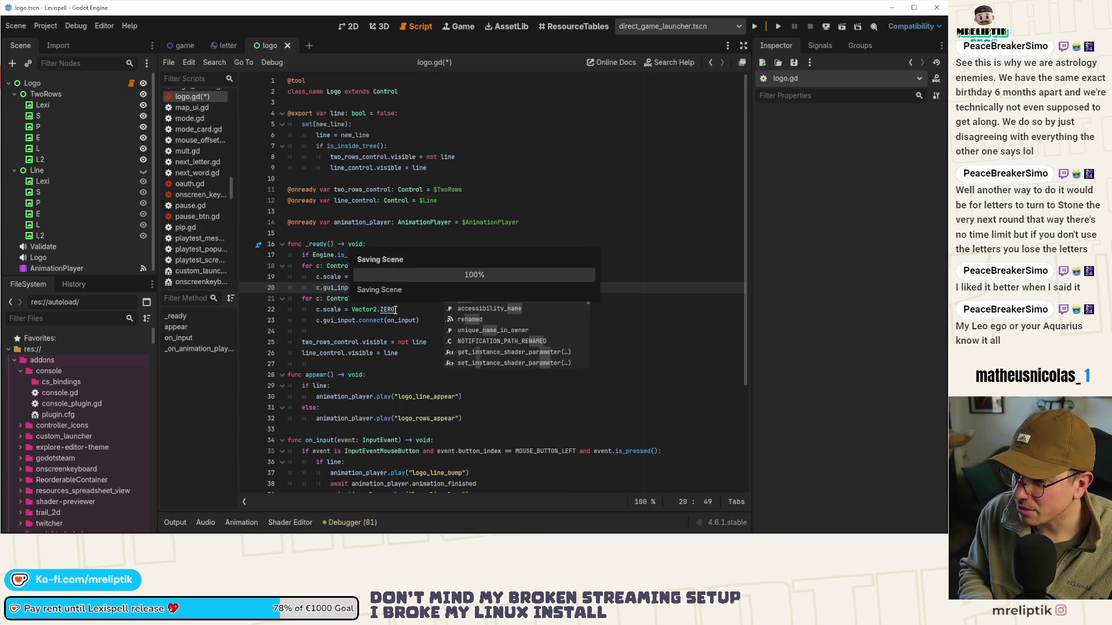
Add .bind(c.name) to the second connect call on line 23
key(Left)
key(Left)
key(Left)
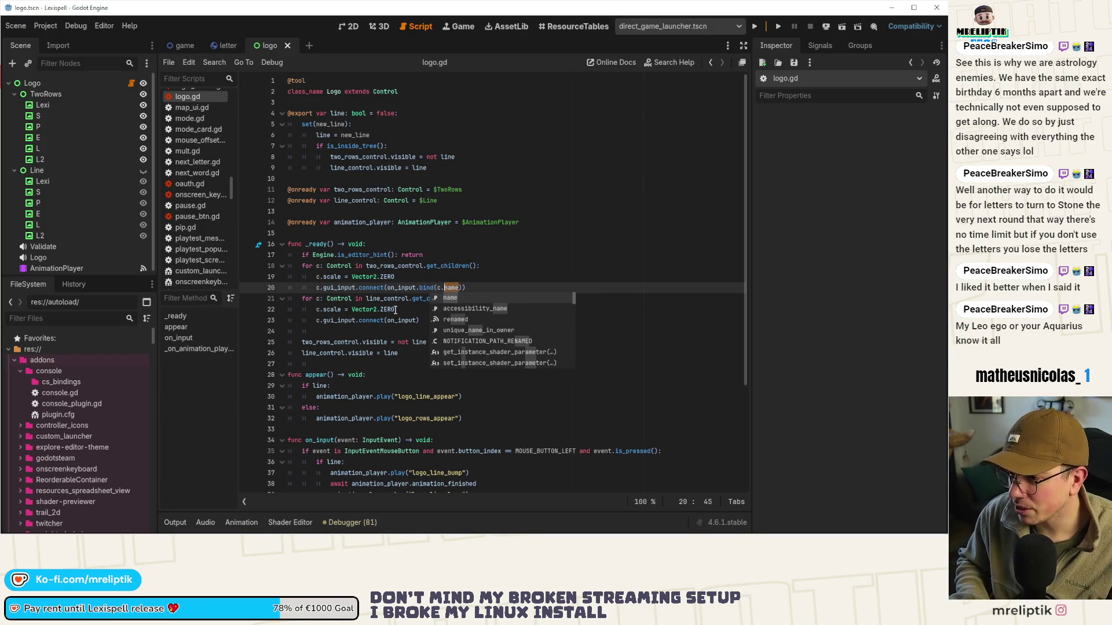
key(Right)
key(Right)
key(Right)
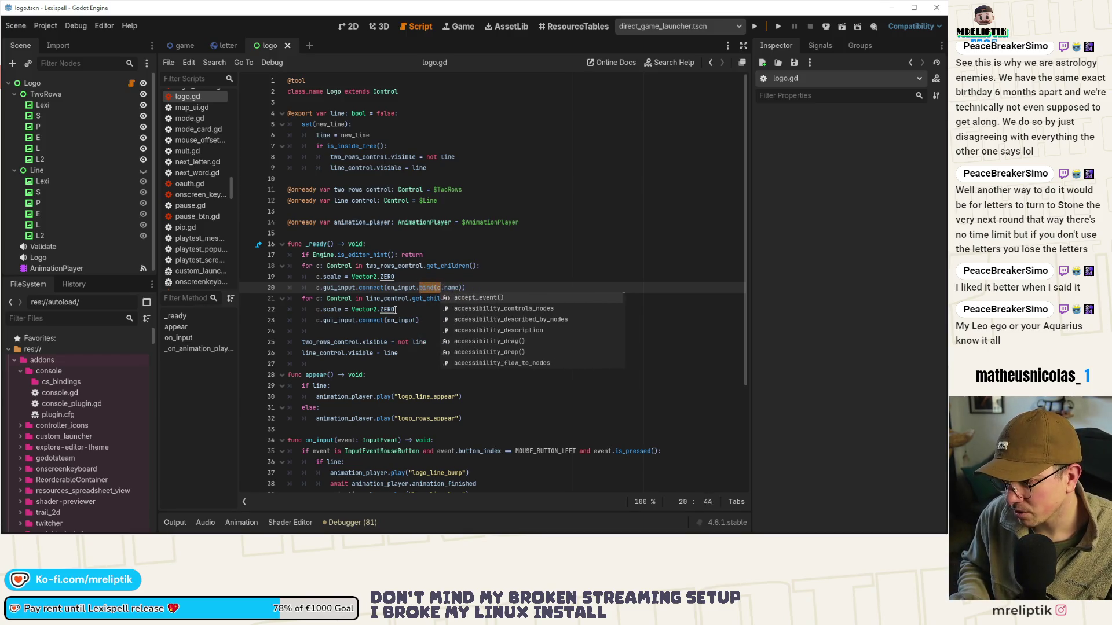
key(Down)
key(Down)
key(Down)
key(Left)
text(.bind(c.name))
Add a c_name: String parameter to the on_input function and save
scroll(493, 382, down, 4)
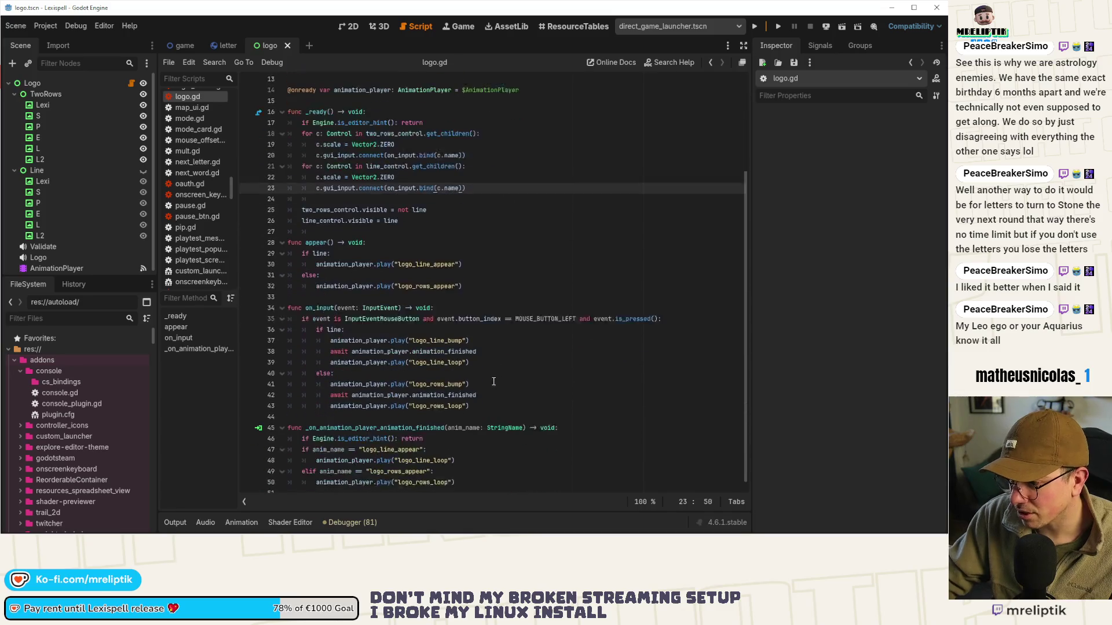
click(399, 300)
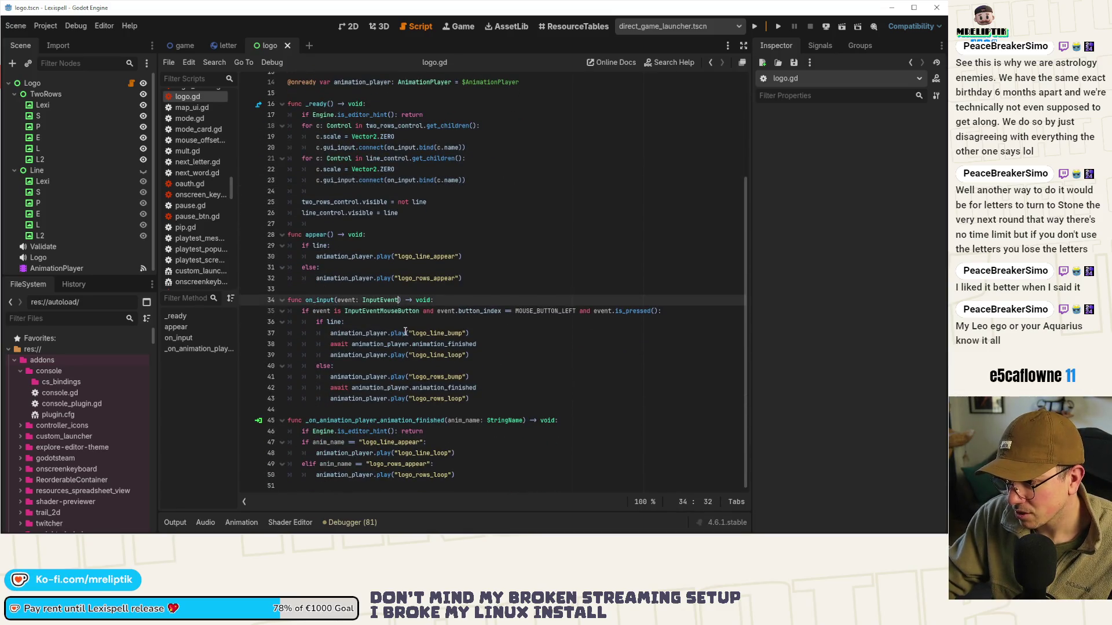
text(, name)
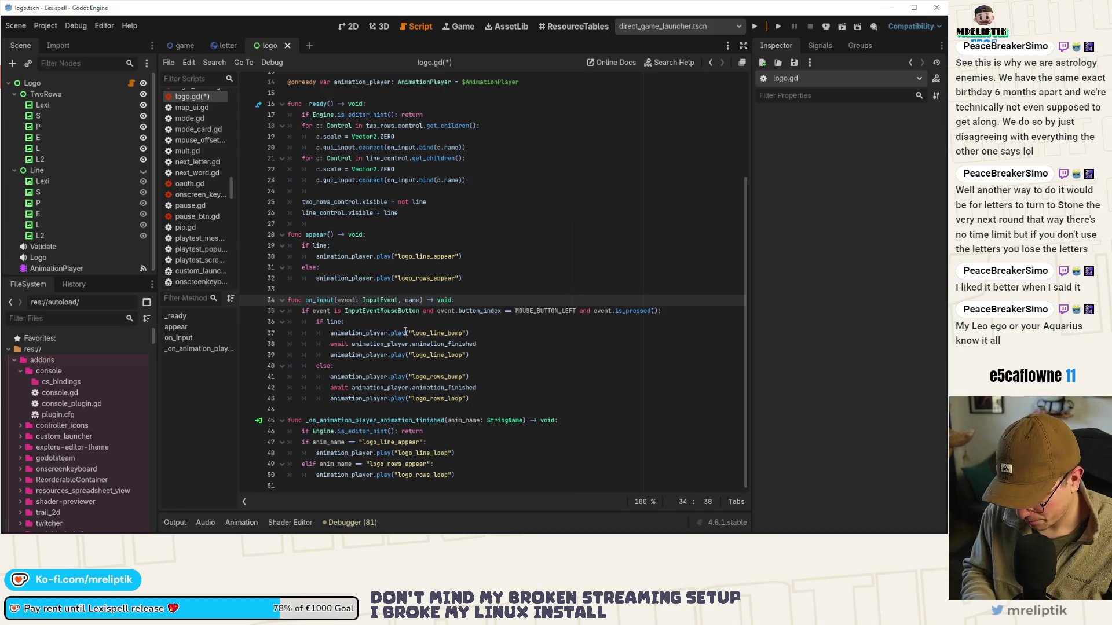
key(BackSpace)
key(BackSpace)
key(BackSpace)
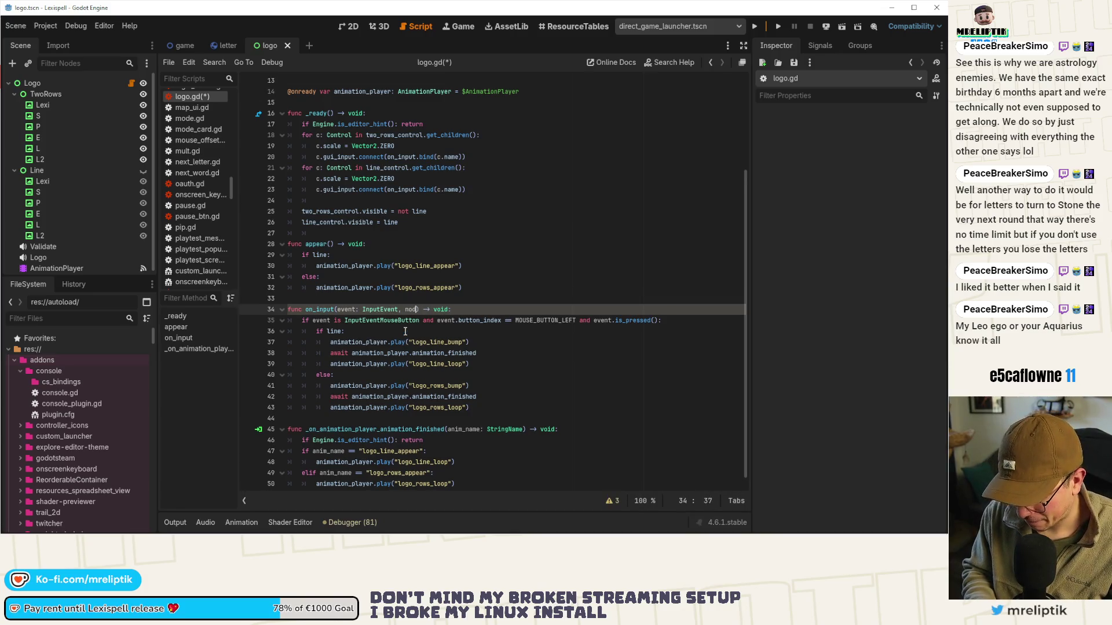
key(BackSpace)
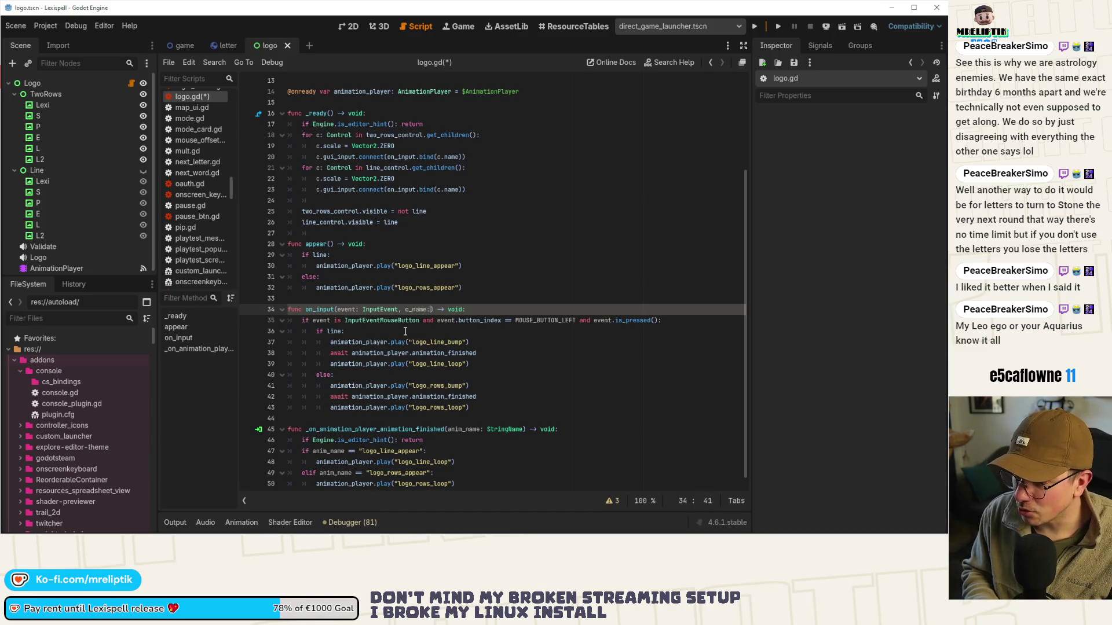
text( String)
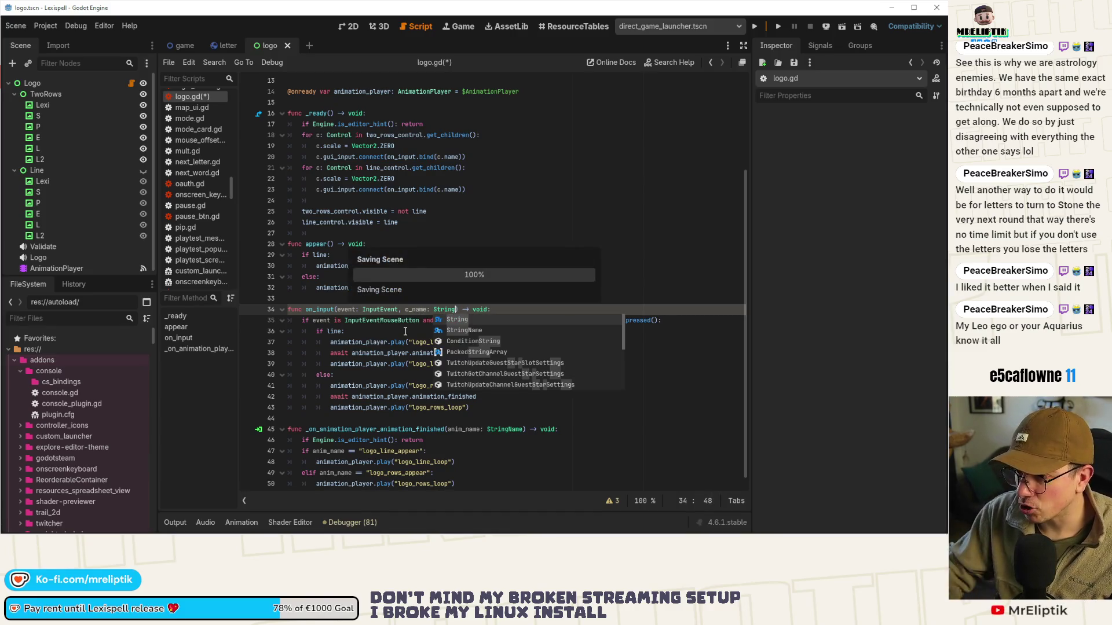
click(406, 331)
key(ctrl+s)
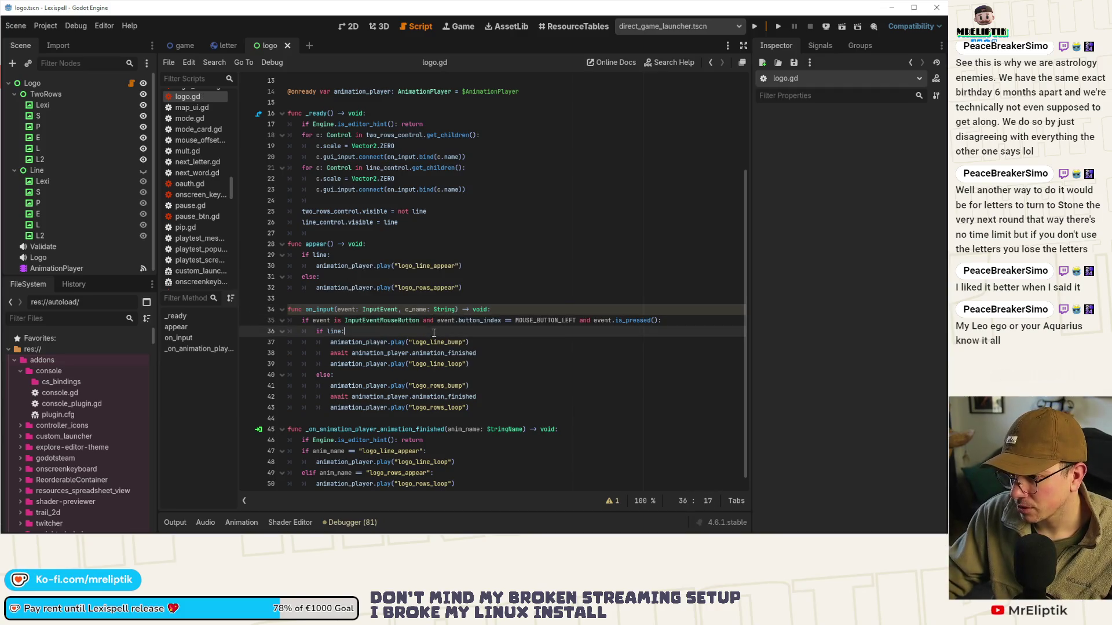
Wrap the existing bump animation lines in an `if c_name == "Lexi":` check and save
click(683, 318)
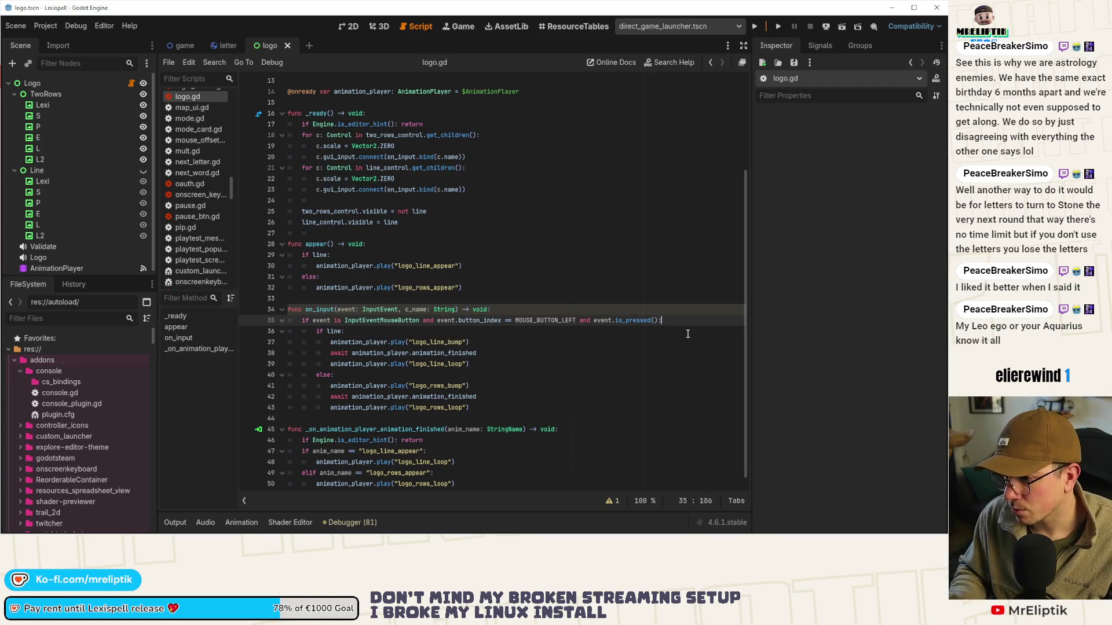
key(Return)
key(Return)
key(Up)
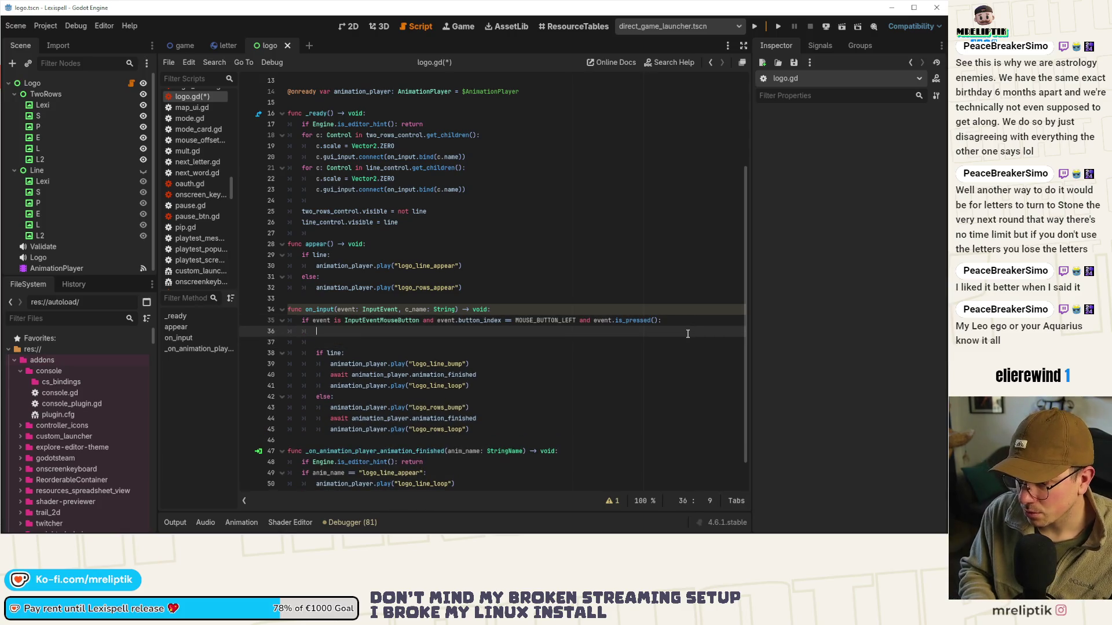
text(if c)
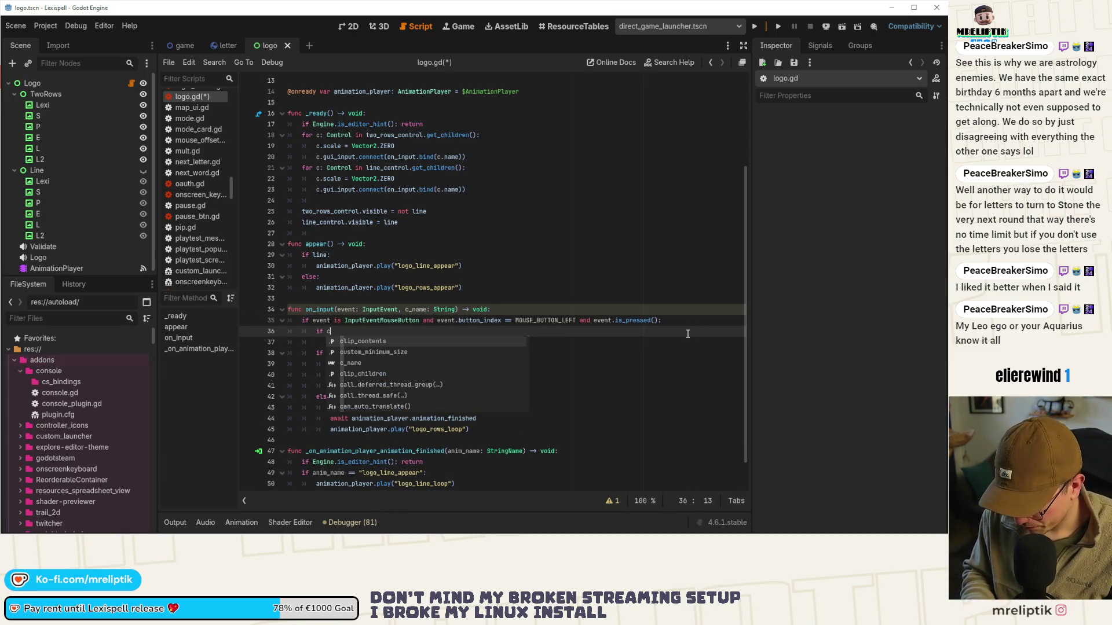
text(_name )
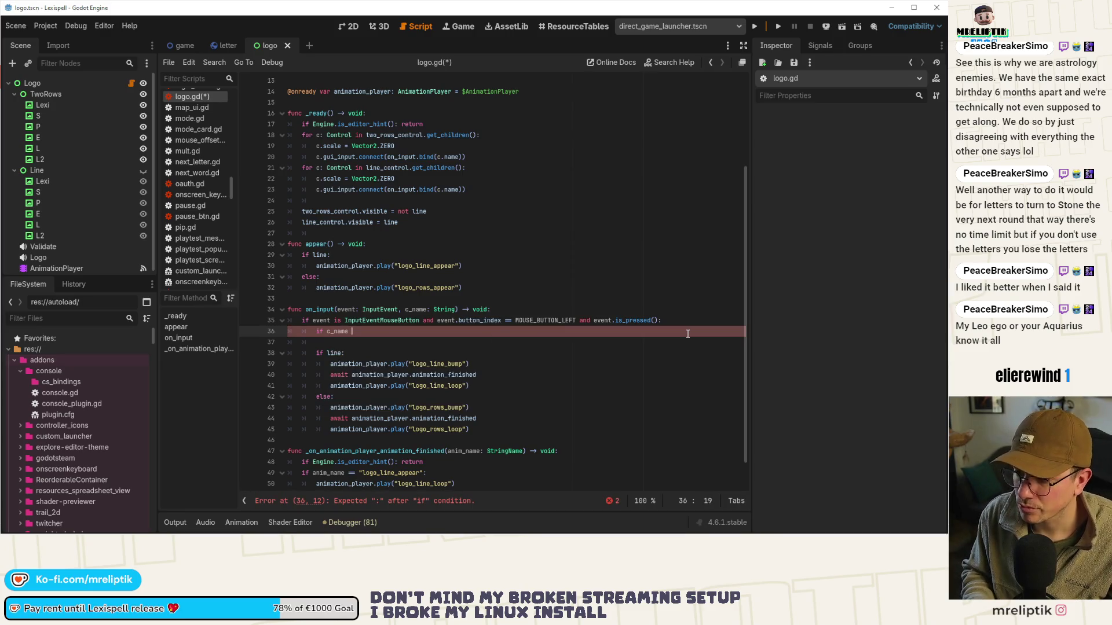
text(== " Lexi)
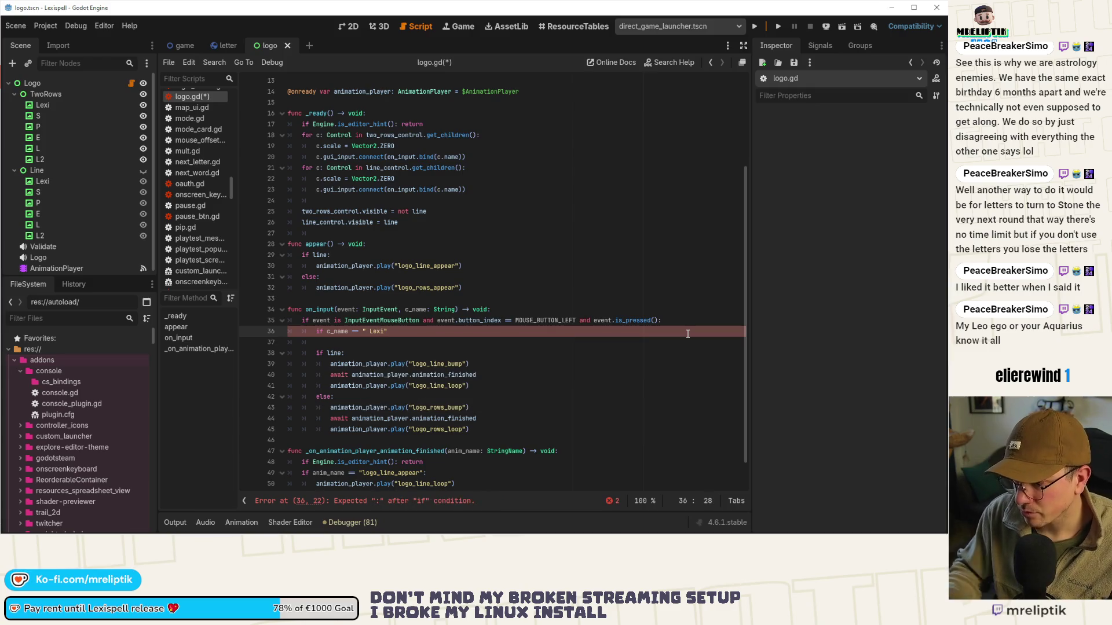
key(BackSpace)
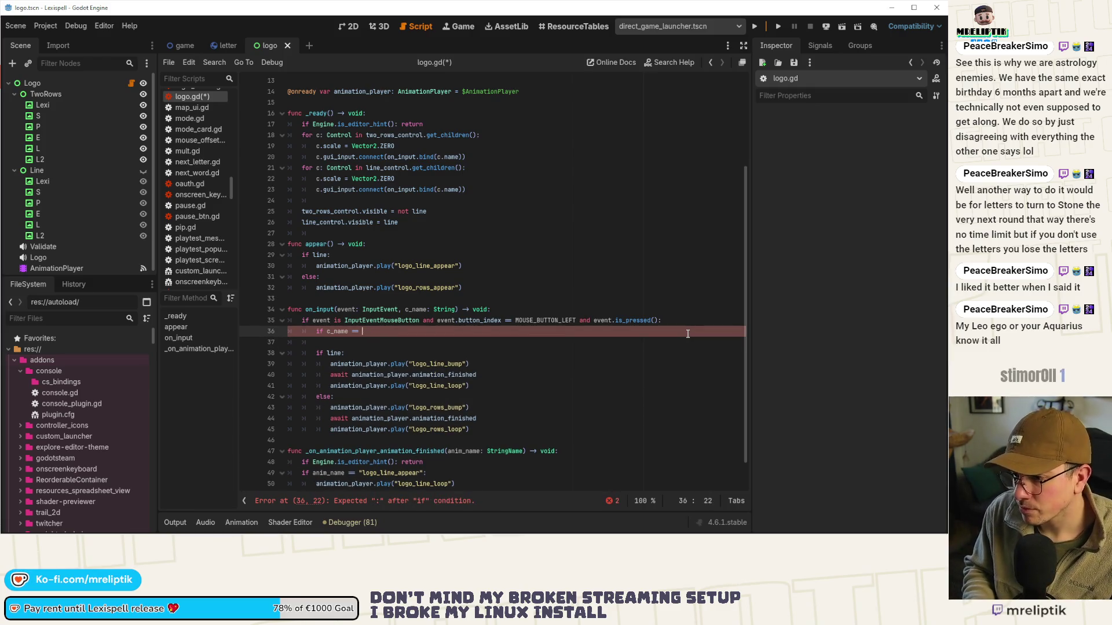
text("Lexi":)
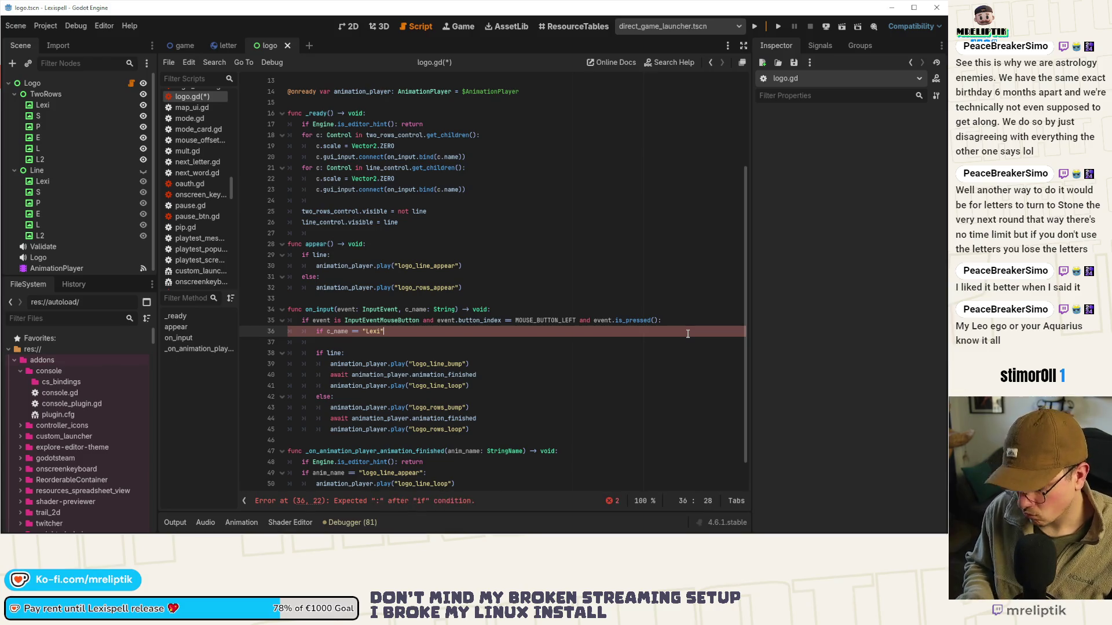
drag(316, 351, 470, 431)
key(Tab)
click(330, 338)
key(ctrl+shift+k)
key(ctrl+s)
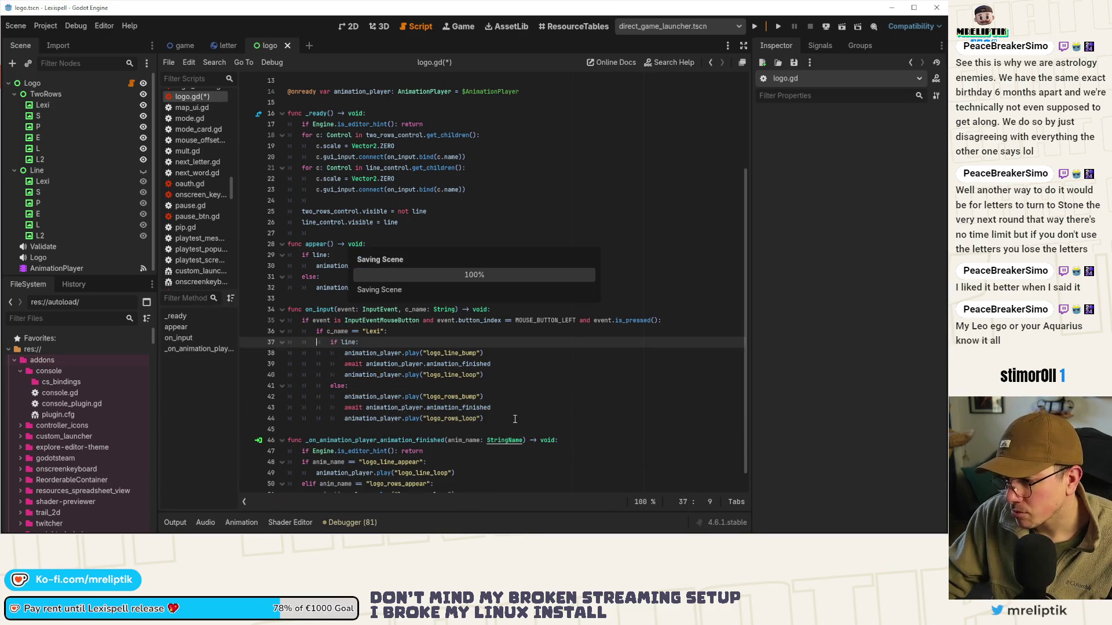
Add an else: branch after the bump code and save the script
click(515, 419)
key(Return)
key(BackSpace)
key(BackSpace)
text(else:)
key(Return)
key(ctrl+s)
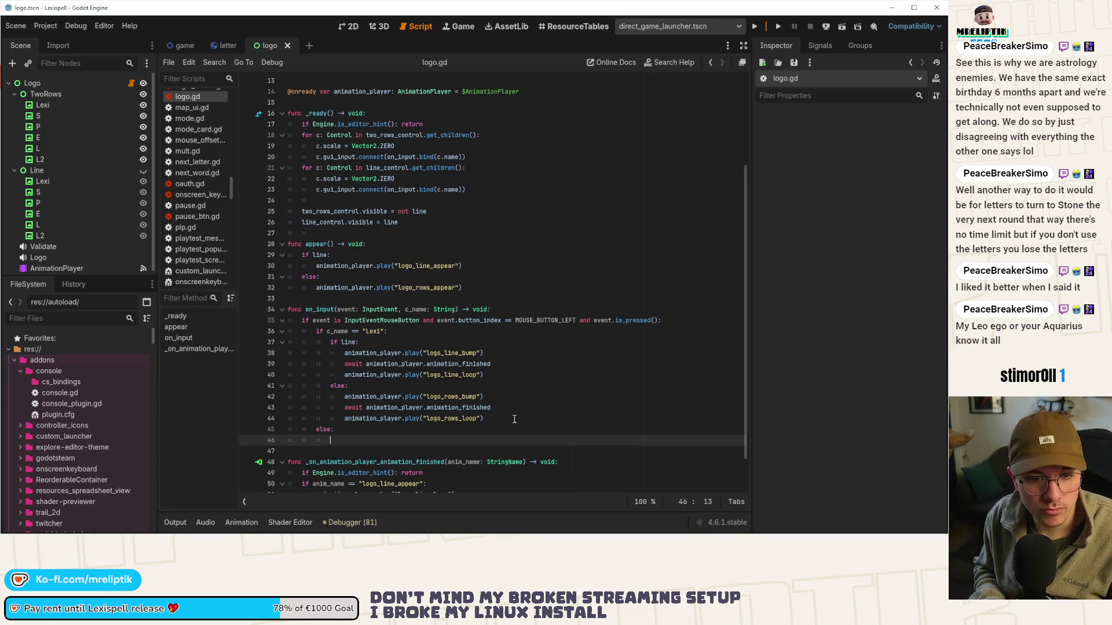
Add a bump_letter function above on_input and call bump_letter from the else branch
click(309, 308)
key(Up)
key(Return)
key(Return)
key(Up)
text(bump_letter)
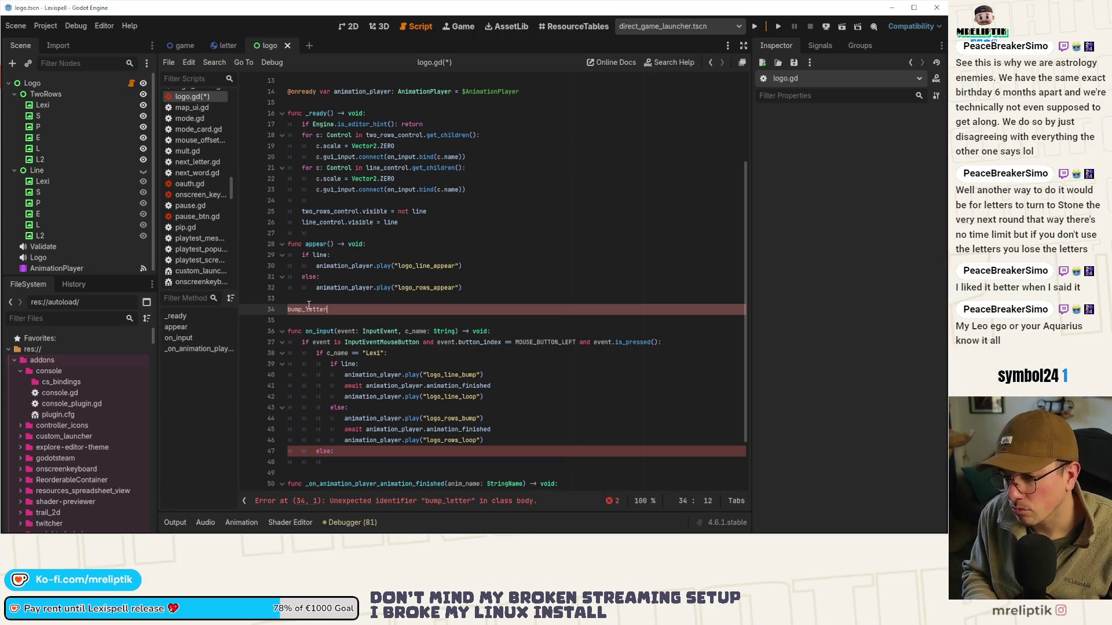
text(func)
key(Down)
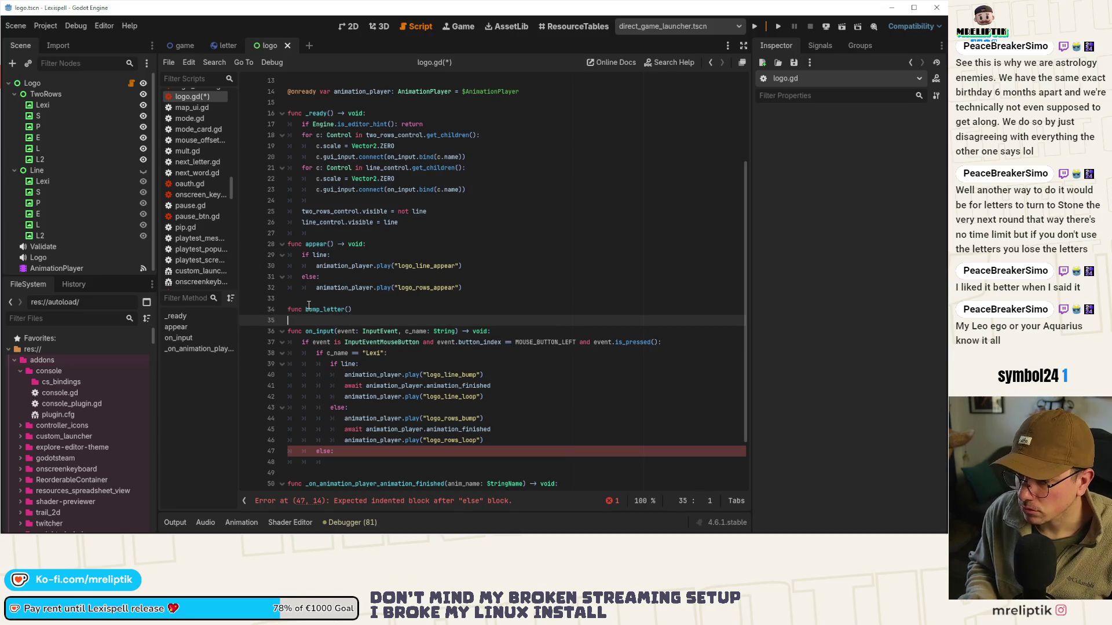
click(372, 462)
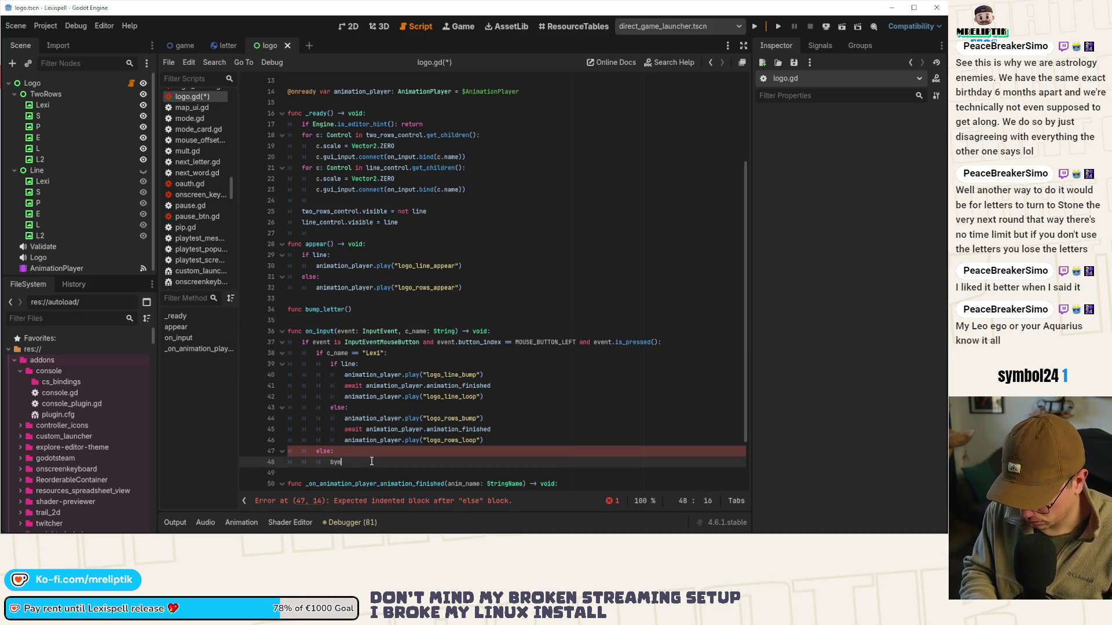
text(u)
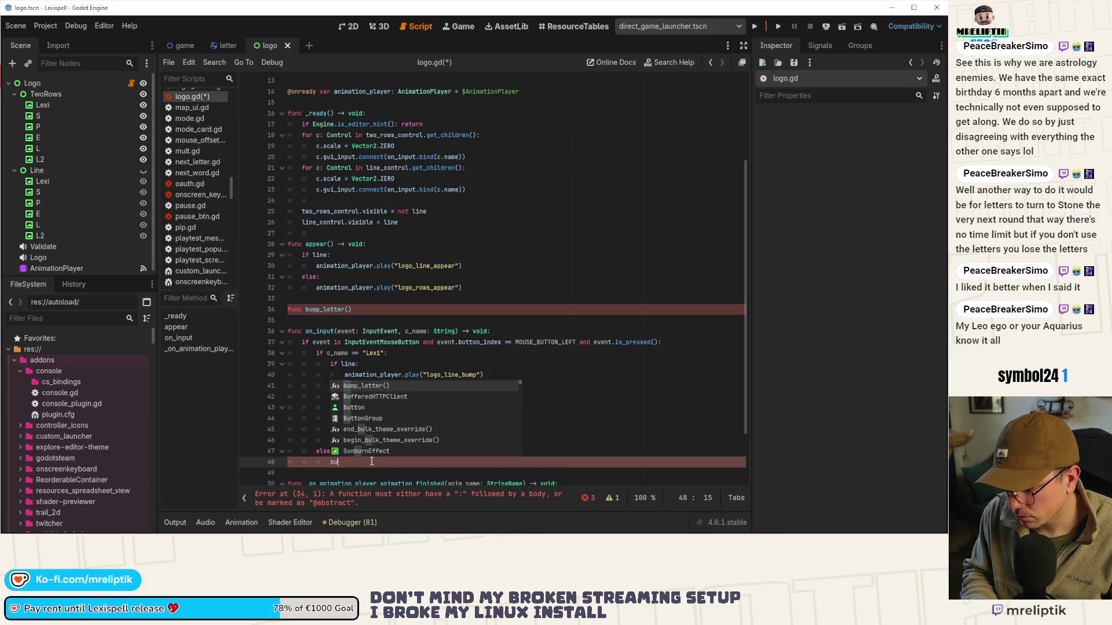
key(Return)
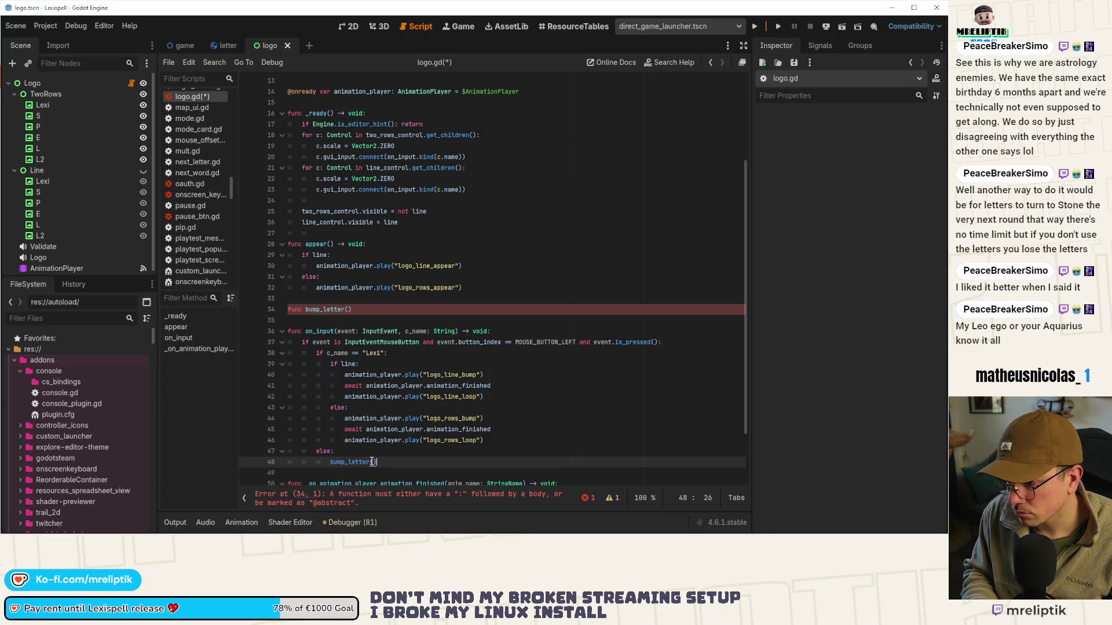
Change the connect binding from bind(c.name) to bind(c) and save
scroll(430, 194, up, 1)
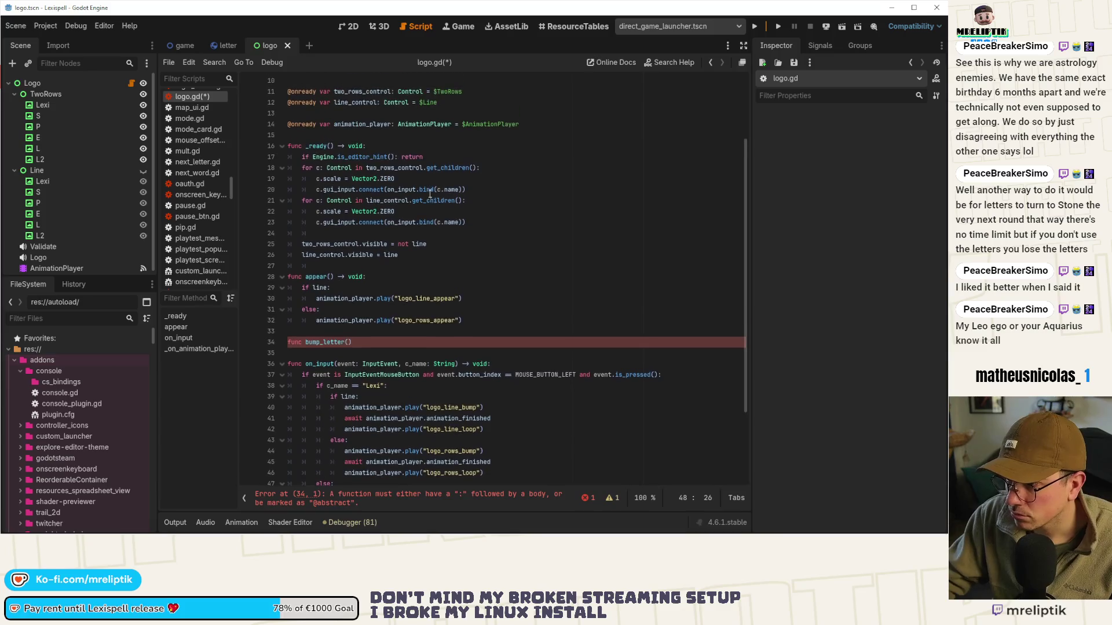
click(438, 189)
key(Delete)
key(Delete)
key(Delete)
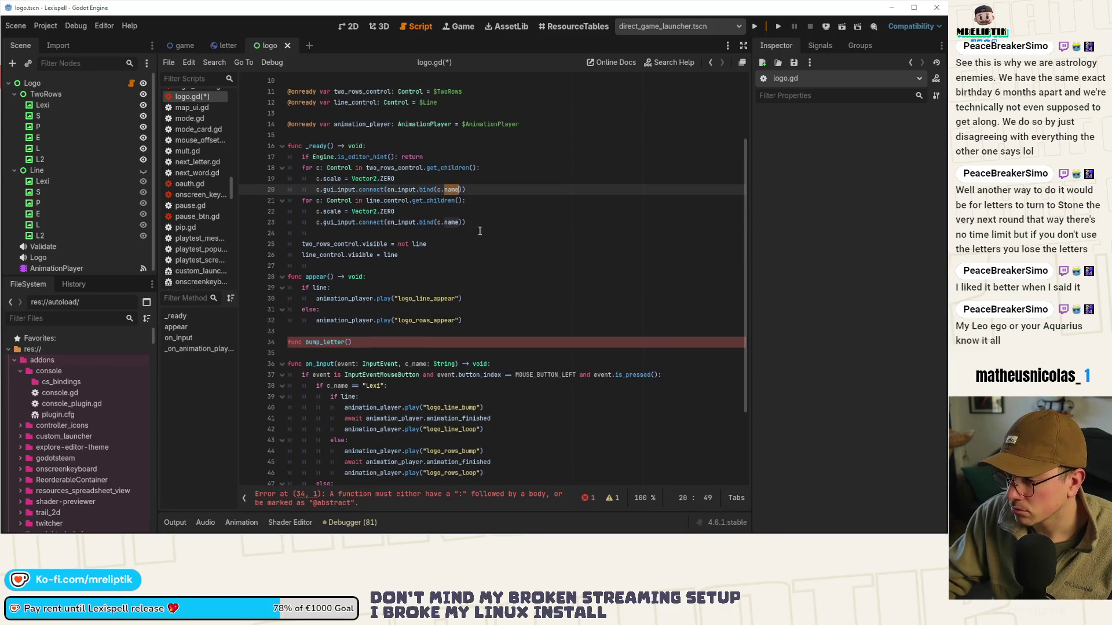
key(BackSpace)
key(Down)
key(Down)
key(Down)
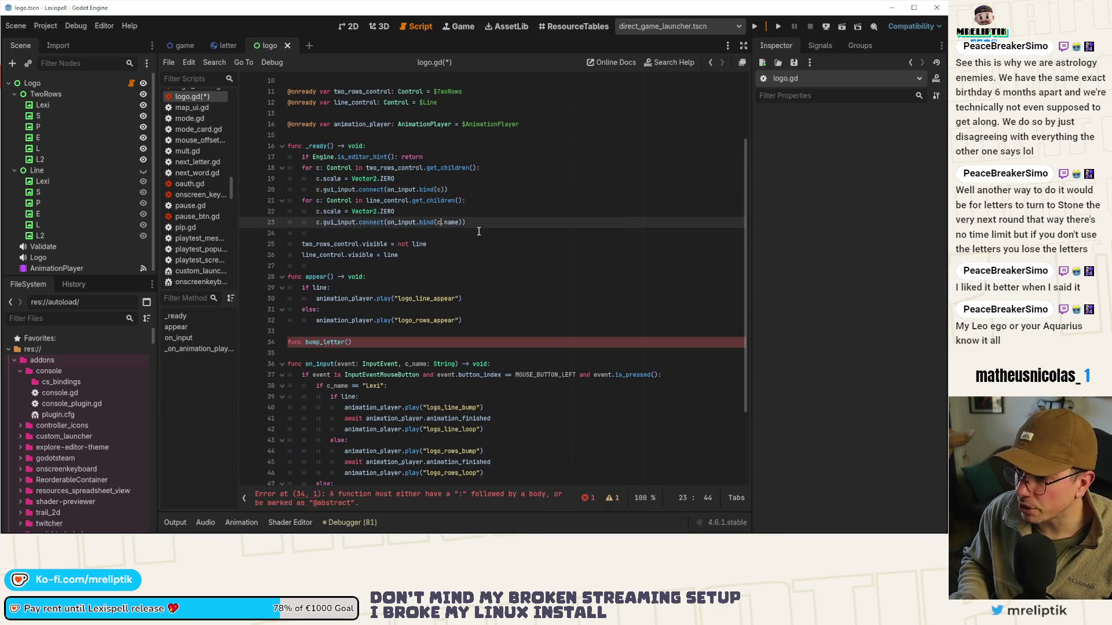
key(ctrl+s)
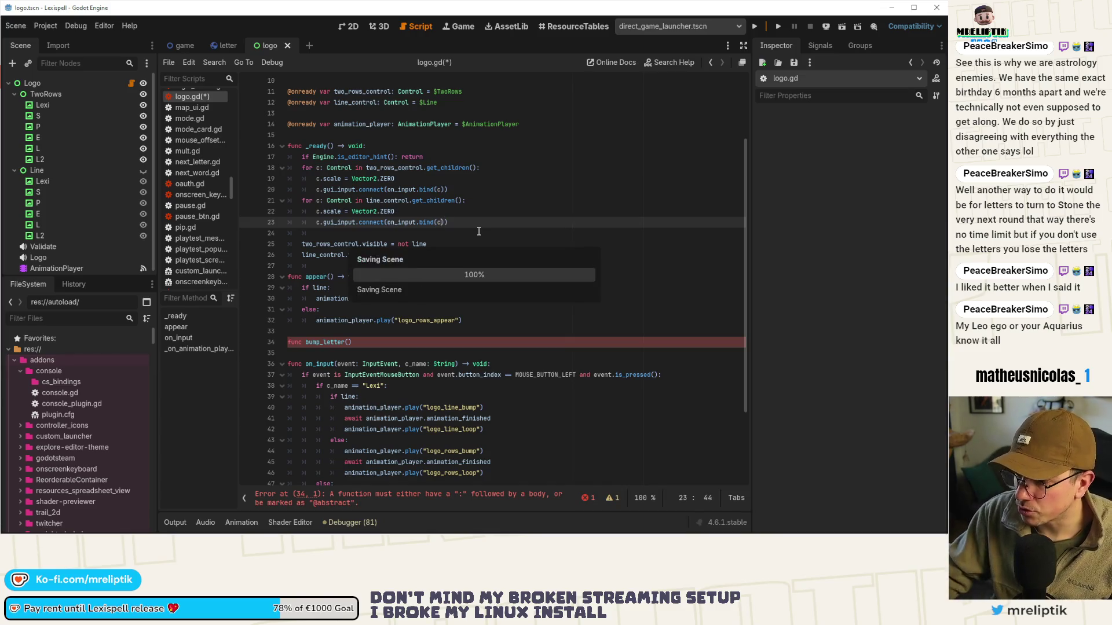
Retype the on_input parameter as c: Control and compare c.name to "Lexi"
triple_click(416, 364)
double_click(417, 365)
text(c)
double_click(432, 365)
text(Control)
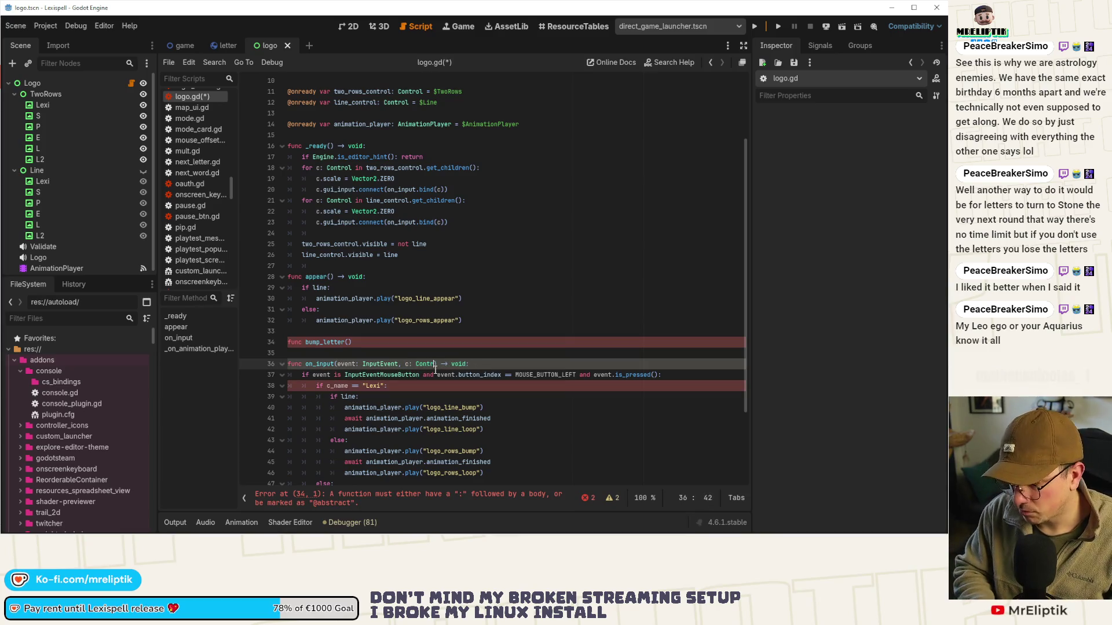
key(ctrl+s)
double_click(338, 386)
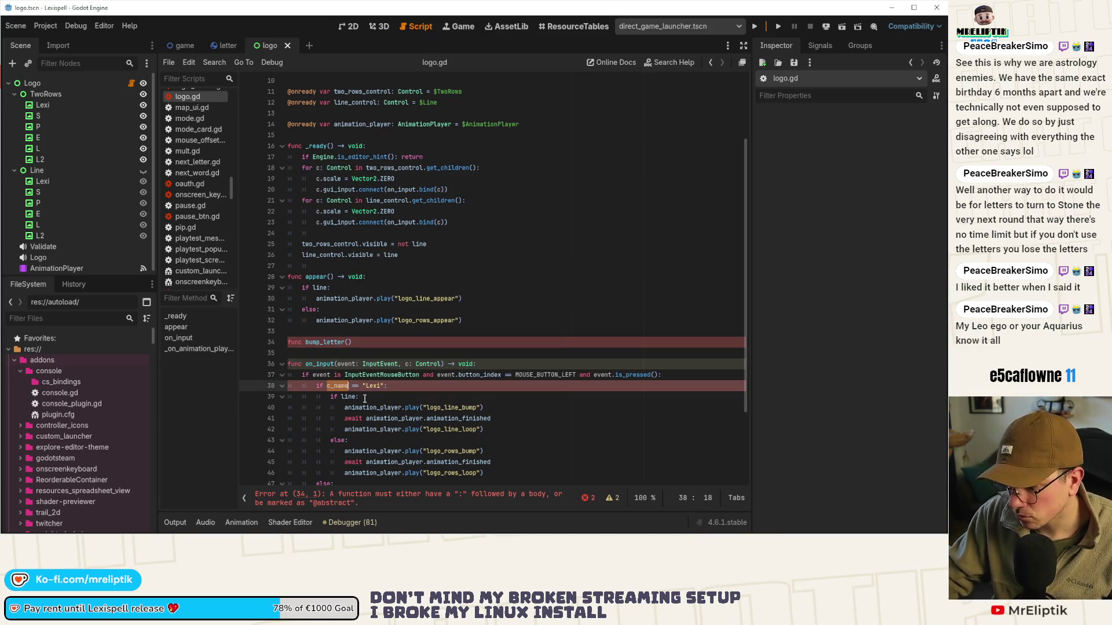
text(c.n)
text(ame)
key(ctrl+s)
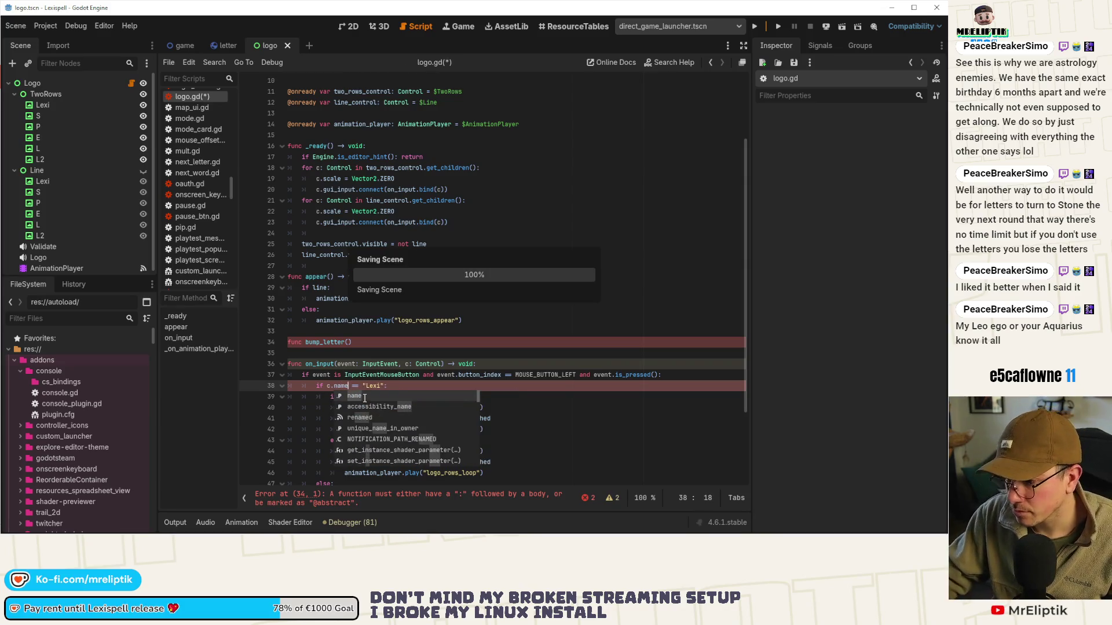
Pass c to bump_letter and define it as bump_letter(control: Control) -> void with pass
scroll(364, 398, down, 3)
click(375, 391)
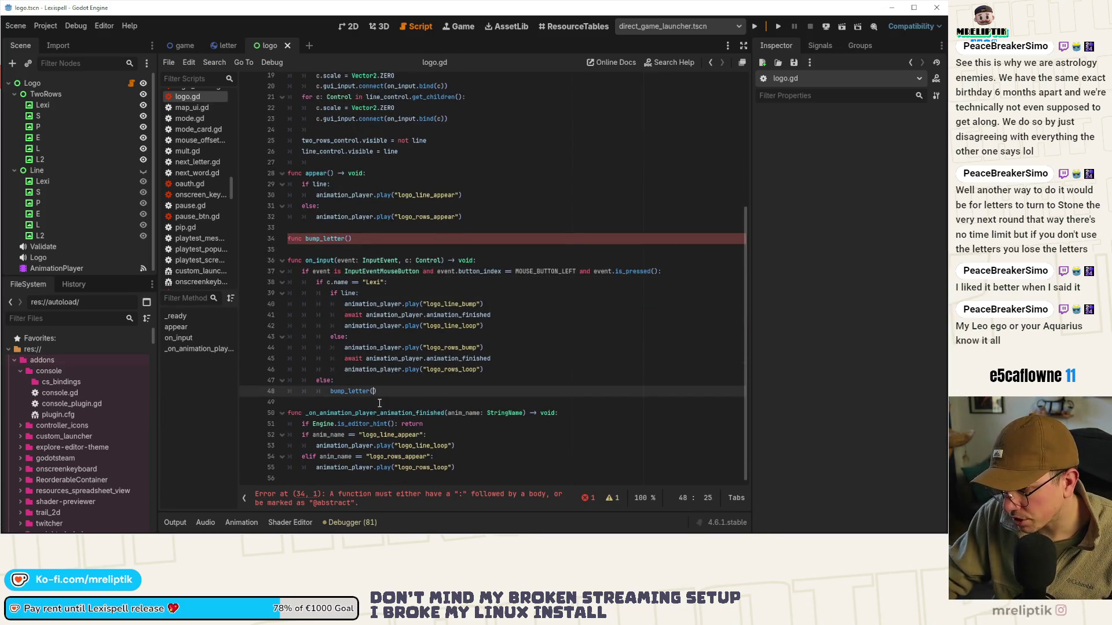
text(c)
key(ctrl+s)
click(348, 238)
text(co)
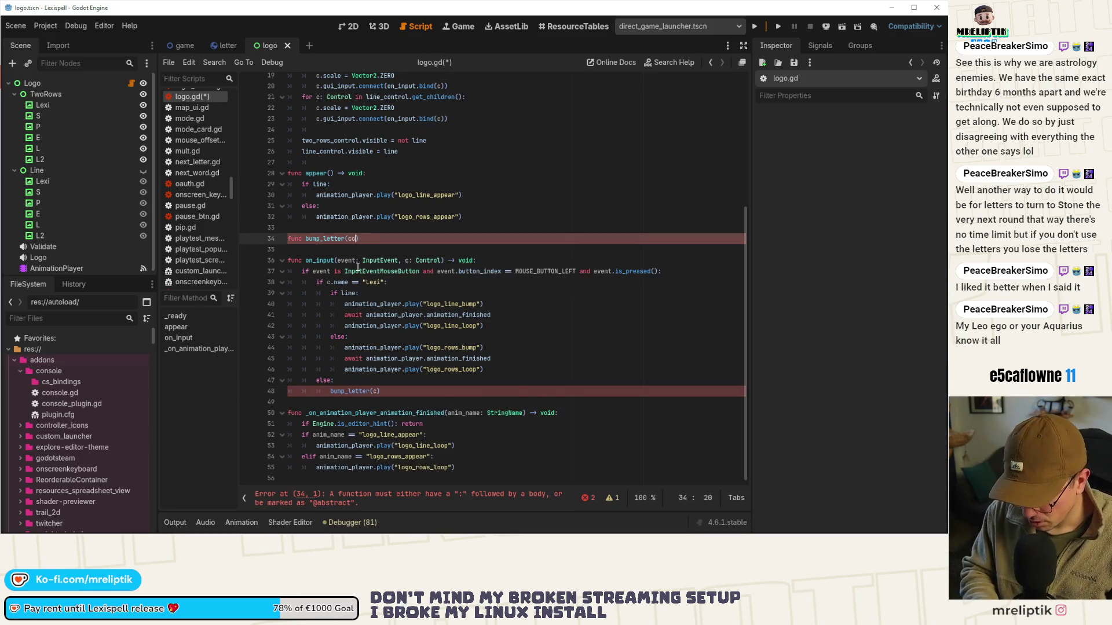
text(ntrol: Control))
key(ctrl+s)
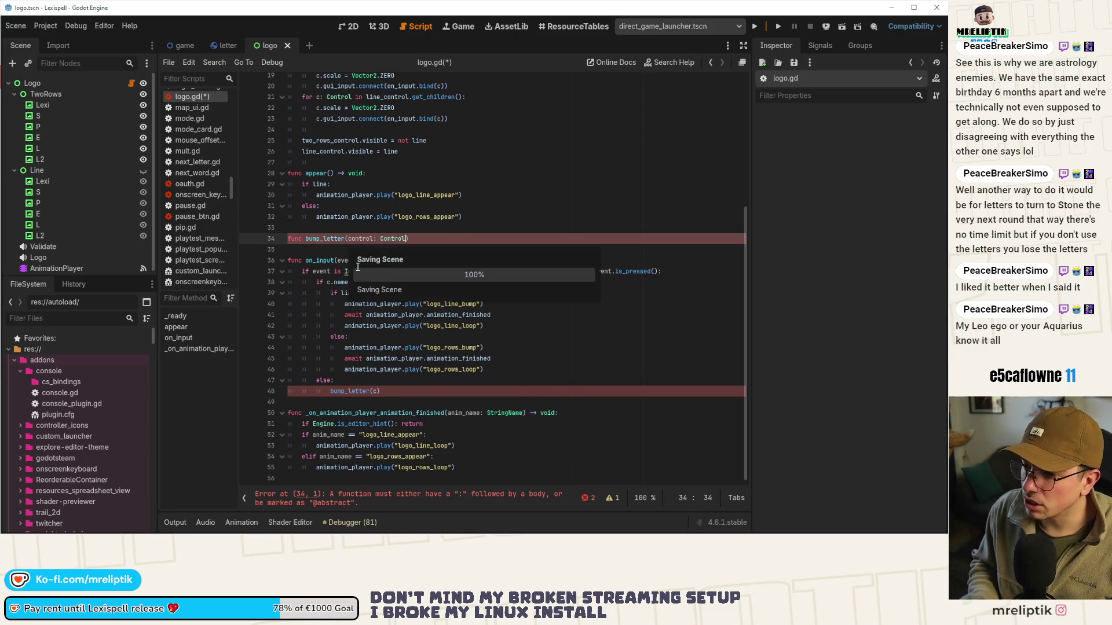
text( -> void:)
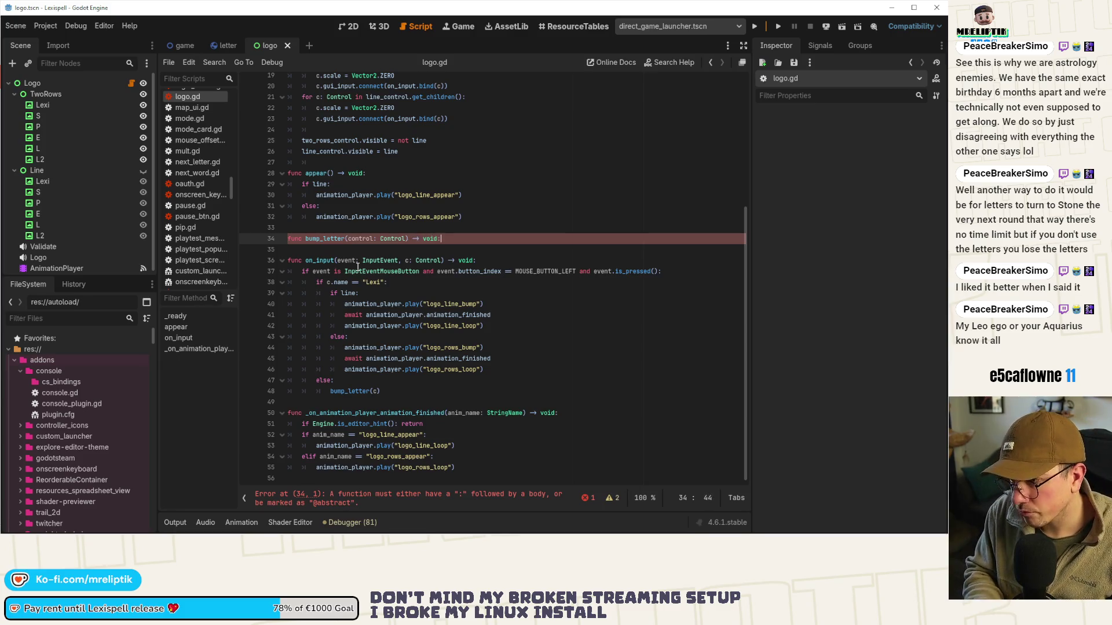
key(Return)
text(pass)
key(ctrl+s)
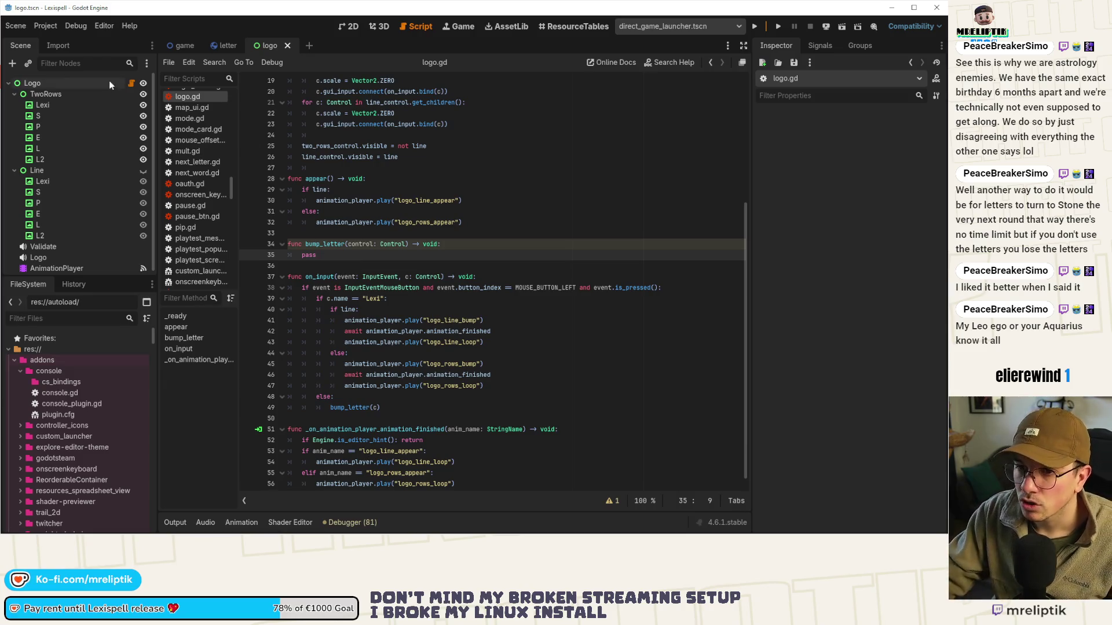
Inspect the Lexi and S letter nodes, then declare var tween_bump: Tween in logo.gd
click(65, 107)
click(92, 111)
click(352, 28)
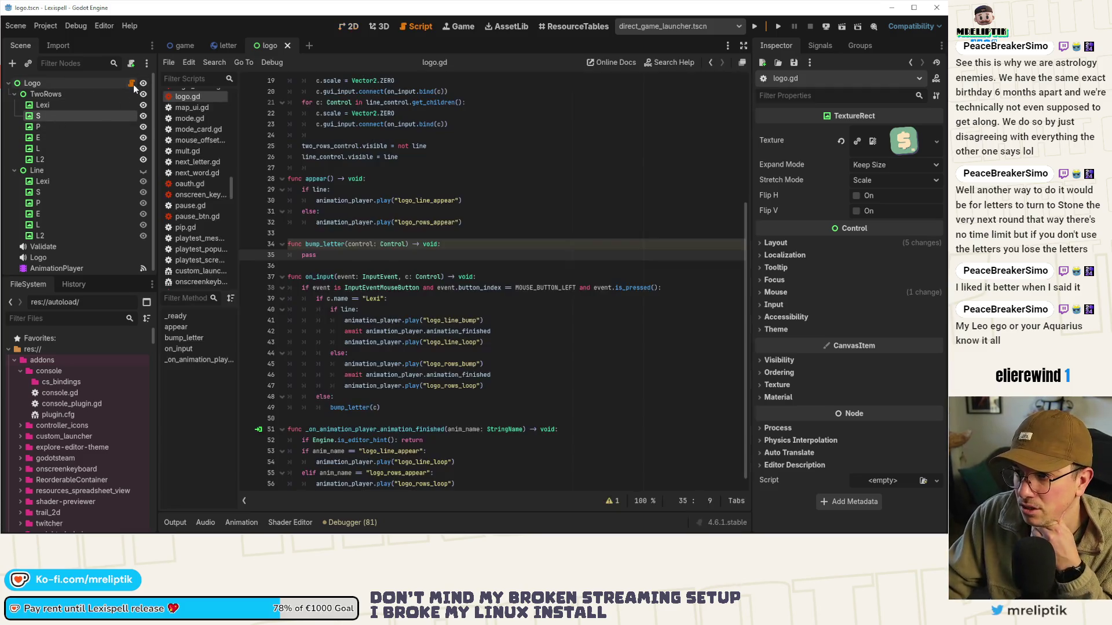
click(131, 82)
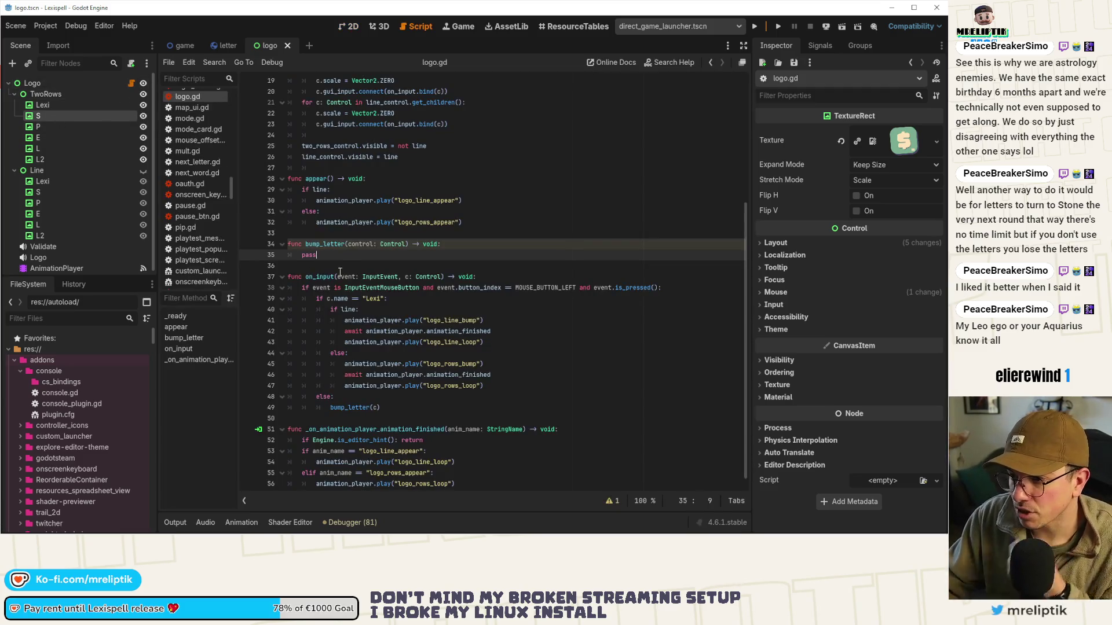
scroll(342, 224, up, 6)
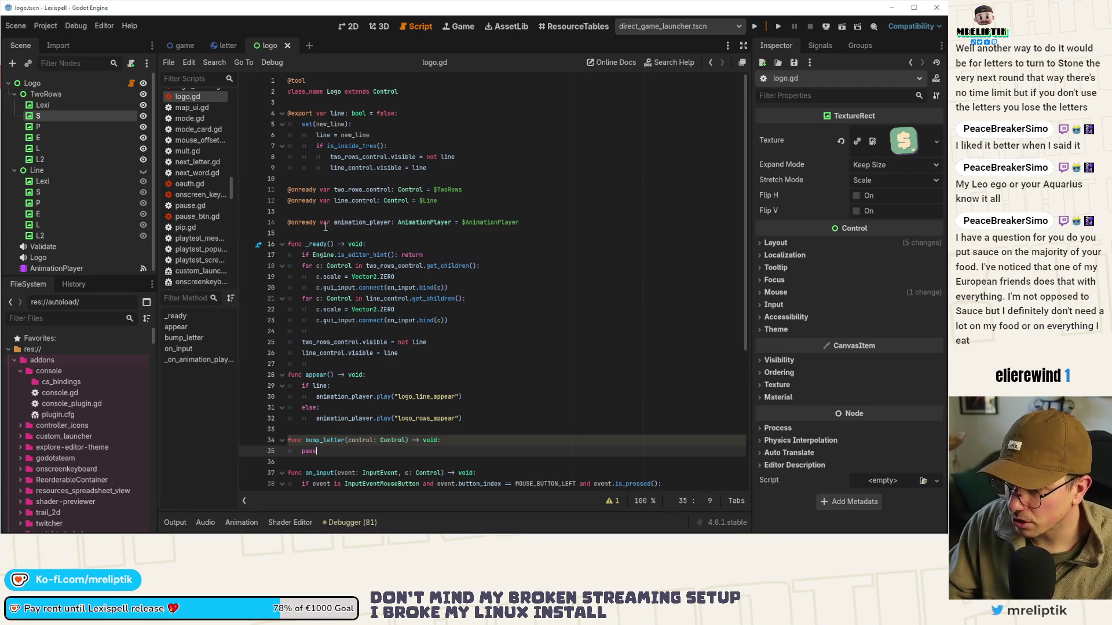
click(311, 180)
key(Return)
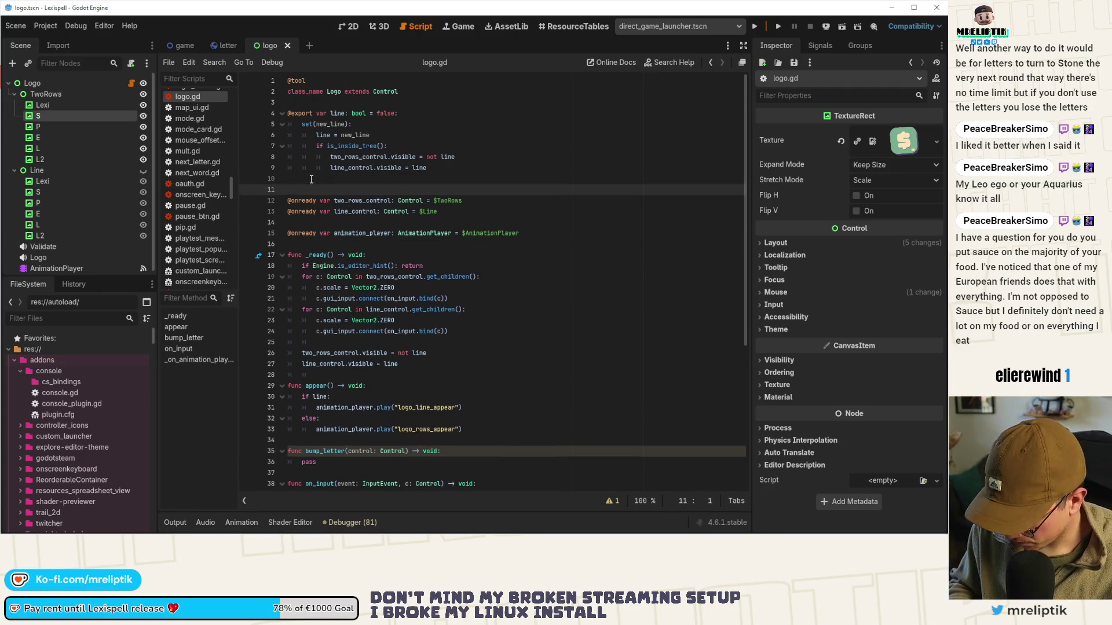
text(var tween)
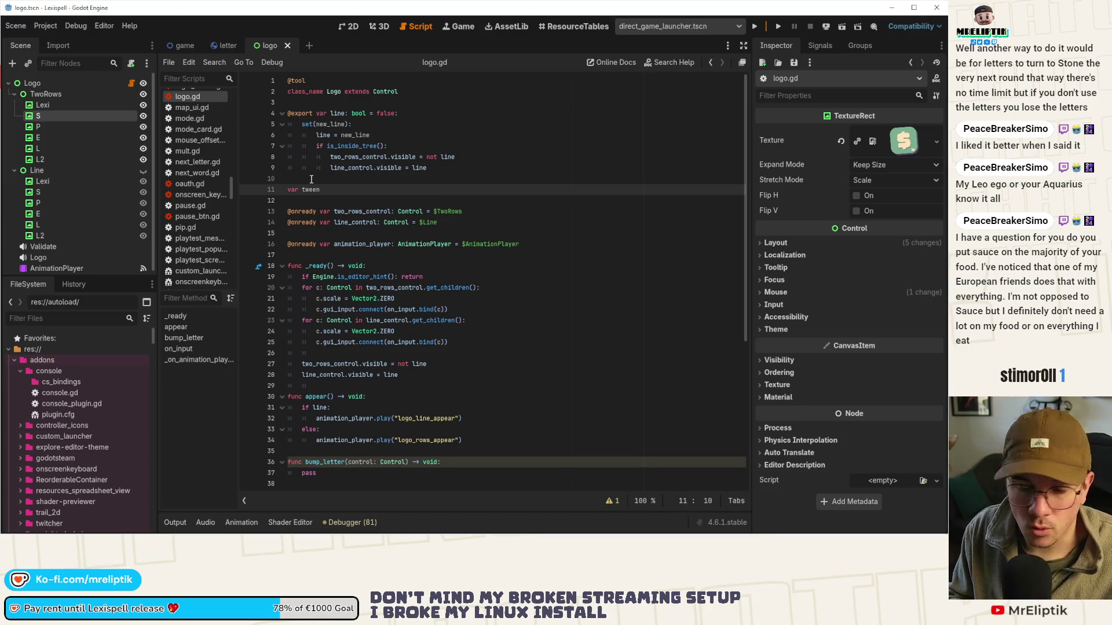
text(: Tween)
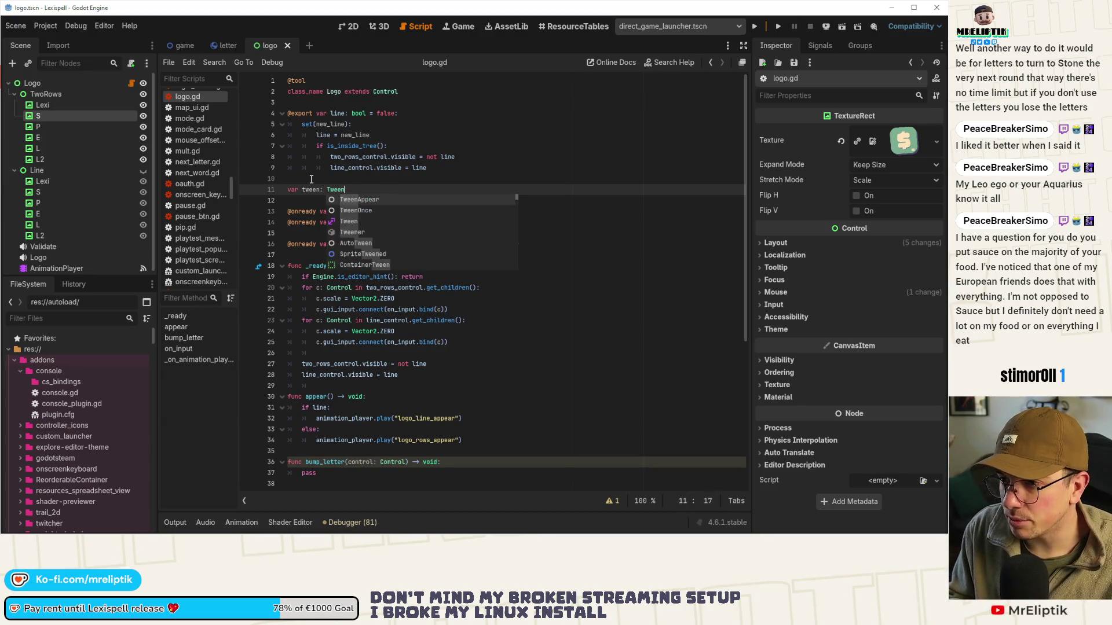
key(ctrl+s)
click(319, 189)
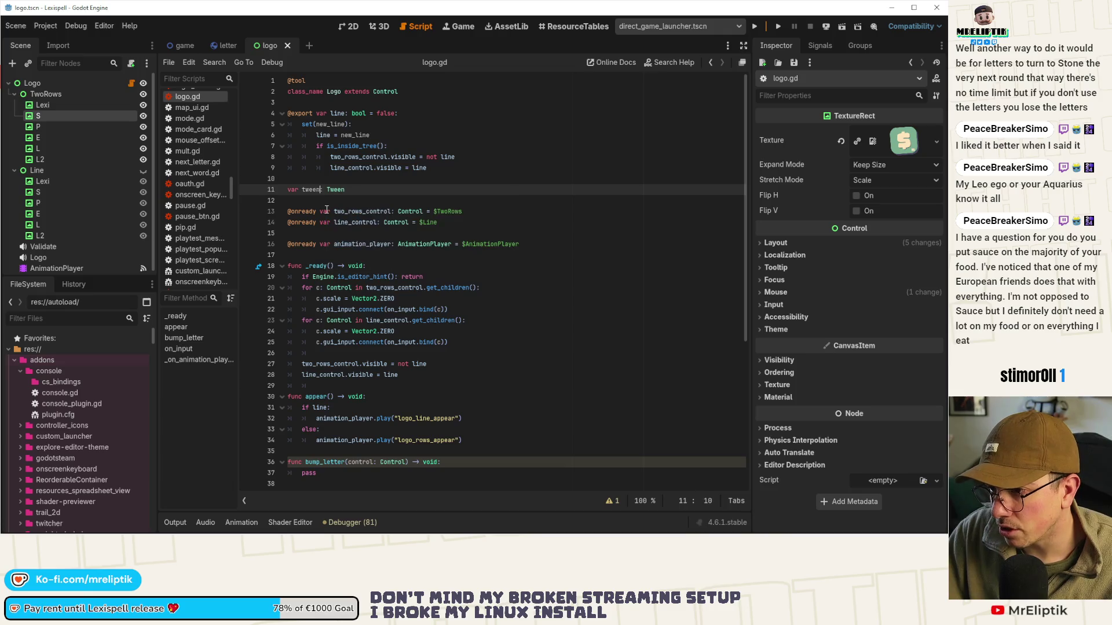
text(_bump)
key(ctrl+s)
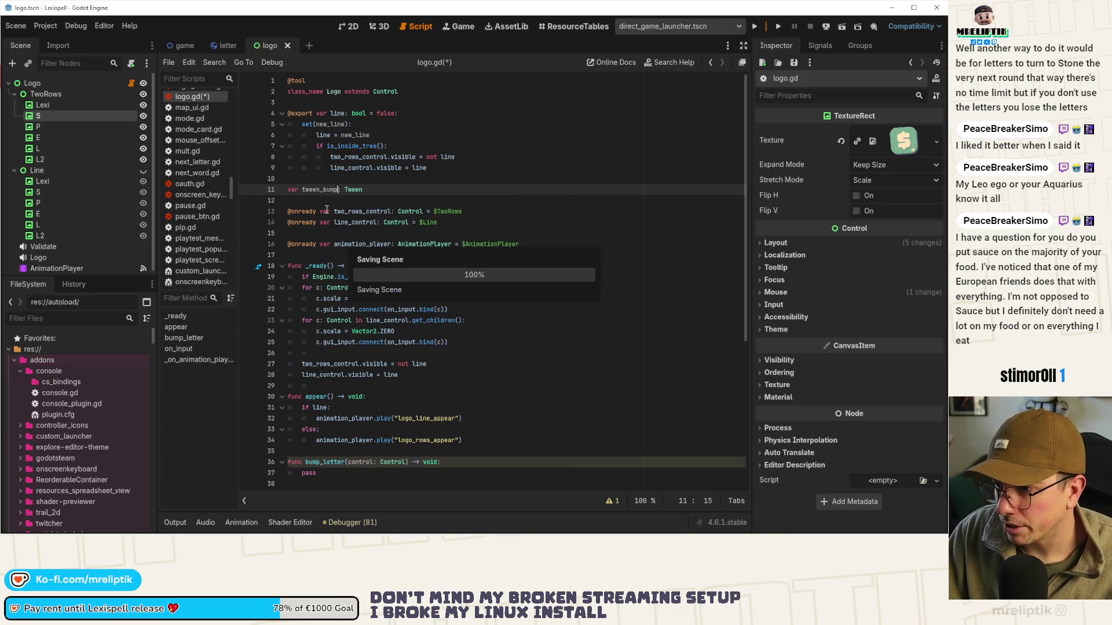
Expand the tween-restart snippet in bump_letter and rename its tween to tween_bump
scroll(336, 272, down, 6)
click(338, 277)
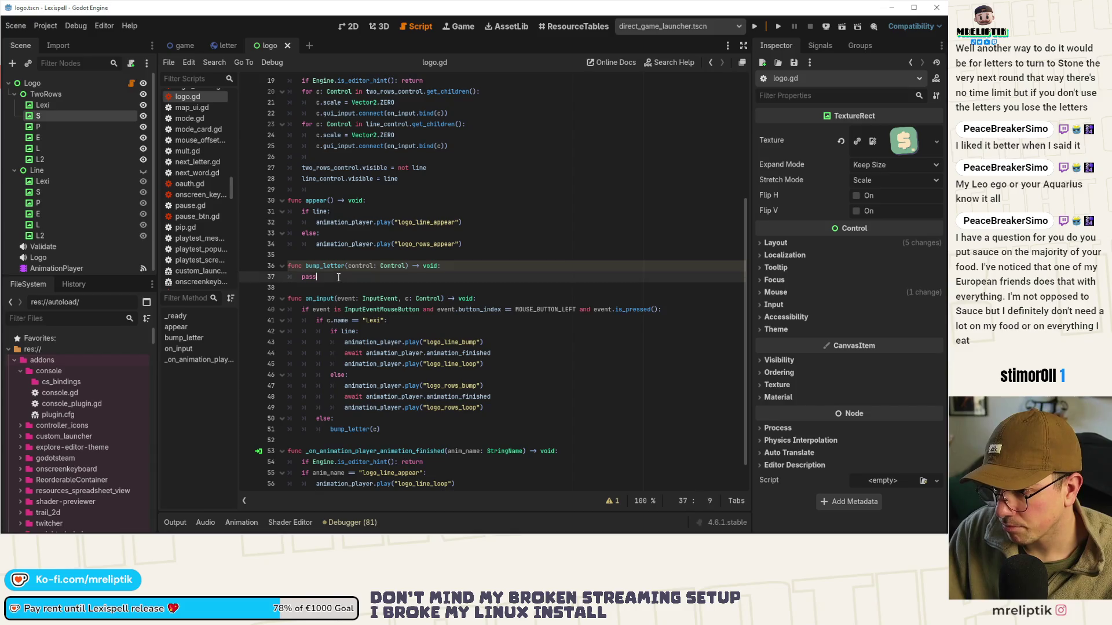
text(ift)
key(Tab)
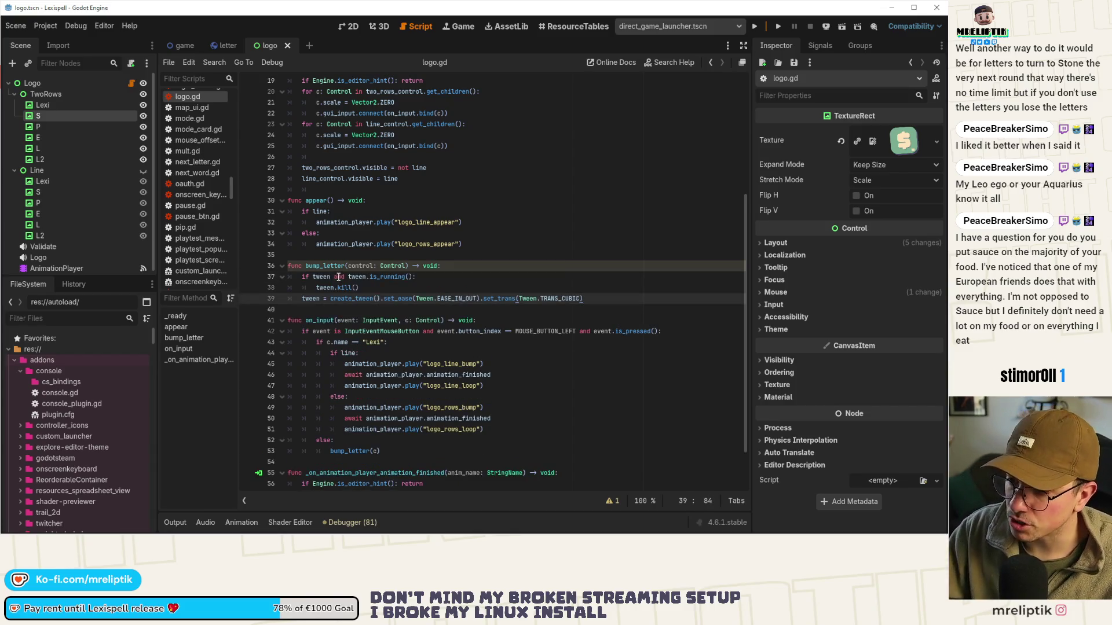
click(317, 276)
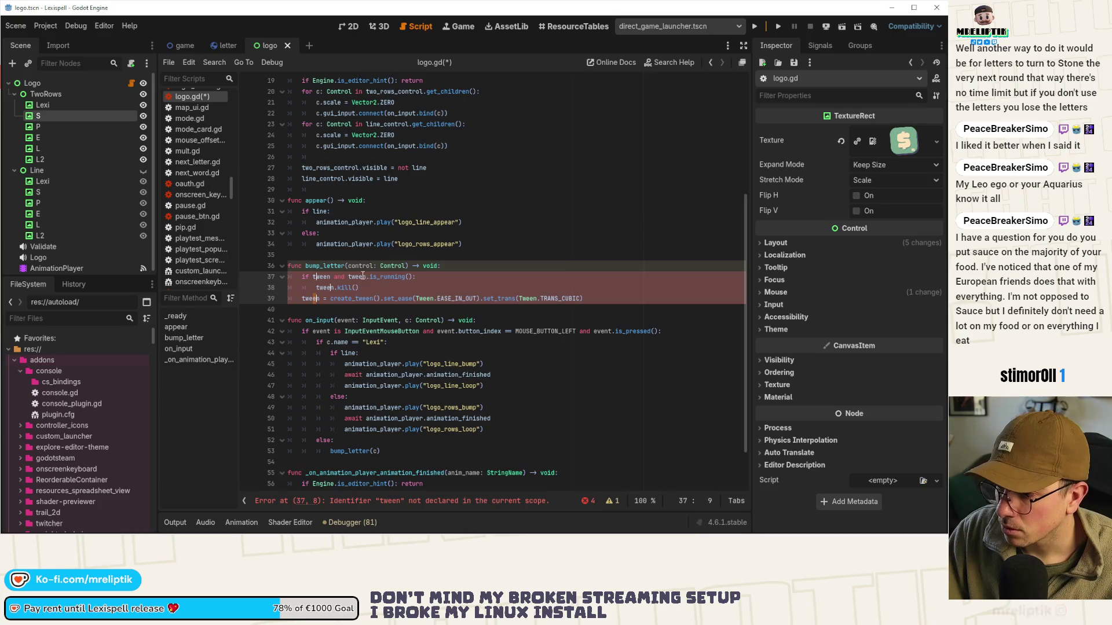
text(_bump)
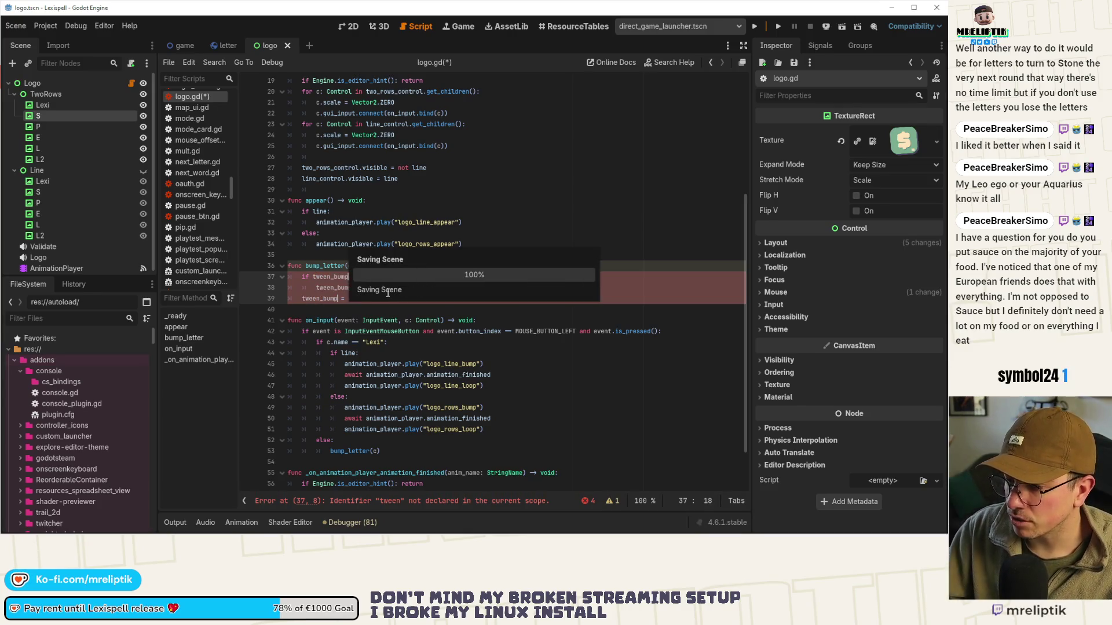
Set the new tween to EASE_OUT and TRANS_BACK, save, and return to the 2D view
click(619, 297)
double_click(472, 298)
text(EASE_OUT)
key(ctrl+Right)
key(ctrl+Right)
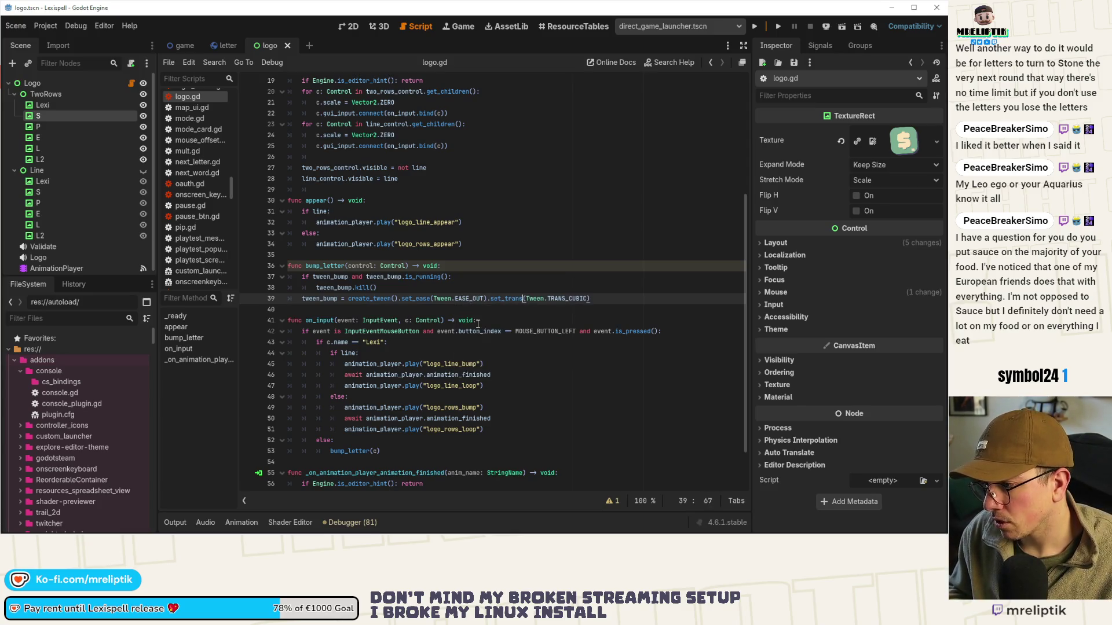
key(ctrl+shift+Right)
text(.BA)
key(Return)
key(ctrl+s)
key(Return)
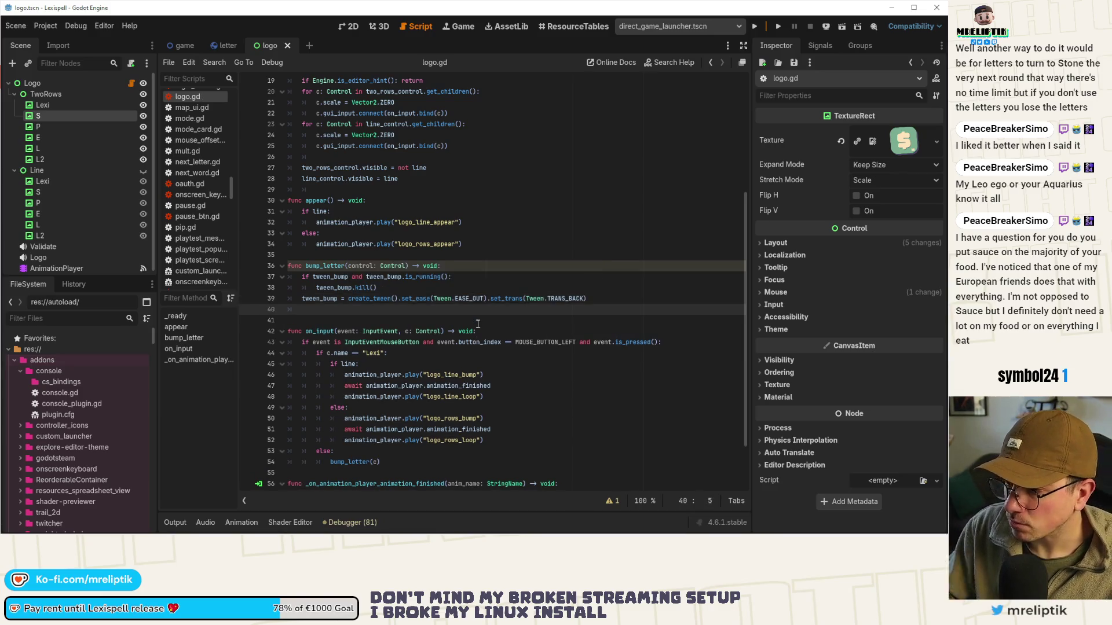
key(ctrl+s)
key(ctrl+F1)
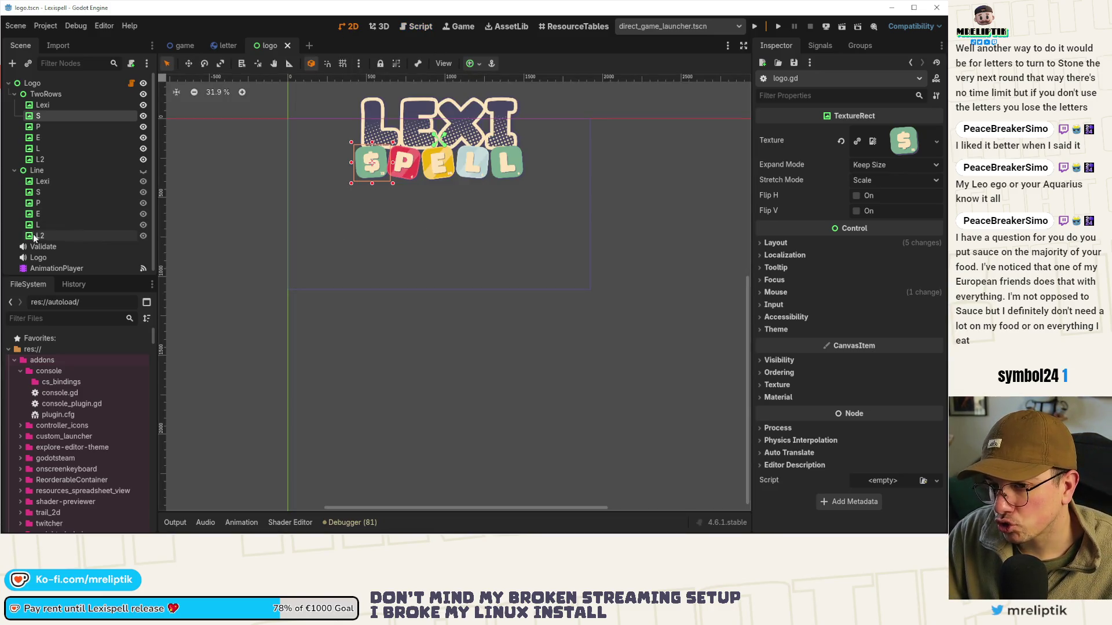
Load logo_rows_bump in the AnimationPlayer, read the S rotation key (-15 at 0.4 s), return to logo.gd
click(51, 267)
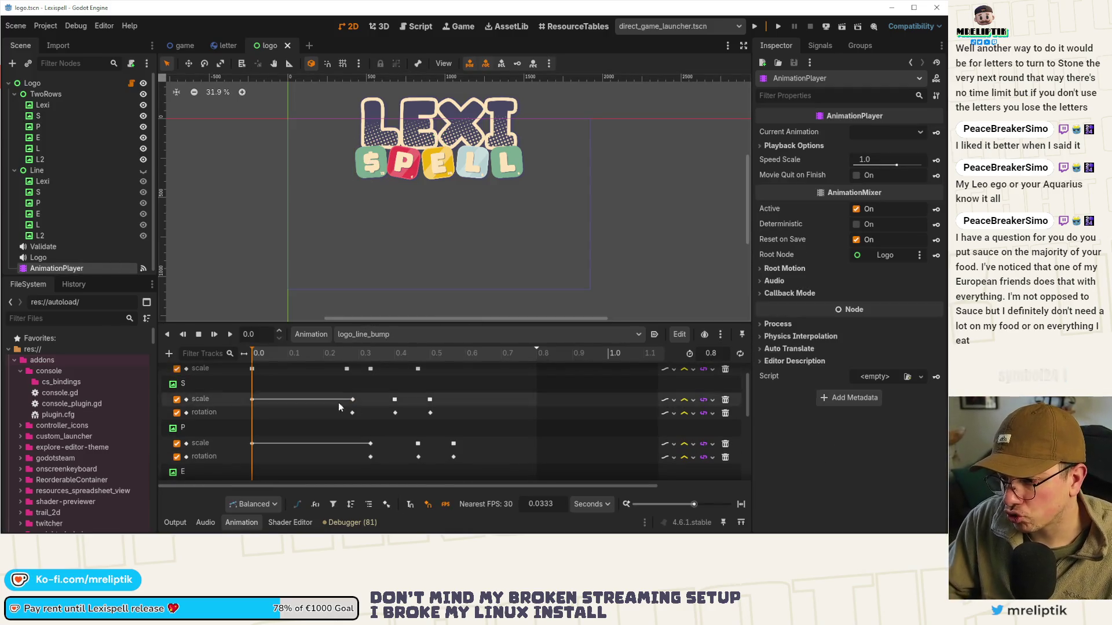
mouse_move(290, 354)
mouse_down()
mouse_move(401, 359)
mouse_move(255, 365)
mouse_move(371, 362)
mouse_move(408, 365)
mouse_move(348, 375)
mouse_move(436, 376)
mouse_move(346, 376)
mouse_move(401, 380)
mouse_move(346, 384)
mouse_move(402, 390)
mouse_move(353, 396)
mouse_move(433, 401)
mouse_move(363, 402)
mouse_move(430, 404)
mouse_move(373, 405)
mouse_move(397, 404)
mouse_up()
click(355, 333)
click(394, 409)
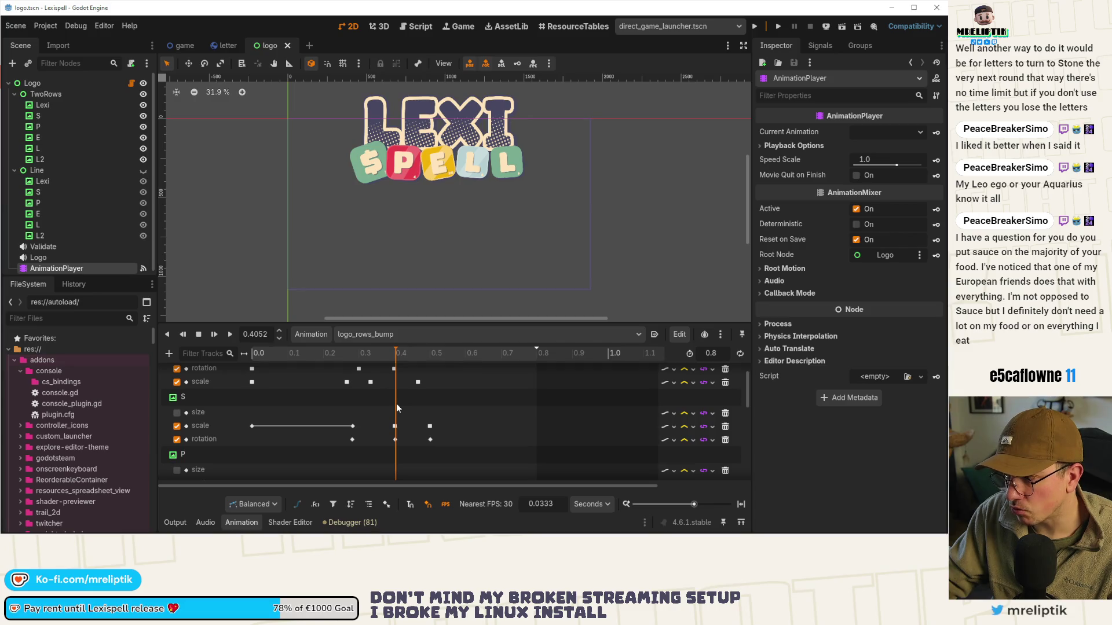
click(395, 440)
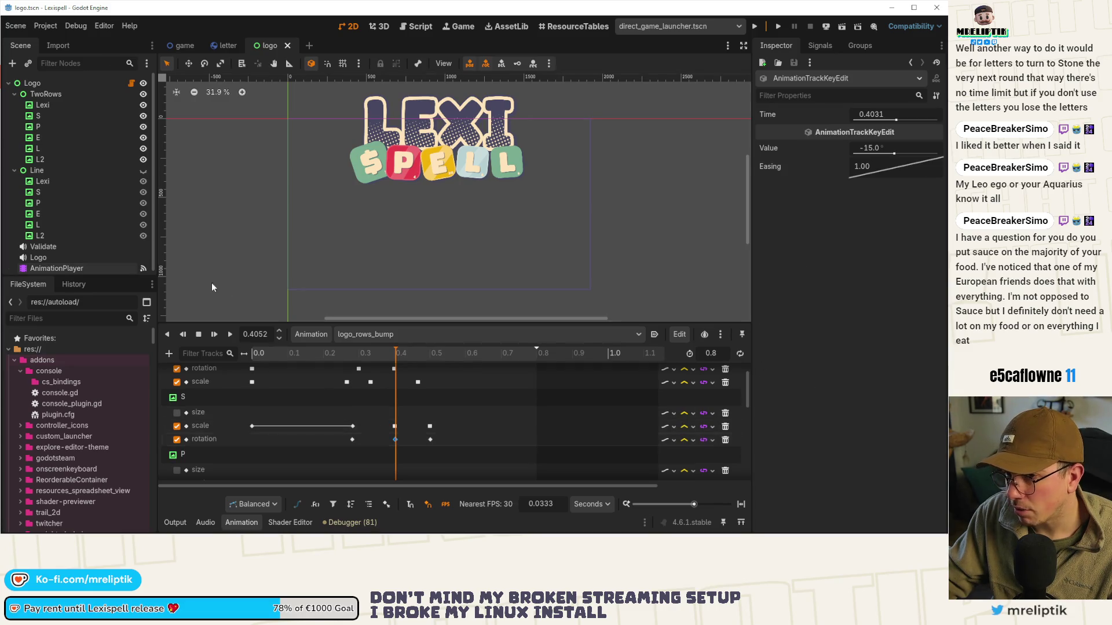
click(131, 83)
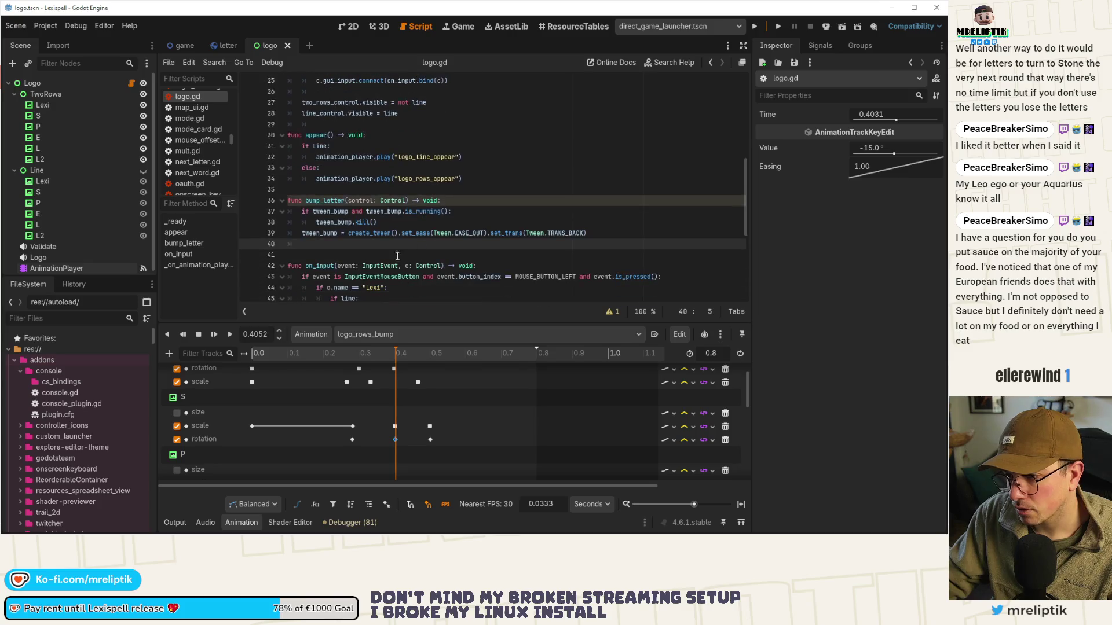
Write a tween_bump.tween_property call on line 40 that scales the letter to Vector2.ONE * 1.2
text(twee)
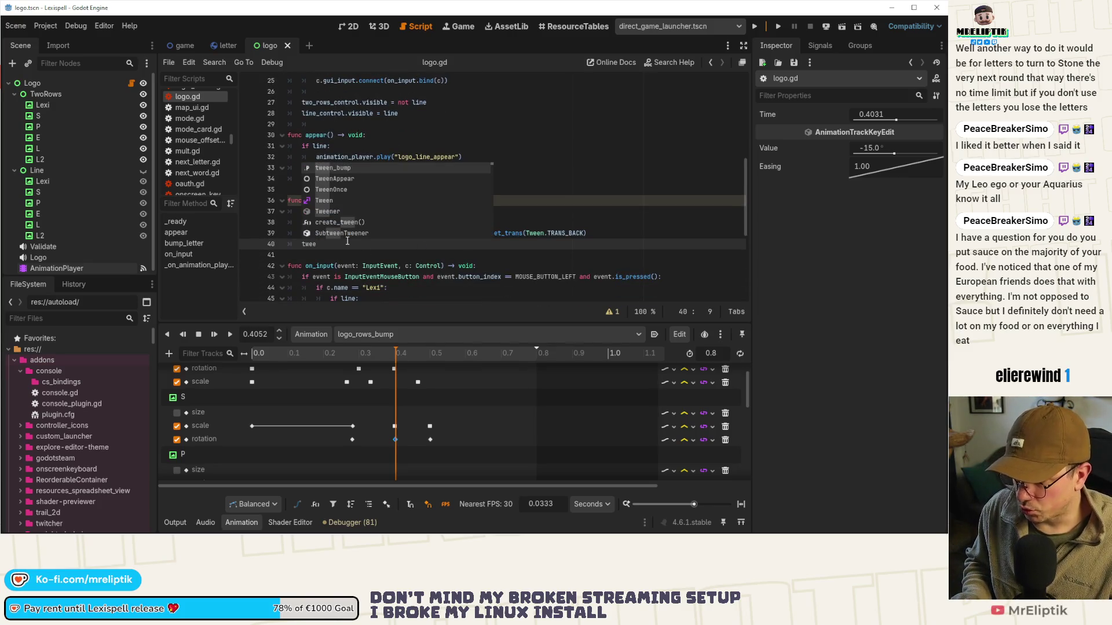
key(Return)
text(.twee)
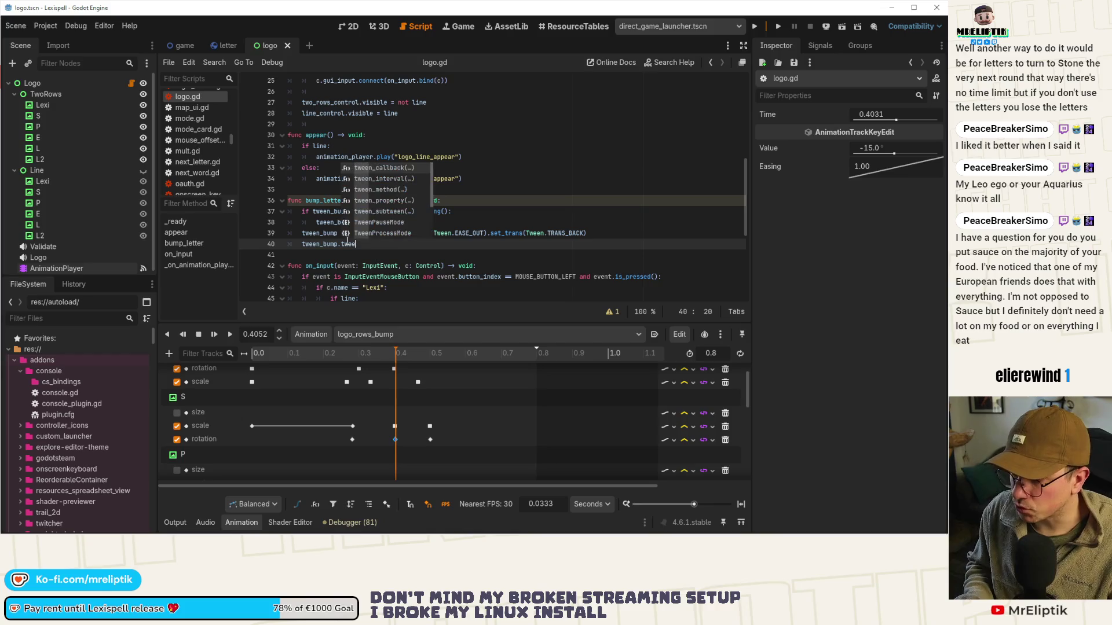
key(Down)
key(Down)
key(Down)
key(Return)
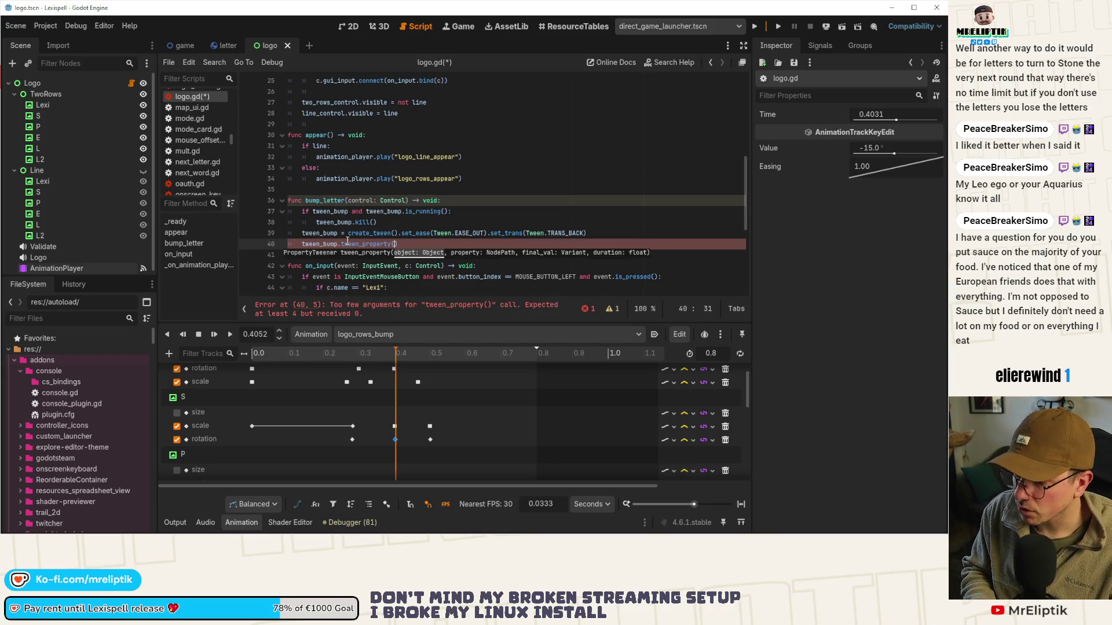
text(self)
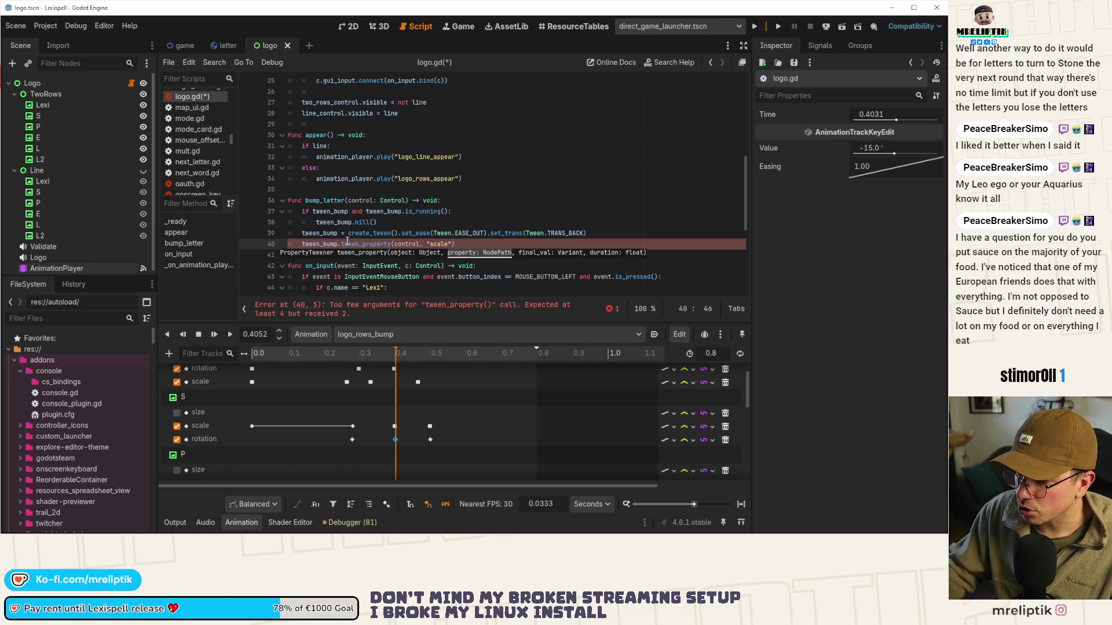
click(396, 426)
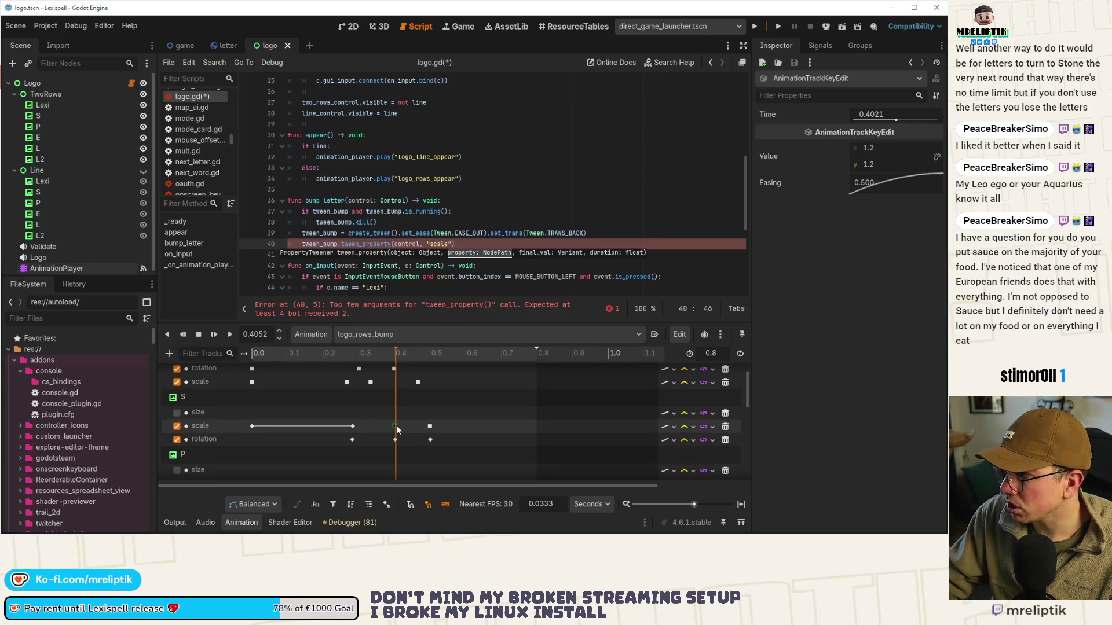
click(454, 246)
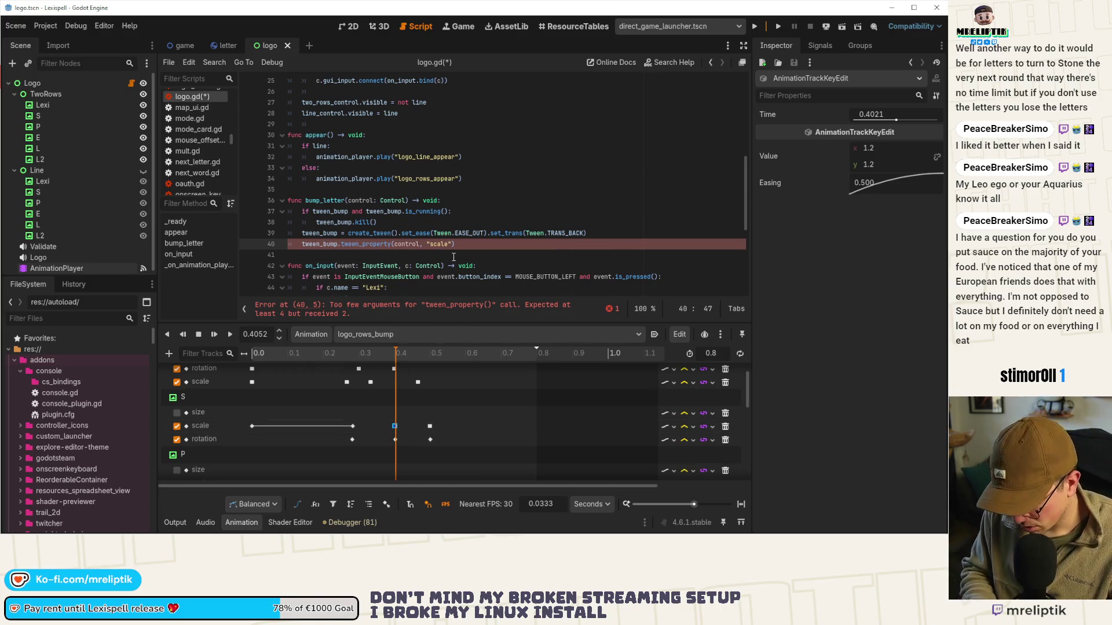
text(, Ve)
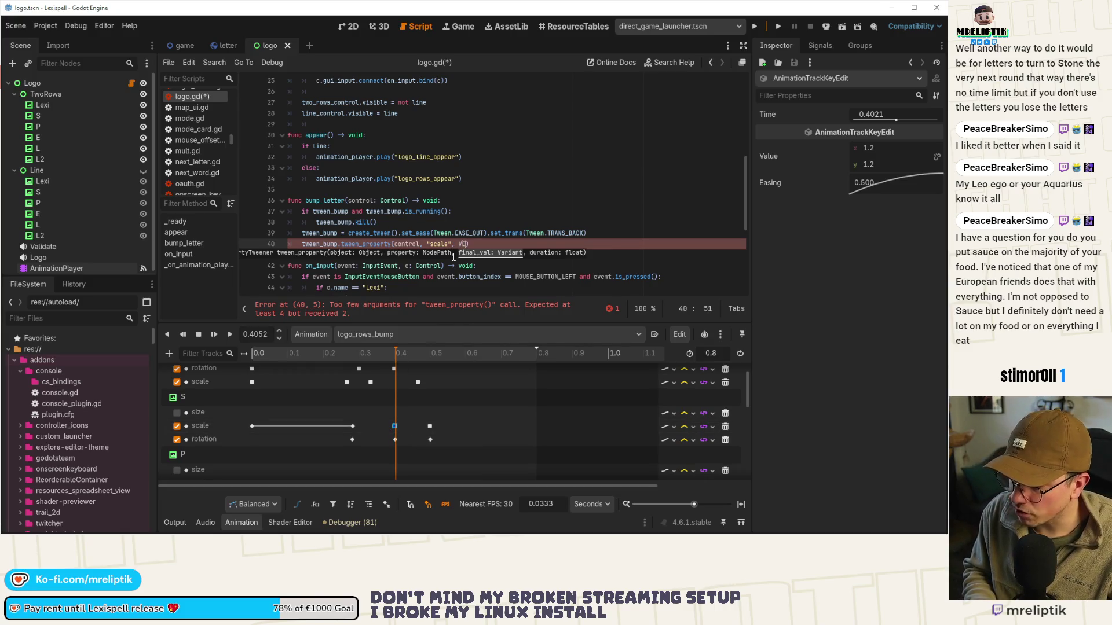
text(c)
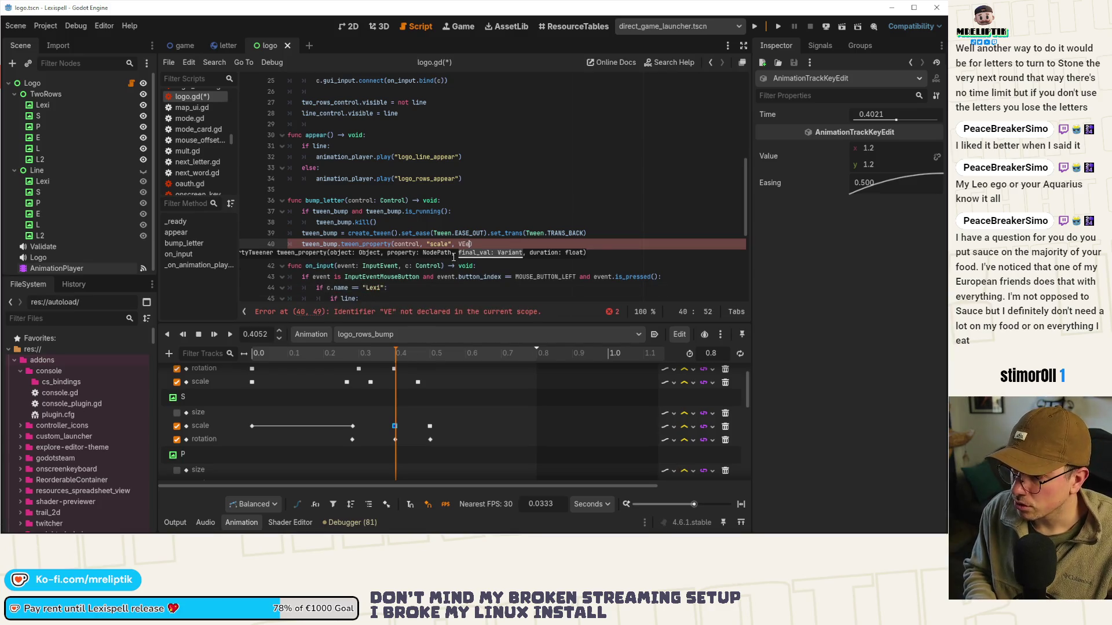
text(t)
key(Return)
text(.ONE)
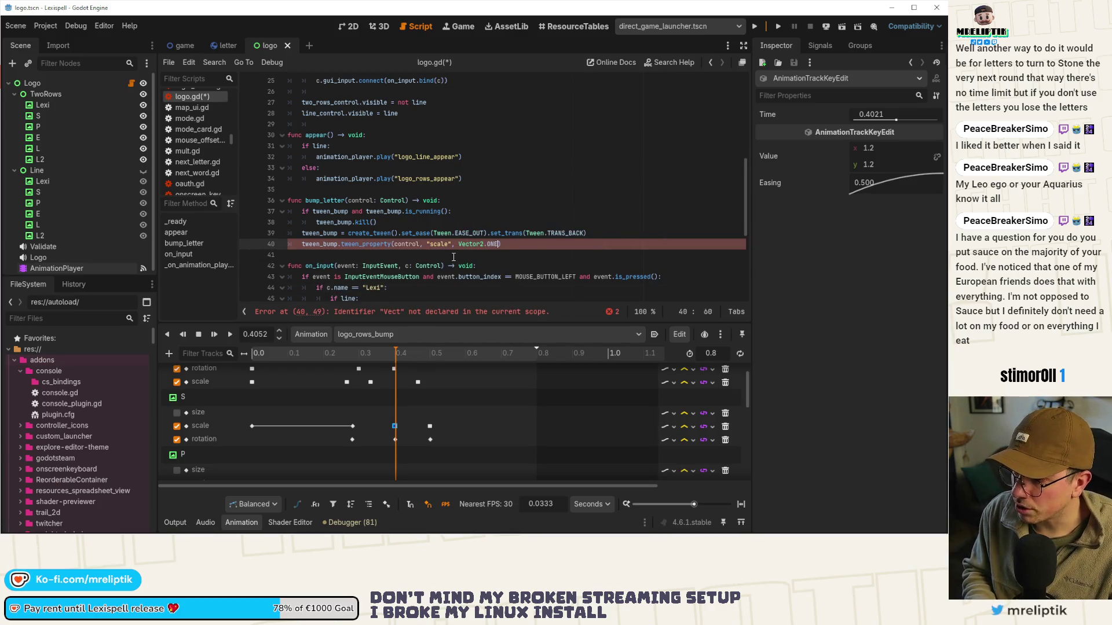
text( * 1.2, 0.1)
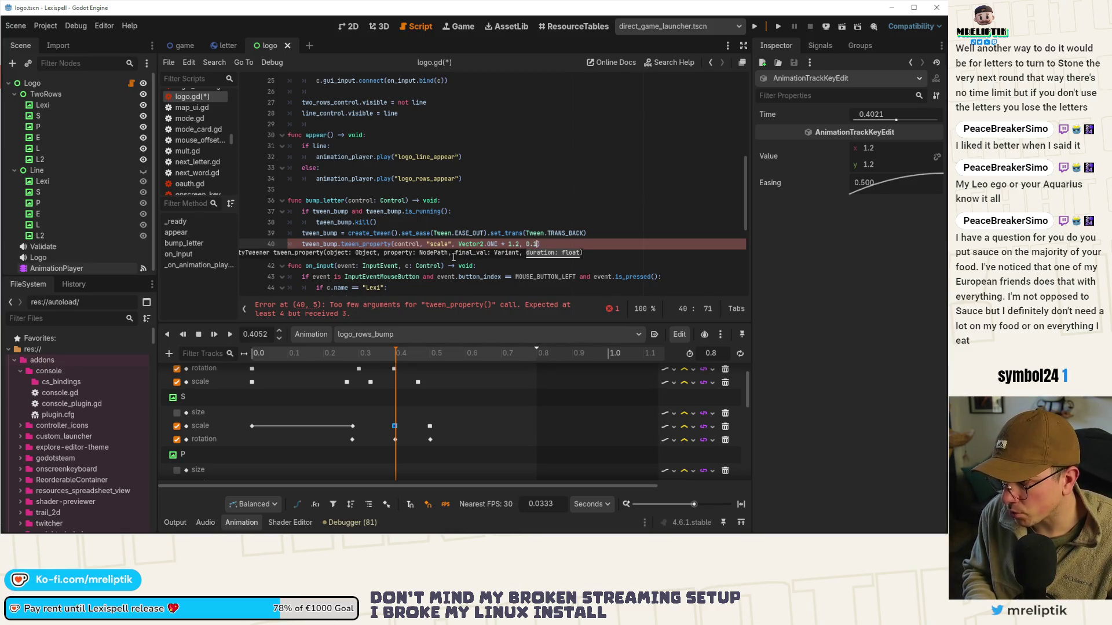
Duplicate it as a parallel rotation_degrees tween to -15.0 on line 41, and save
key(ctrl+shift+d)
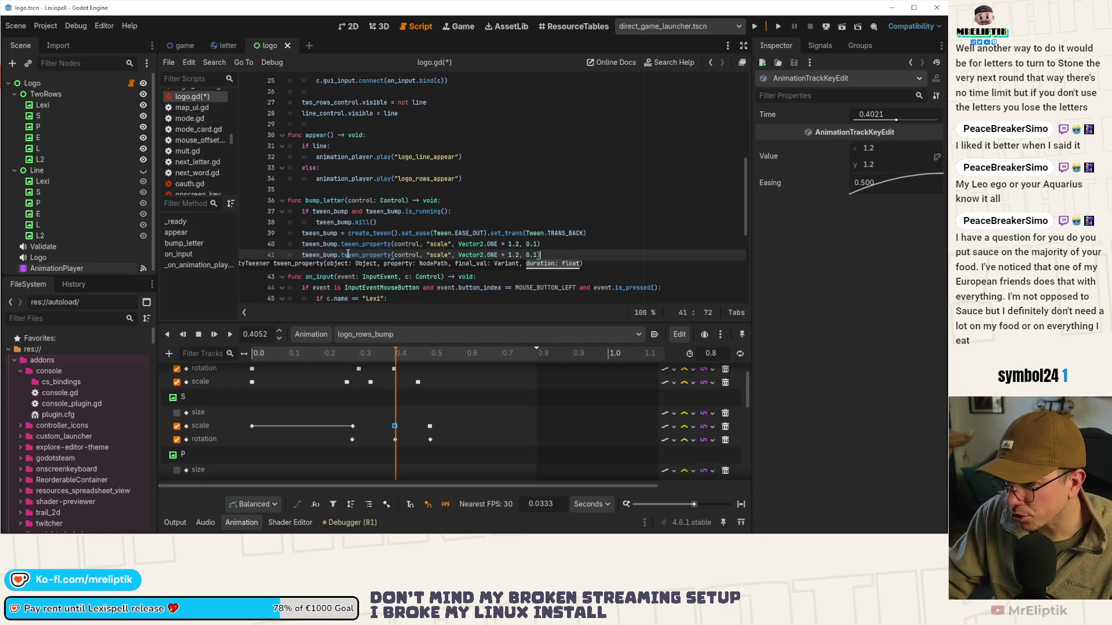
click(341, 255)
text(parall)
key(Return)
text(.)
double_click(481, 256)
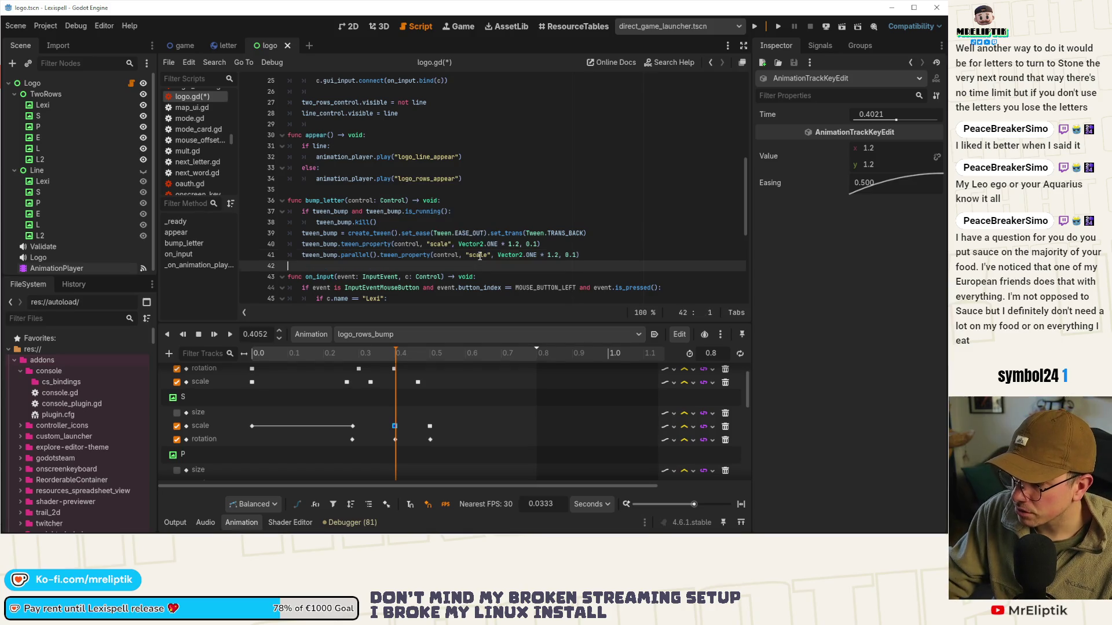
text(rotation_d)
key(Return)
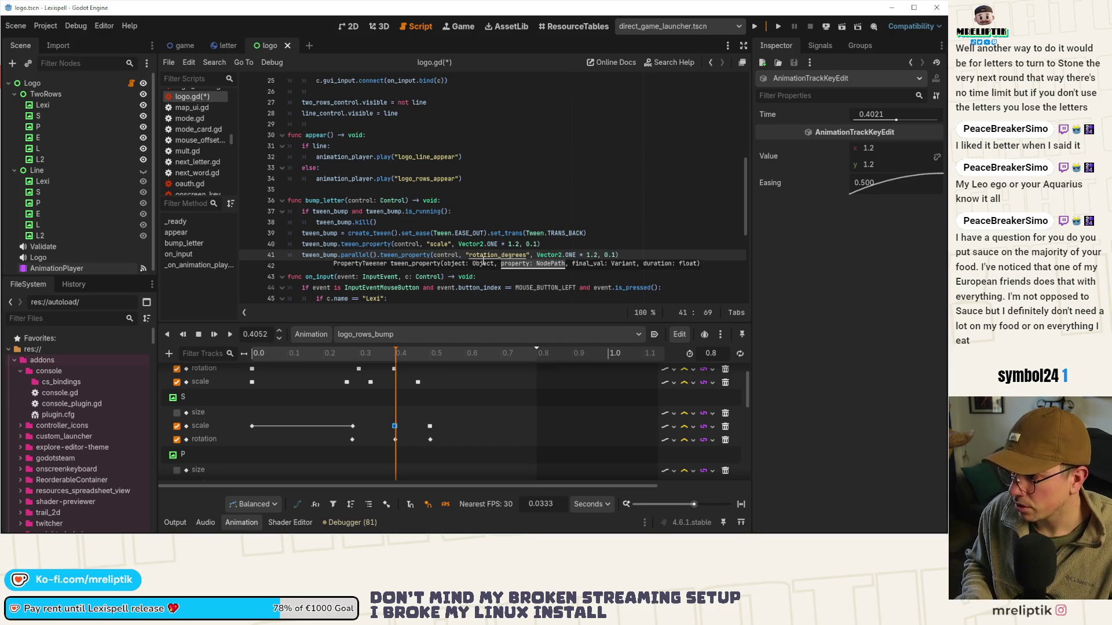
key(ctrl+shift+Left)
key(ctrl+shift+Left)
key(ctrl+shift+Left)
key(BackSpace)
text(-)
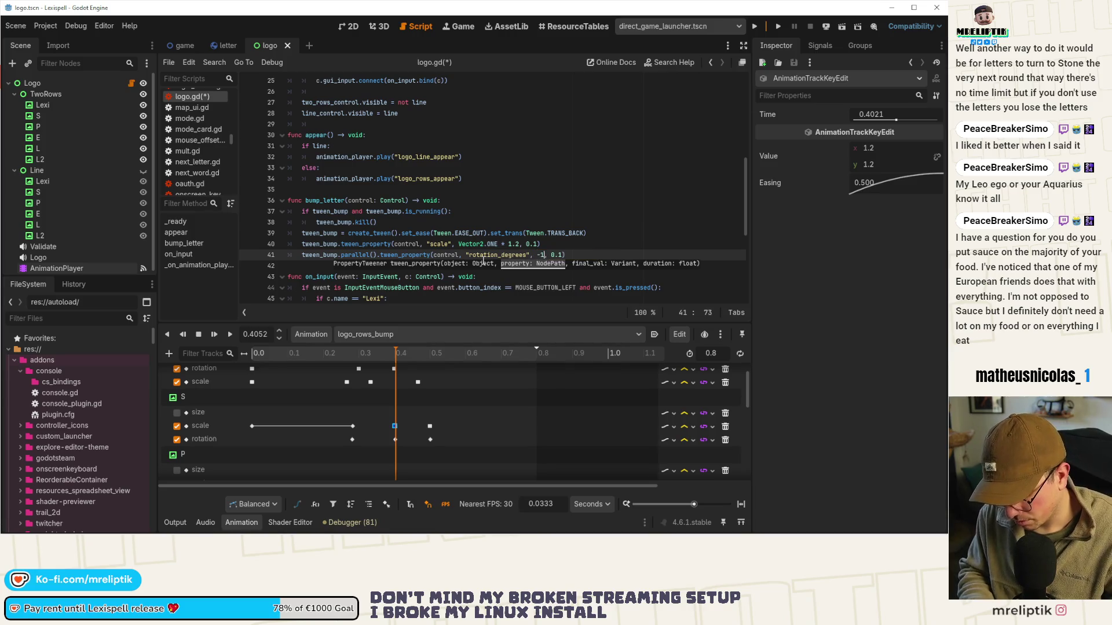
text(0.0)
key(ctrl+s)
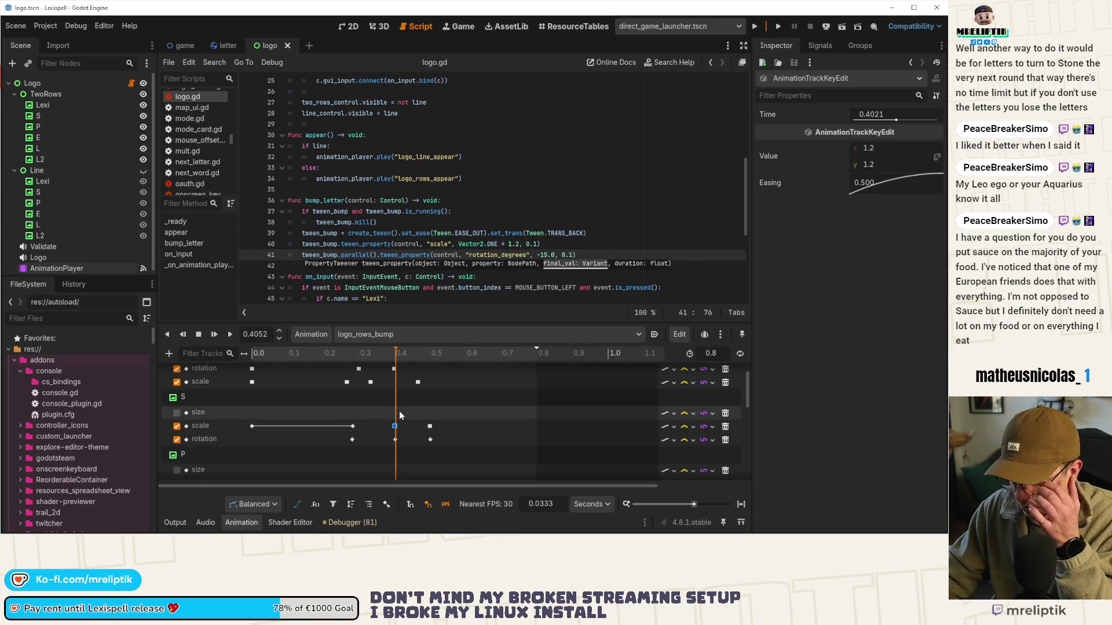
Duplicate both lines as a return step to Vector2.ONE scale and 0.0 rotation, then save
key(End)
key(shift+Up)
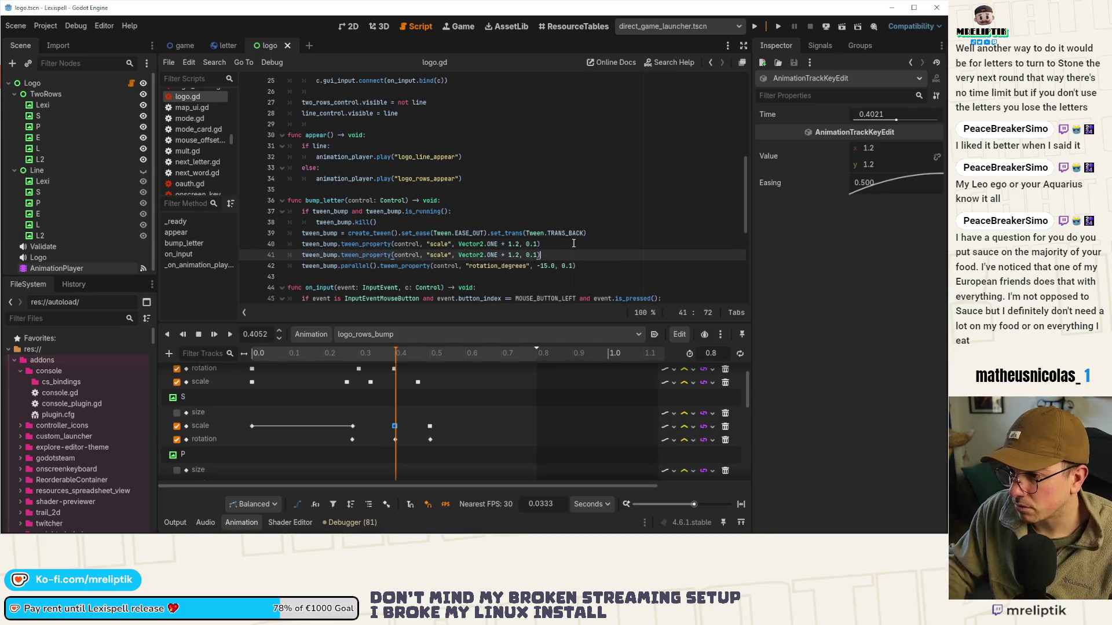
key(ctrl+shift+d)
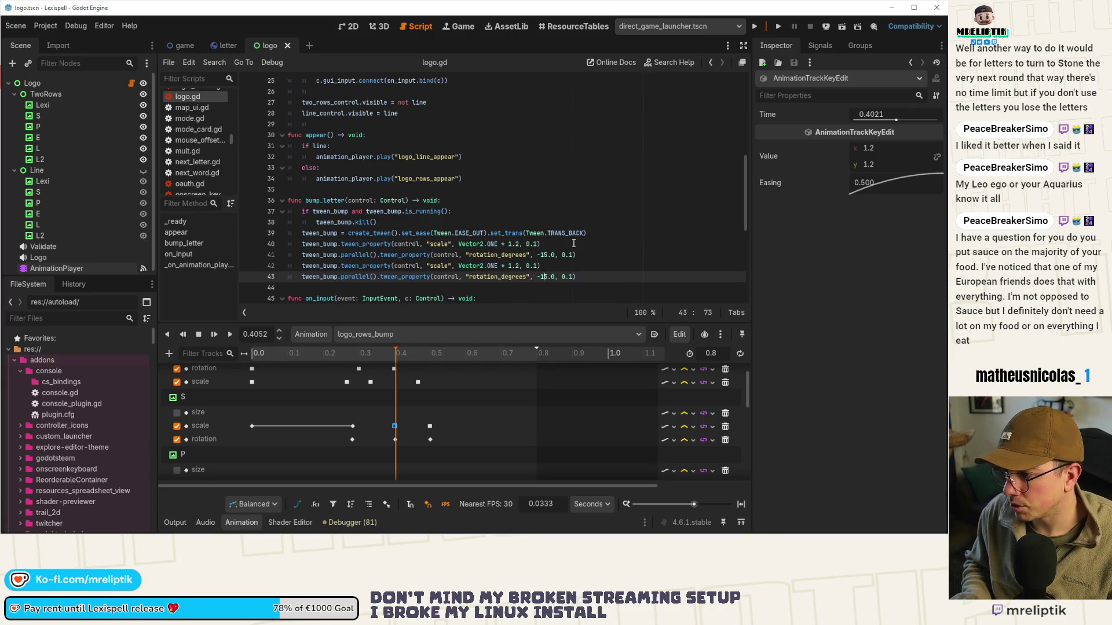
key(BackSpace)
key(BackSpace)
key(BackSpace)
text(0.)
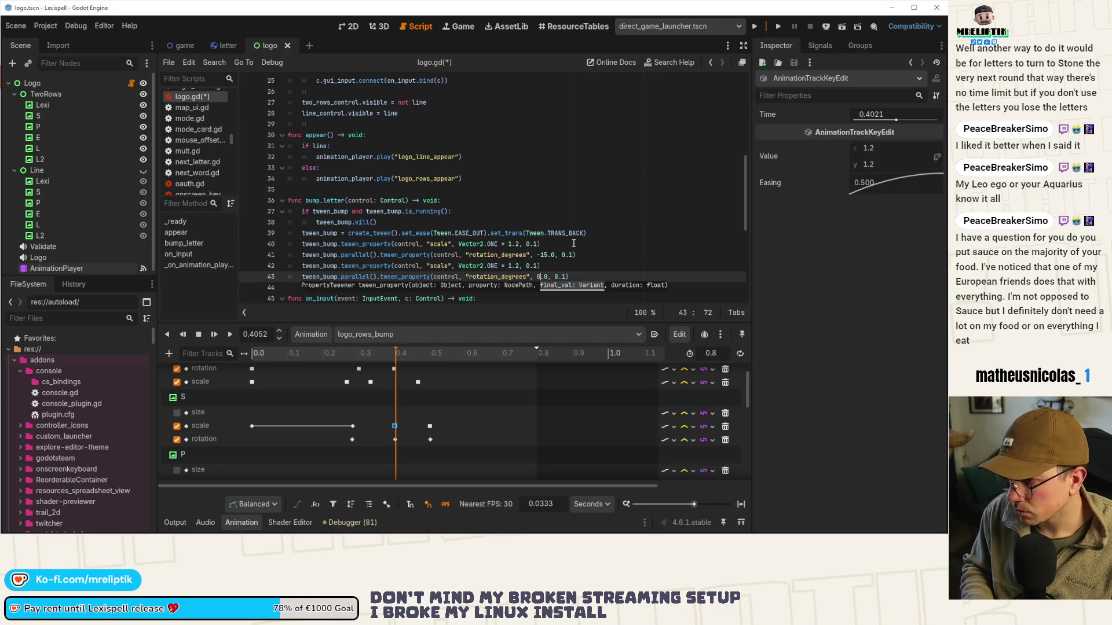
key(Up)
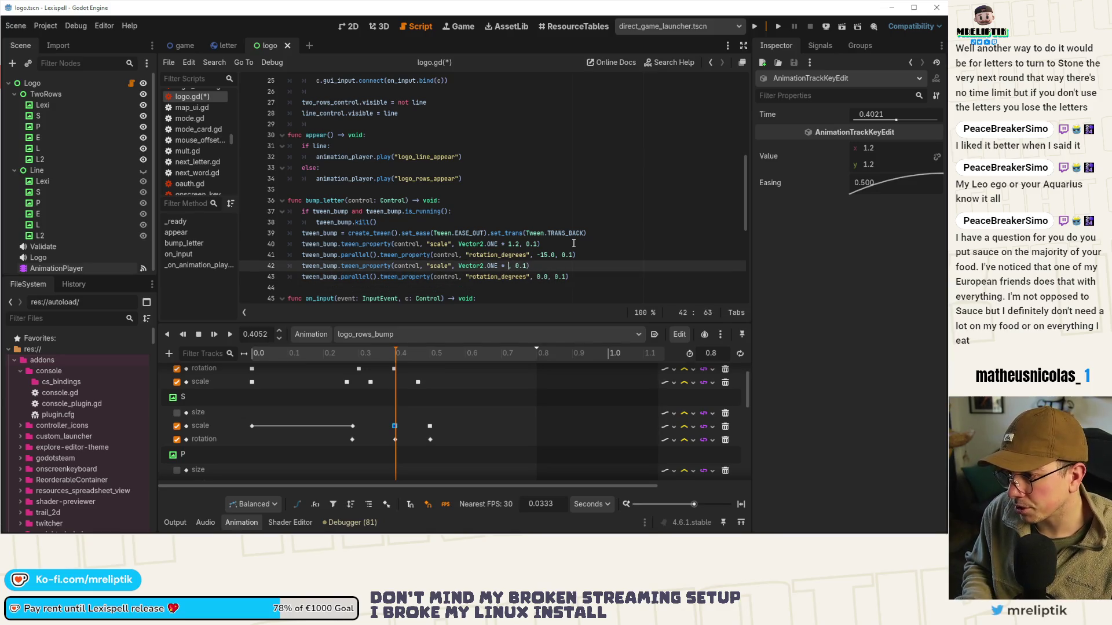
key(ctrl+s)
click(498, 233)
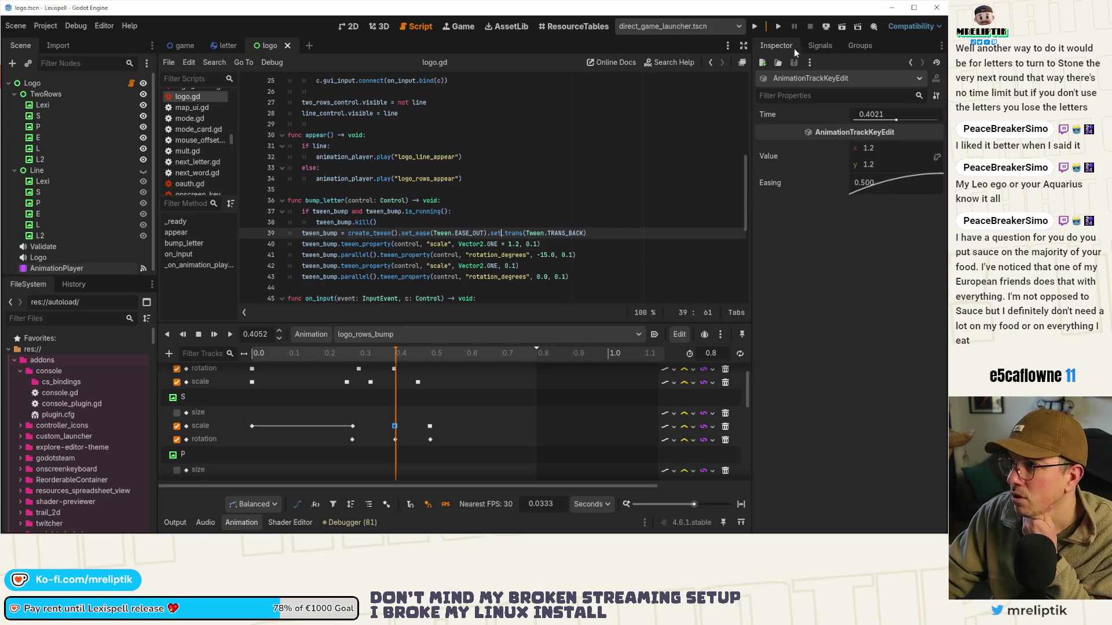
Run the logo scene, get past the welcome dialog with LET'S GO, then return to logo.gd
click(779, 27)
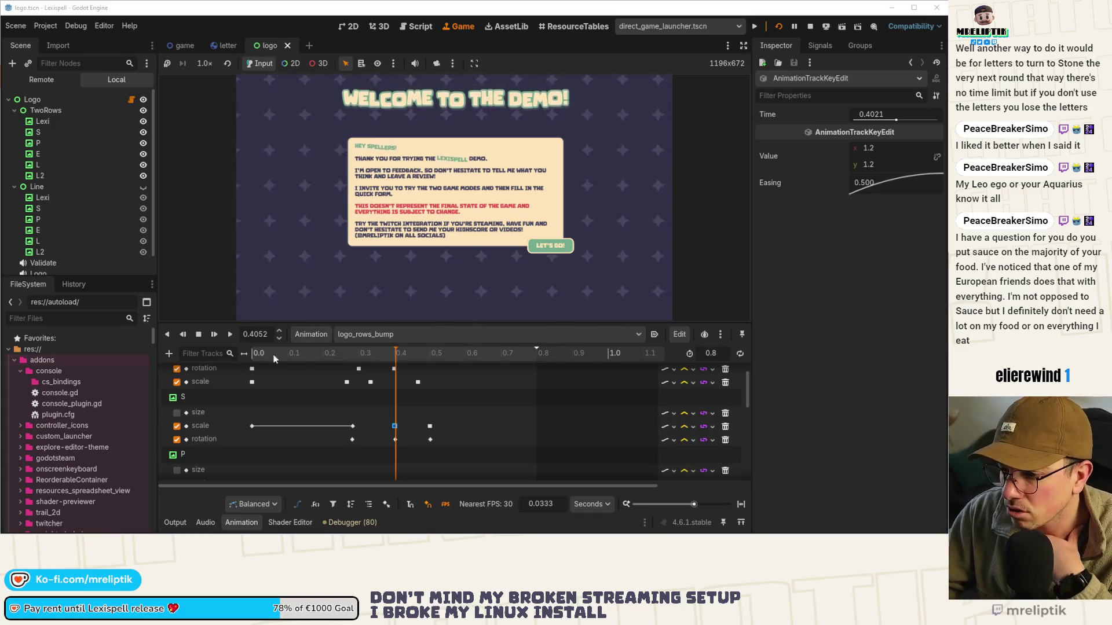
click(241, 522)
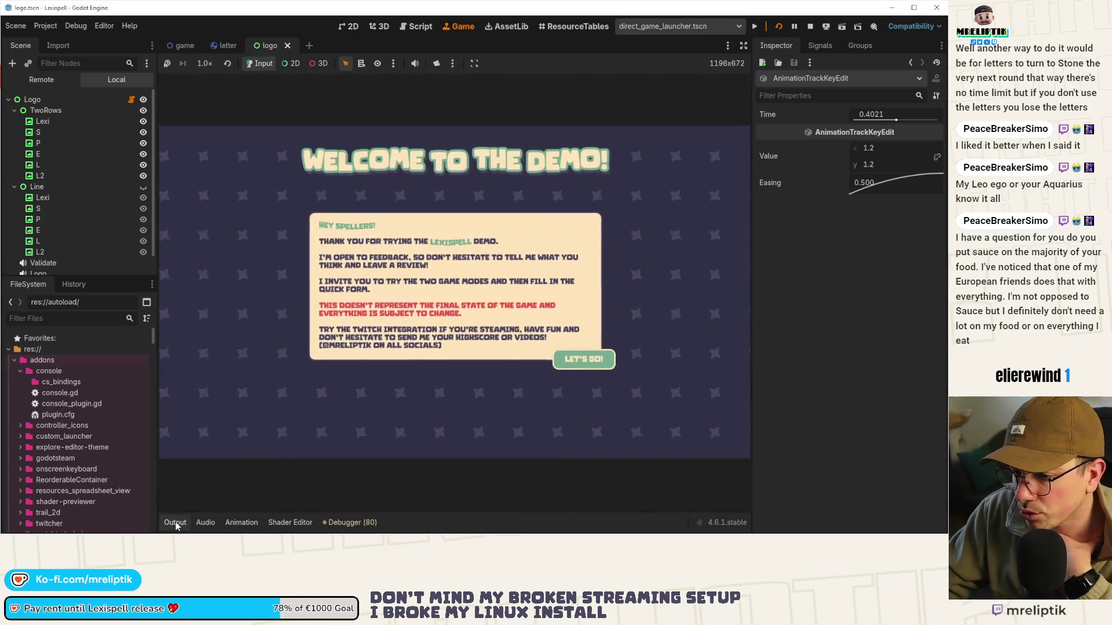
click(593, 362)
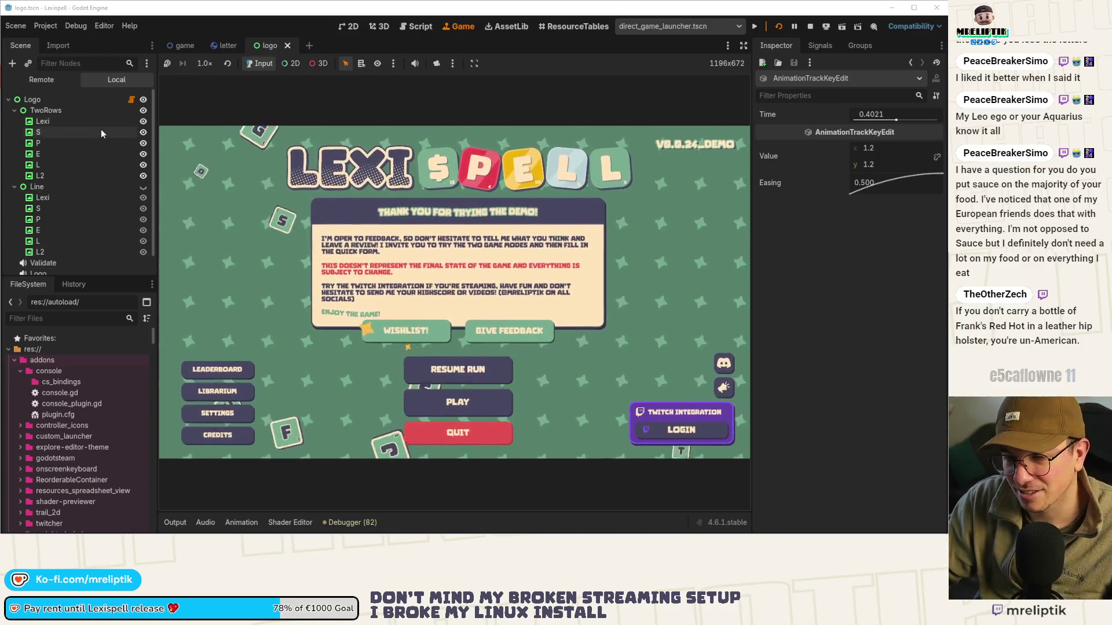
click(131, 100)
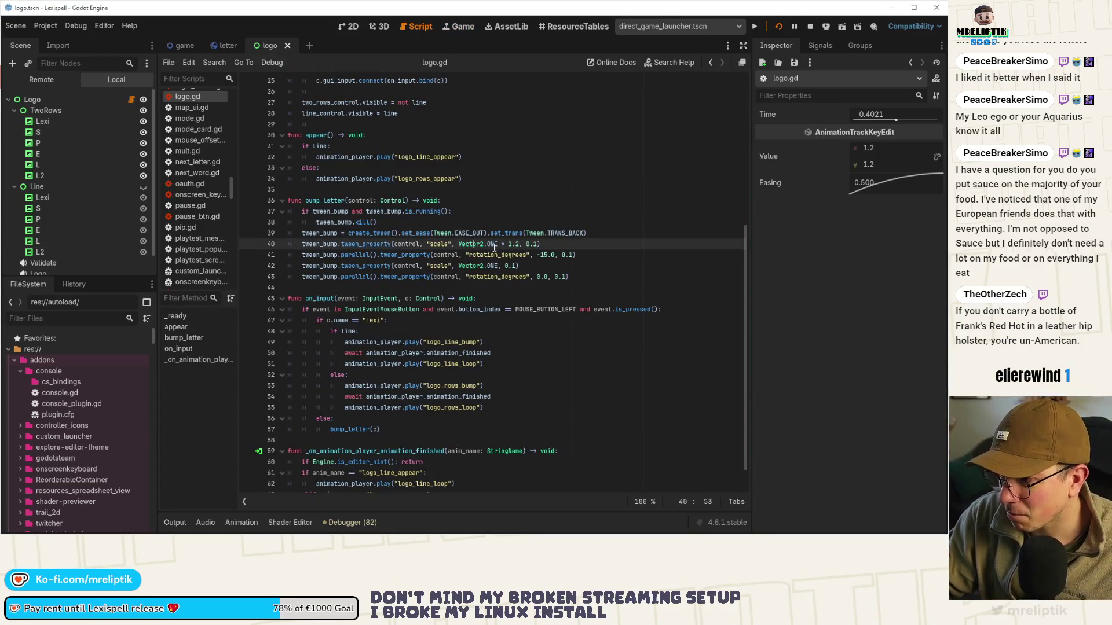
Duplicate the scale tween line 40 as a .parallel() step on line 41
key(ctrl+shift+d)
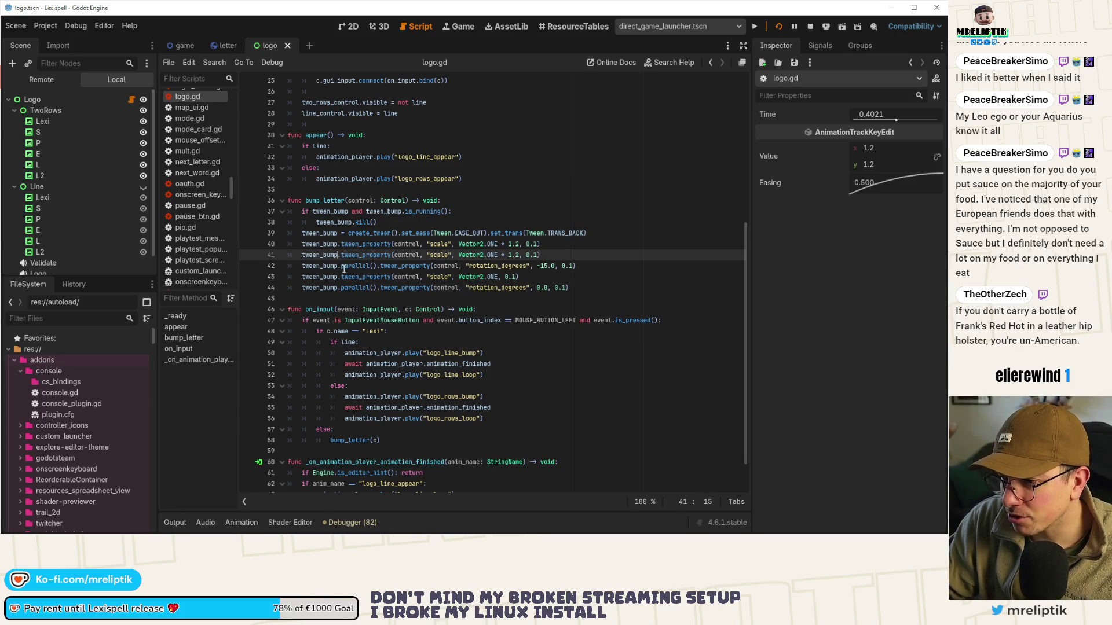
key(Right)
text(paral)
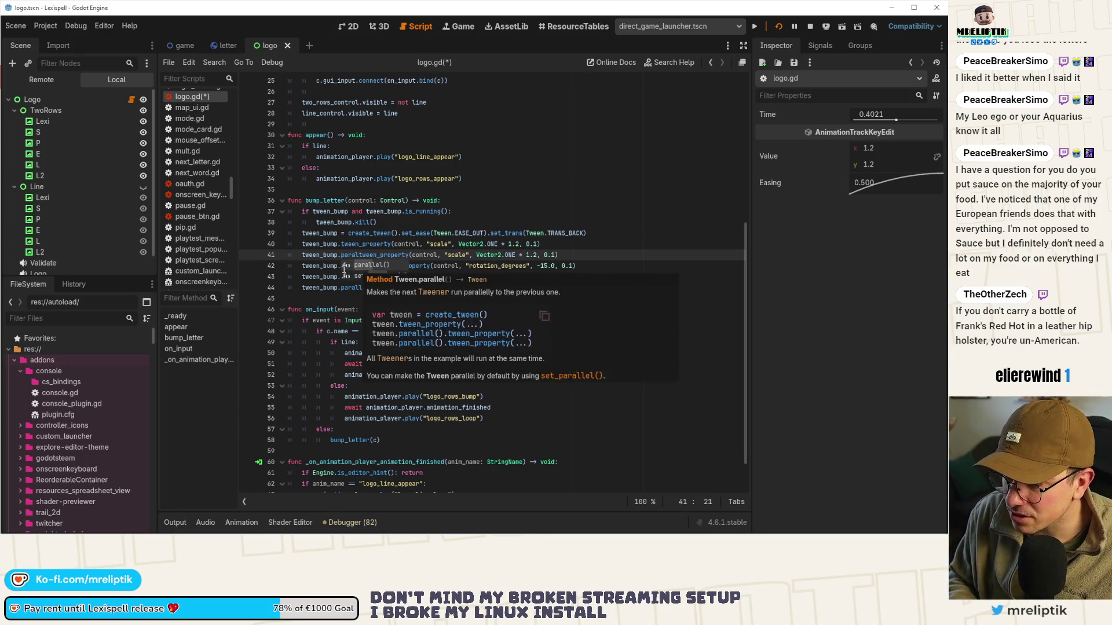
key(Return)
text(.)
Copy line 39's set_ease/set_trans calls onto lines 43–44, using EASE_IN_OUT
click(560, 278)
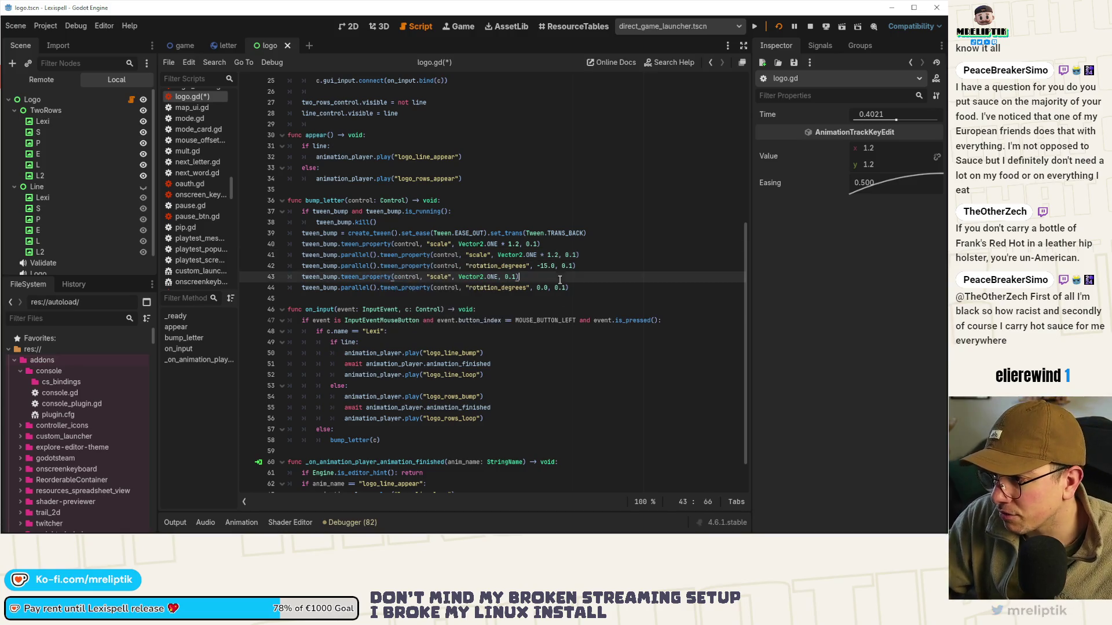
drag(600, 233, 402, 233)
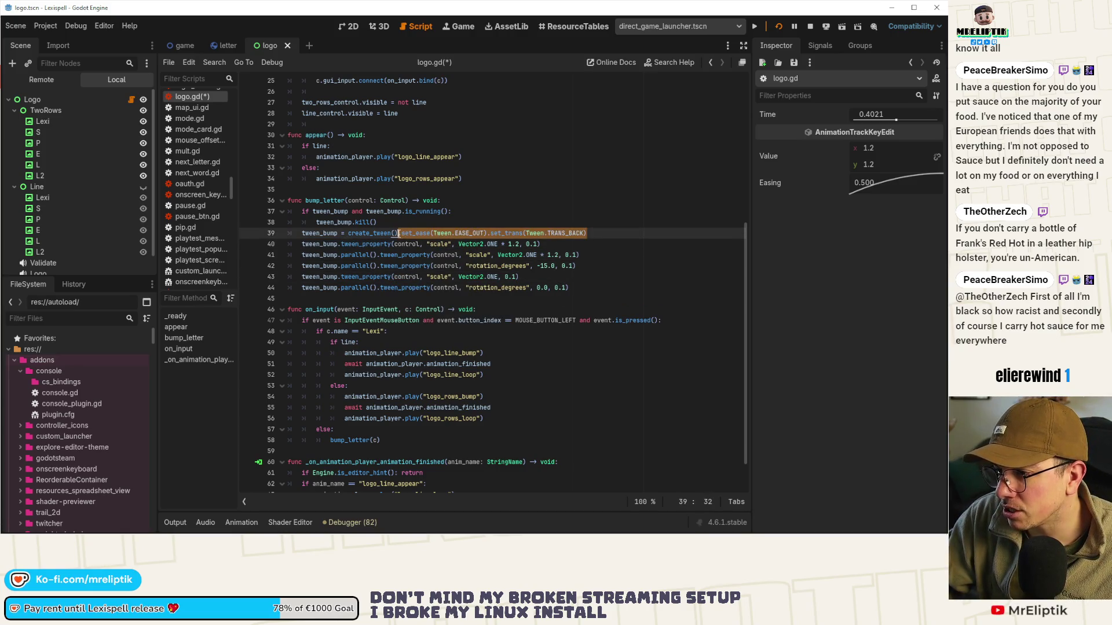
key(ctrl+c)
click(553, 278)
key(ctrl+v)
click(597, 288)
key(ctrl+v)
double_click(579, 277)
text(EA)
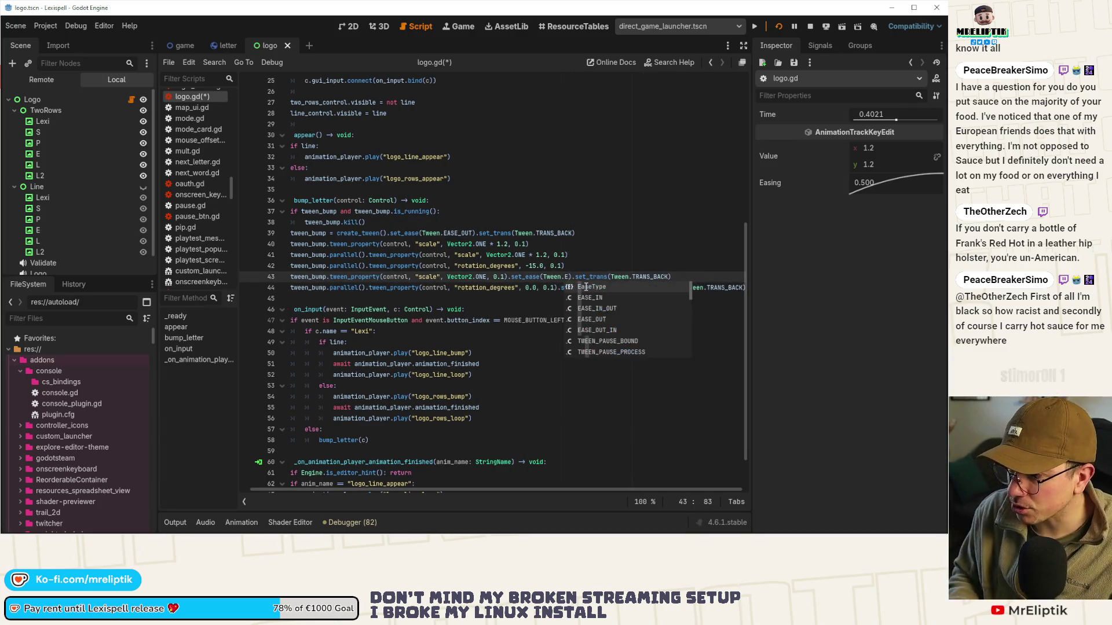
key(Return)
key(ctrl+c)
key(Down)
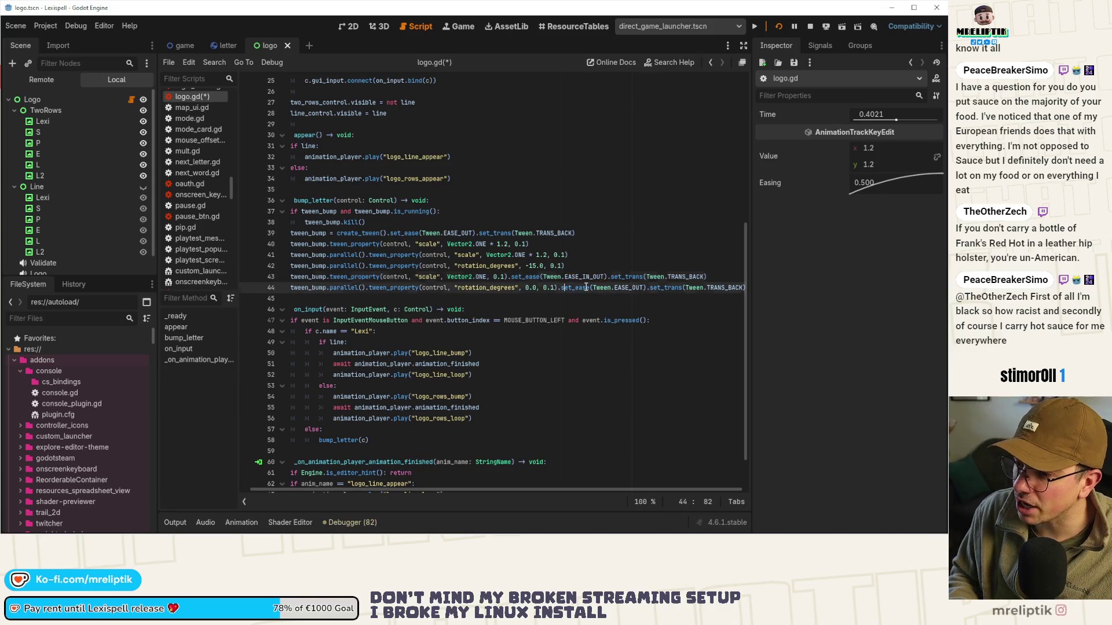
key(ctrl+shift+Right)
key(ctrl+v)
Replace TRANS_BACK with TRANS_CUBIC on lines 43 and 44 and save
key(Up)
key(ctrl+Right)
key(ctrl+Right)
key(ctrl+shift+Right)
text(TRA)
key(Down)
key(Down)
key(Down)
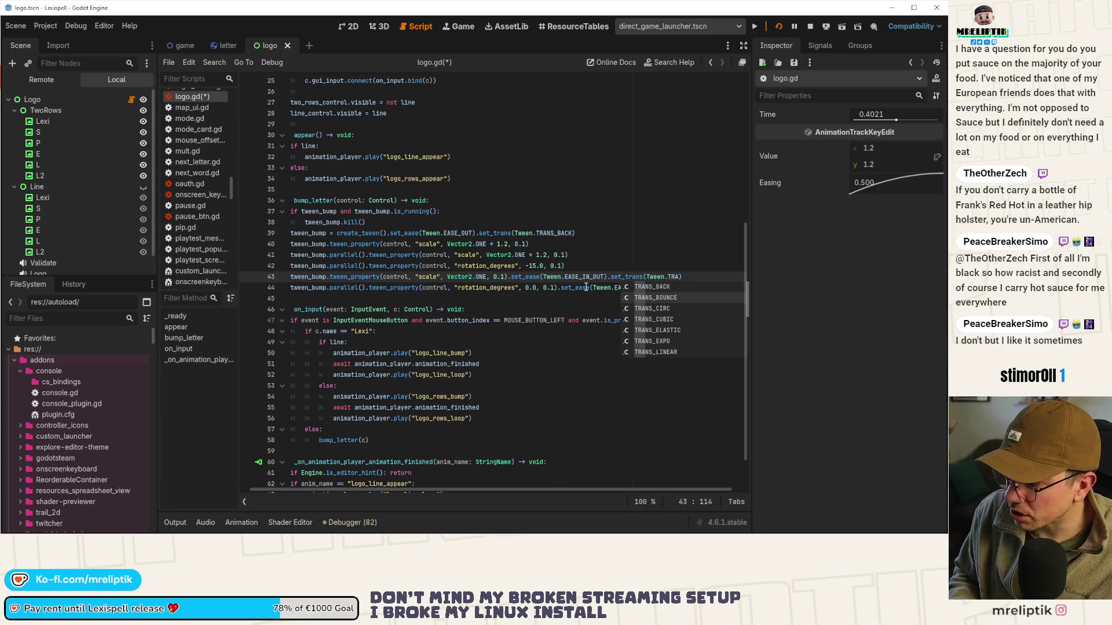
key(Return)
key(Down)
key(ctrl+Right)
key(ctrl+Right)
key(ctrl+Right)
key(ctrl+shift+Right)
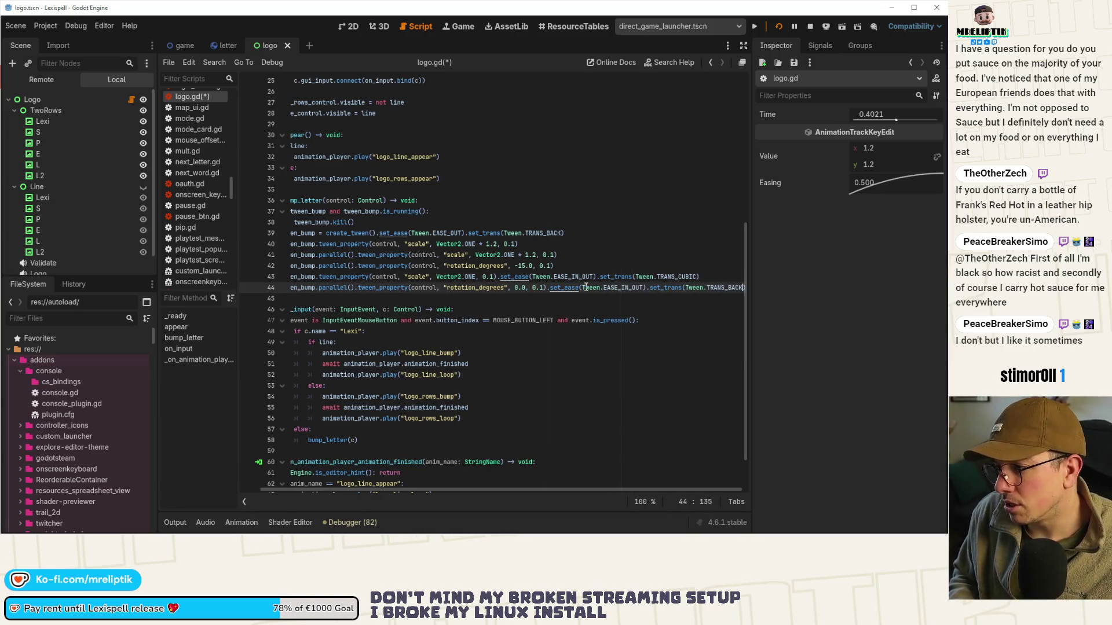
text(TRA)
key(Down)
key(Down)
key(Down)
key(Return)
key(ctrl+s)
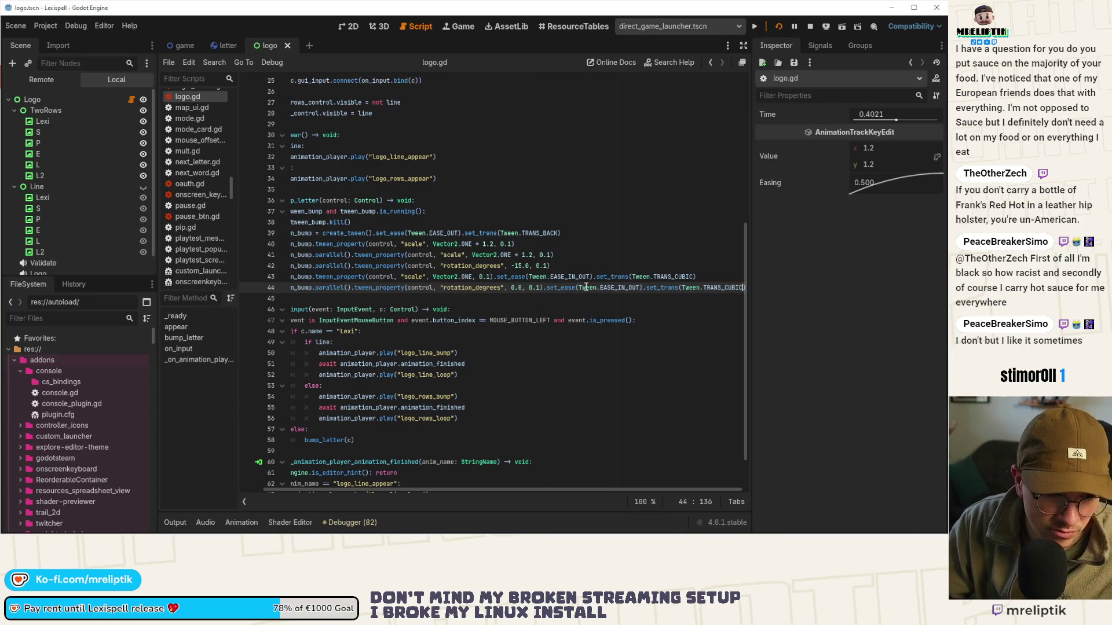
Give the script editor more room and save the script again
mouse_move(588, 292)
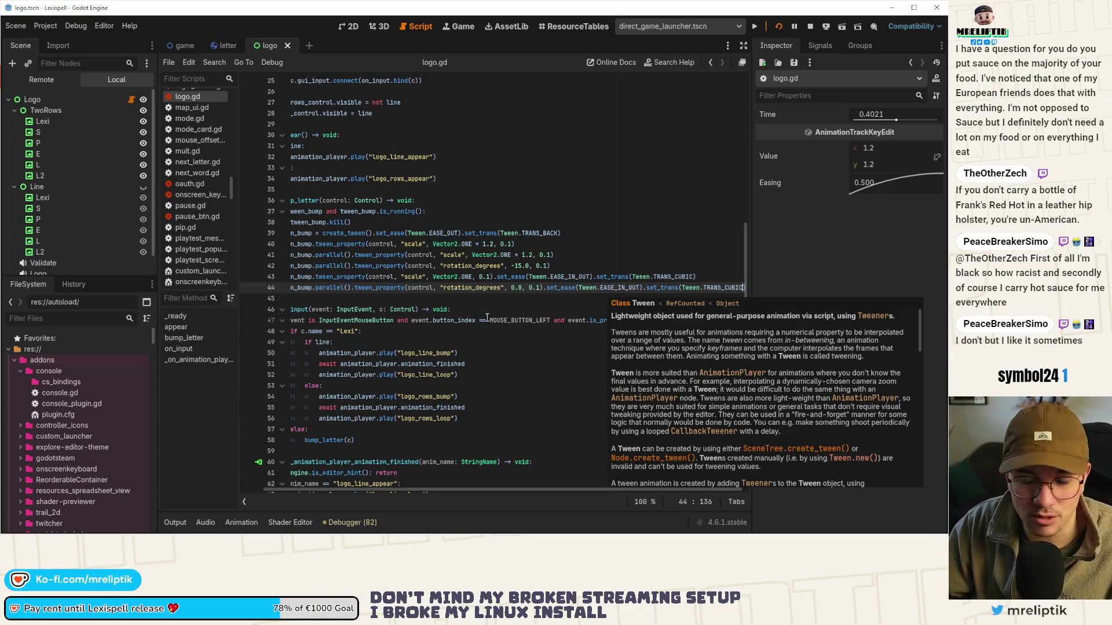
scroll(412, 305, left, 2)
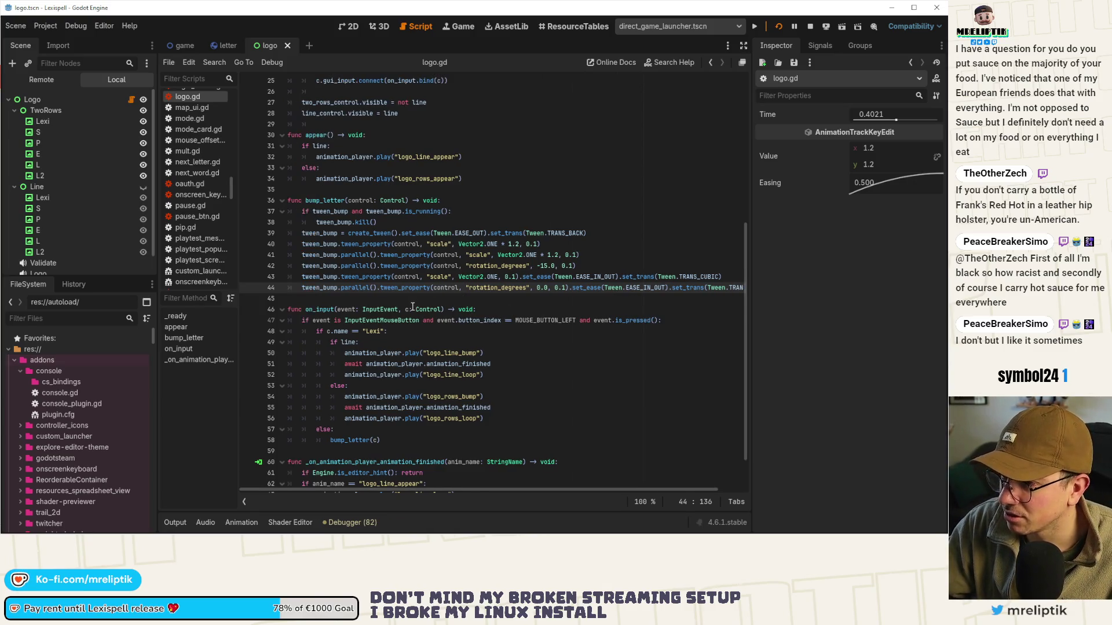
drag(156, 209, 135, 209)
key(ctrl+s)
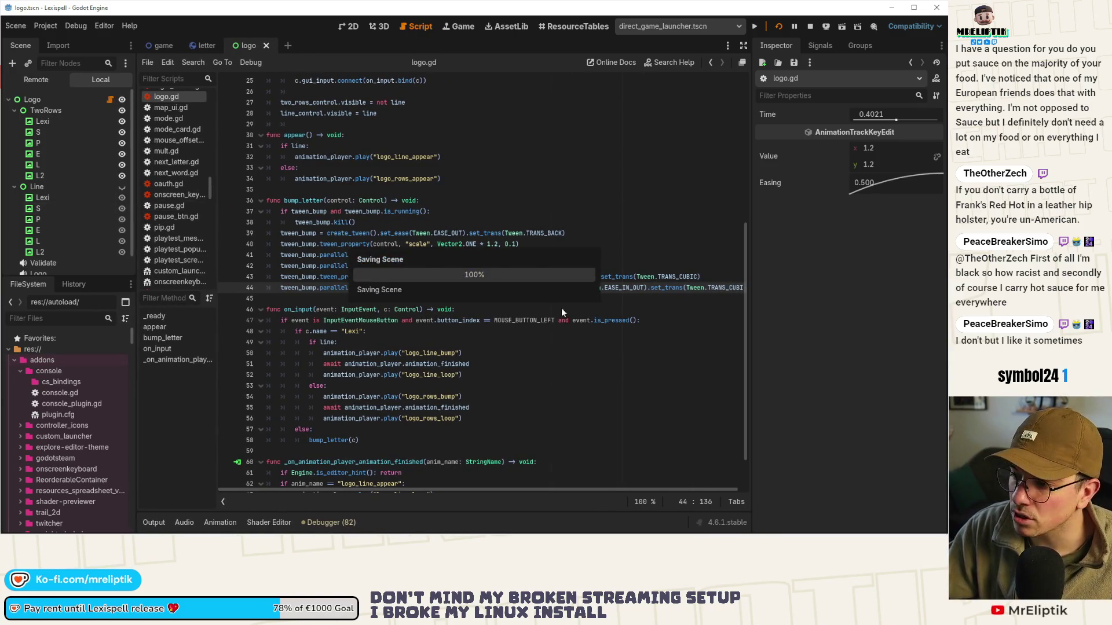
Drag the divider between the script editor and the Inspector to the right
drag(751, 212, 784, 212)
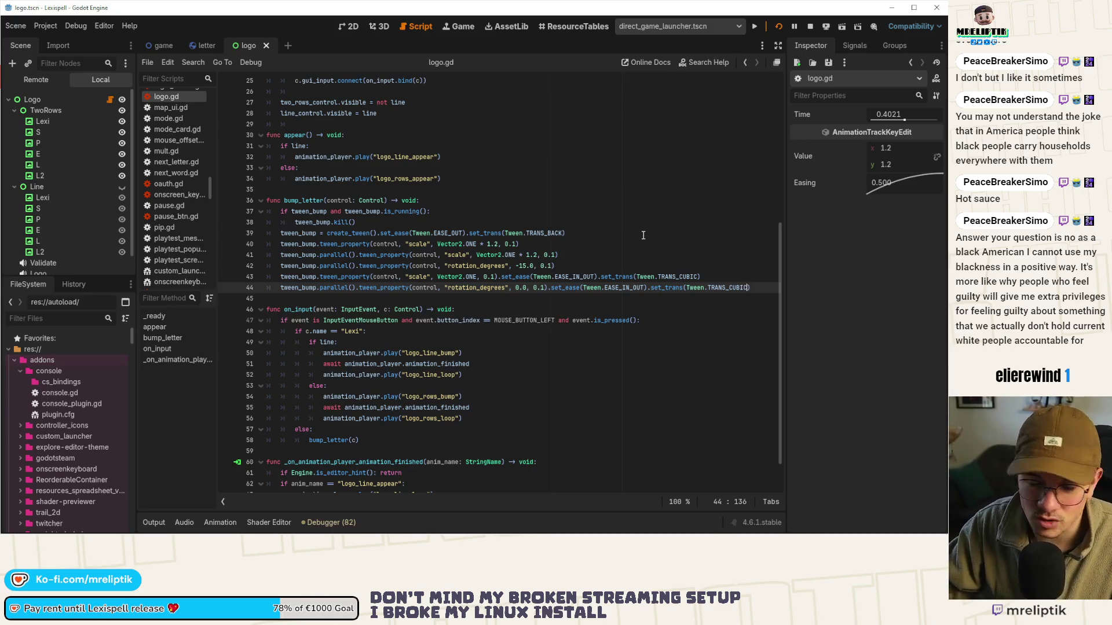
Change the parallel scale tween's duration on line 41 from 0.1 to 0.15 seconds
click(516, 278)
mouse_move(366, 287)
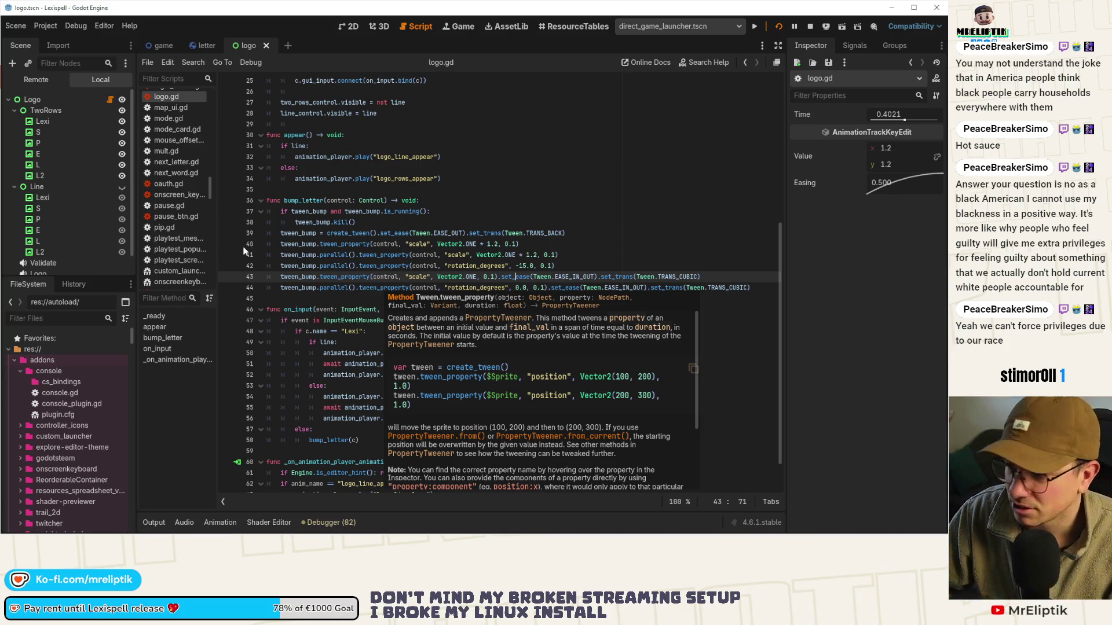
click(413, 288)
double_click(425, 256)
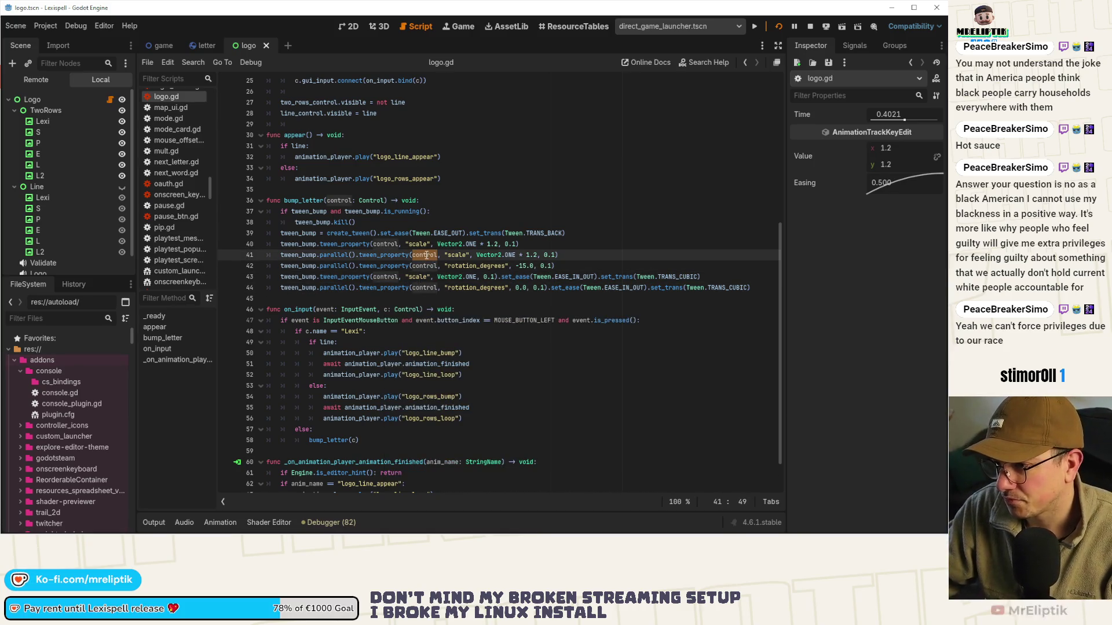
click(358, 256)
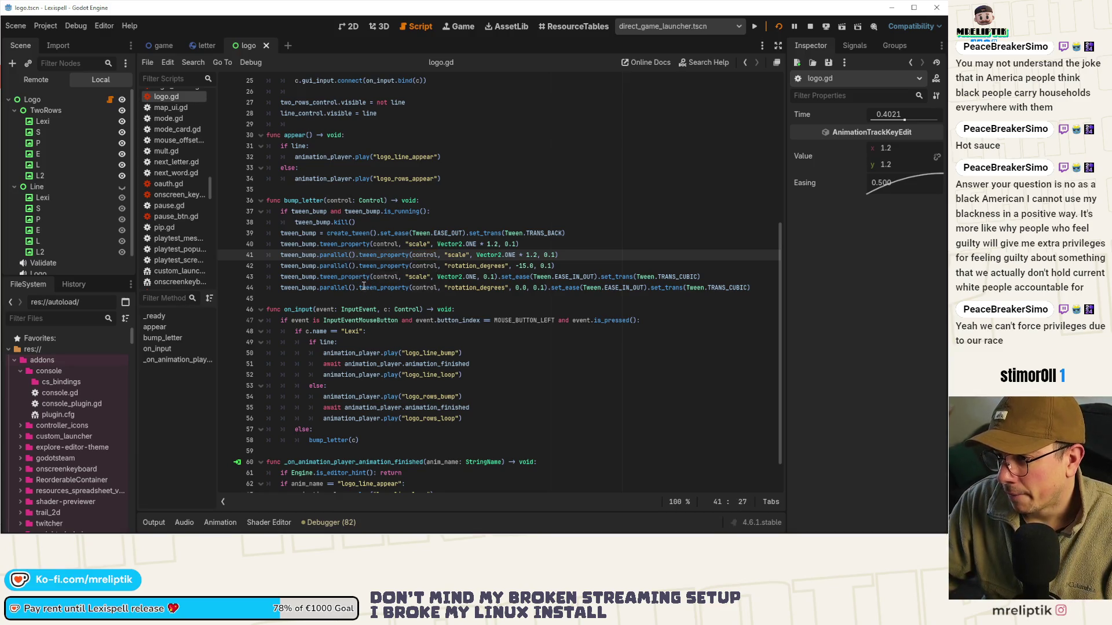
click(415, 276)
click(497, 244)
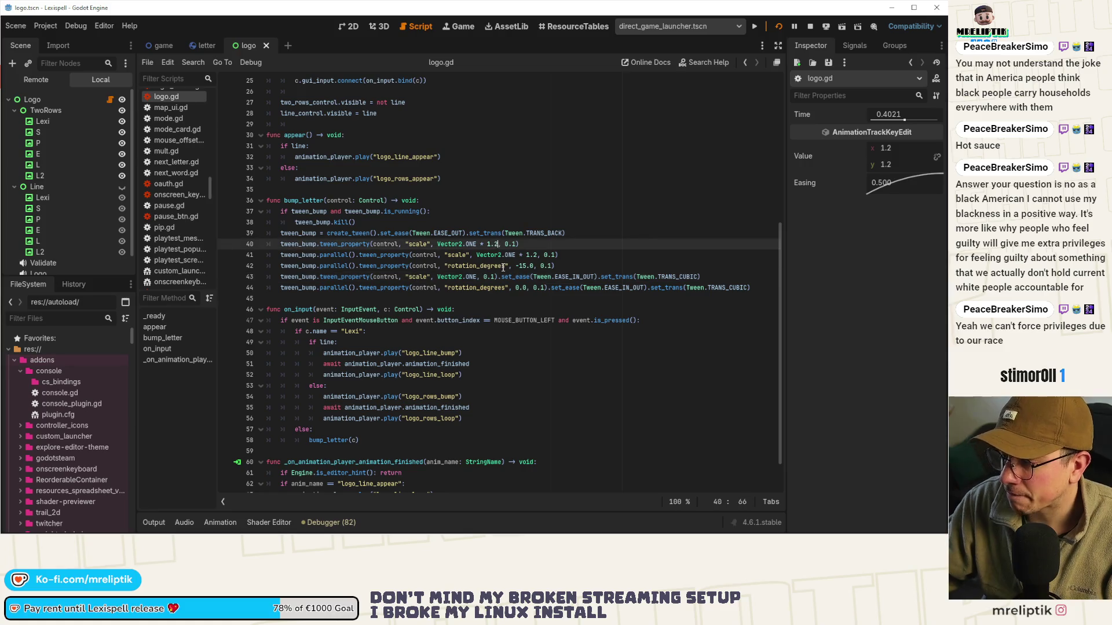
click(557, 255)
text(5)
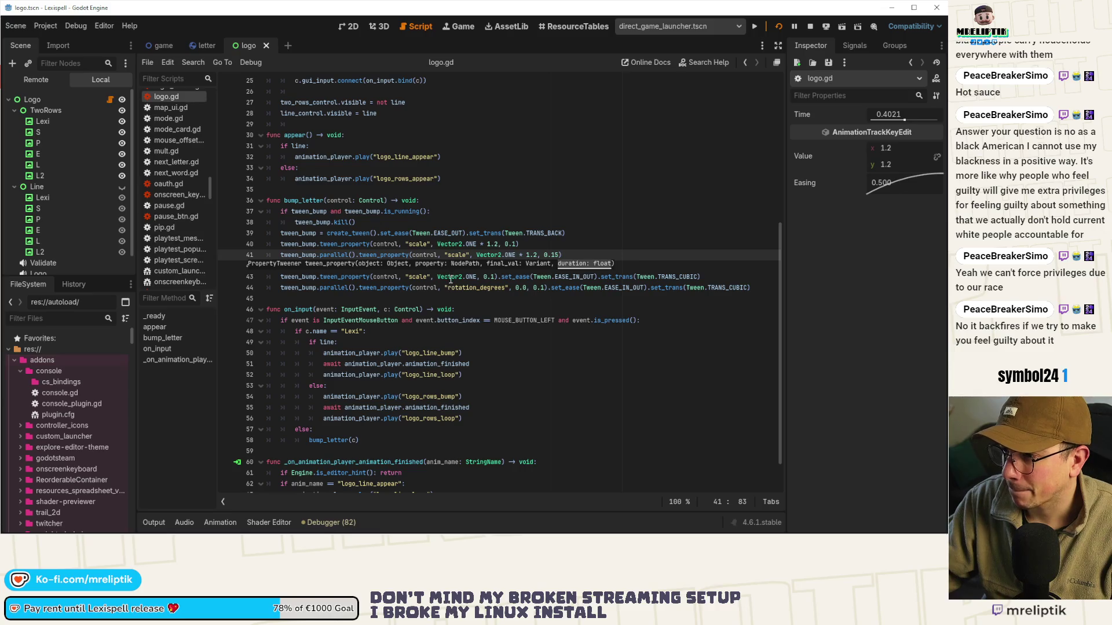
click(444, 300)
Raise line 41's scale target to Vector2.ONE * 1.25 and save
click(496, 244)
click(536, 255)
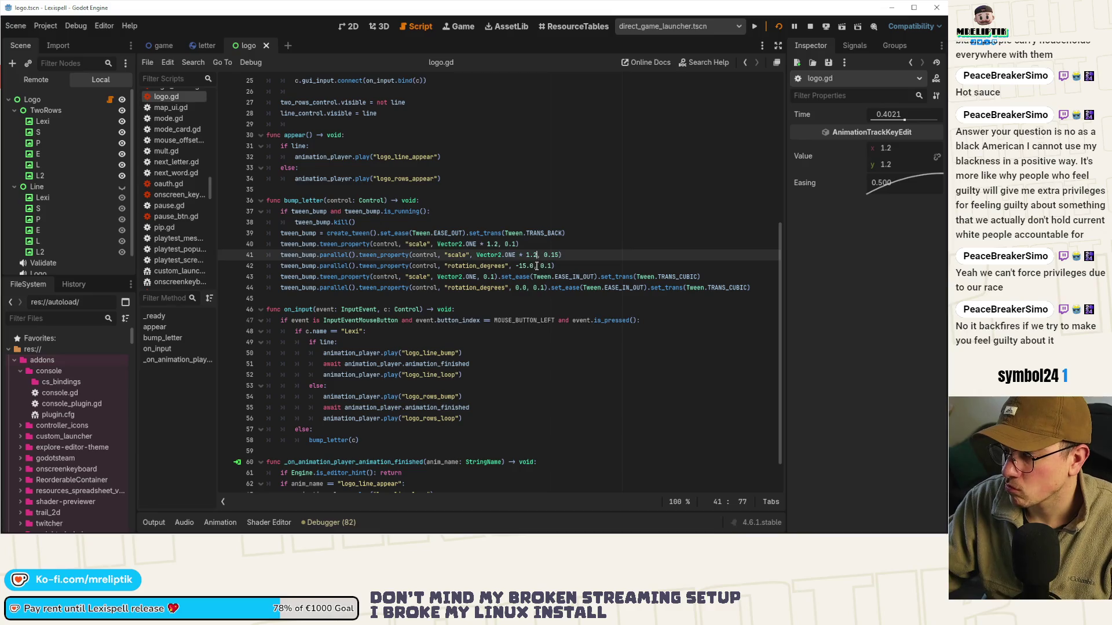
text(5)
key(ctrl+s)
key(Down)
key(Down)
key(Down)
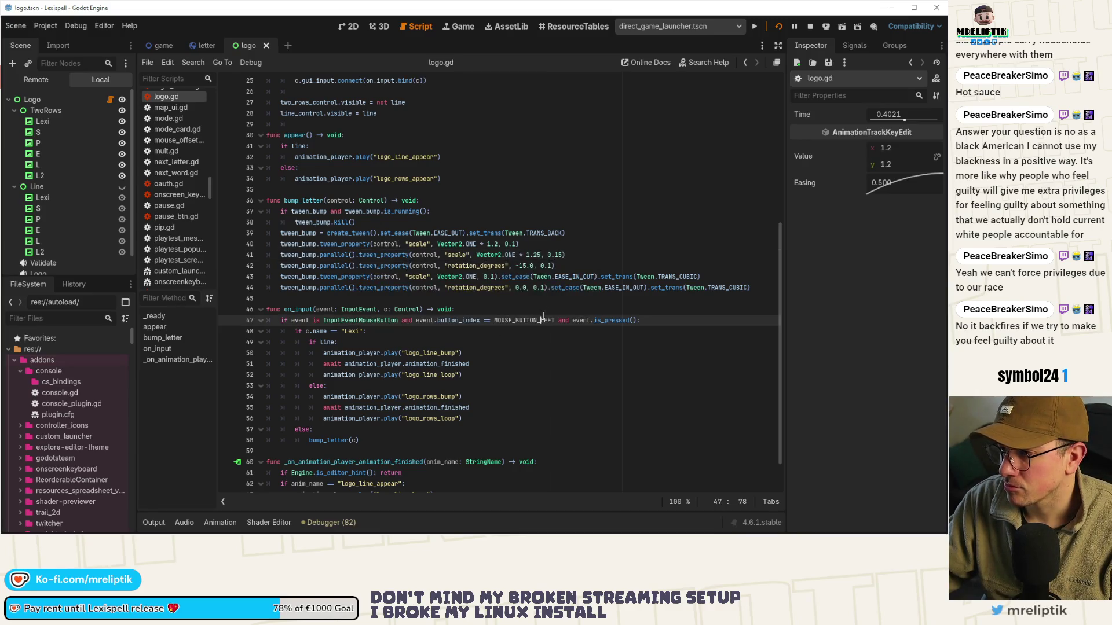